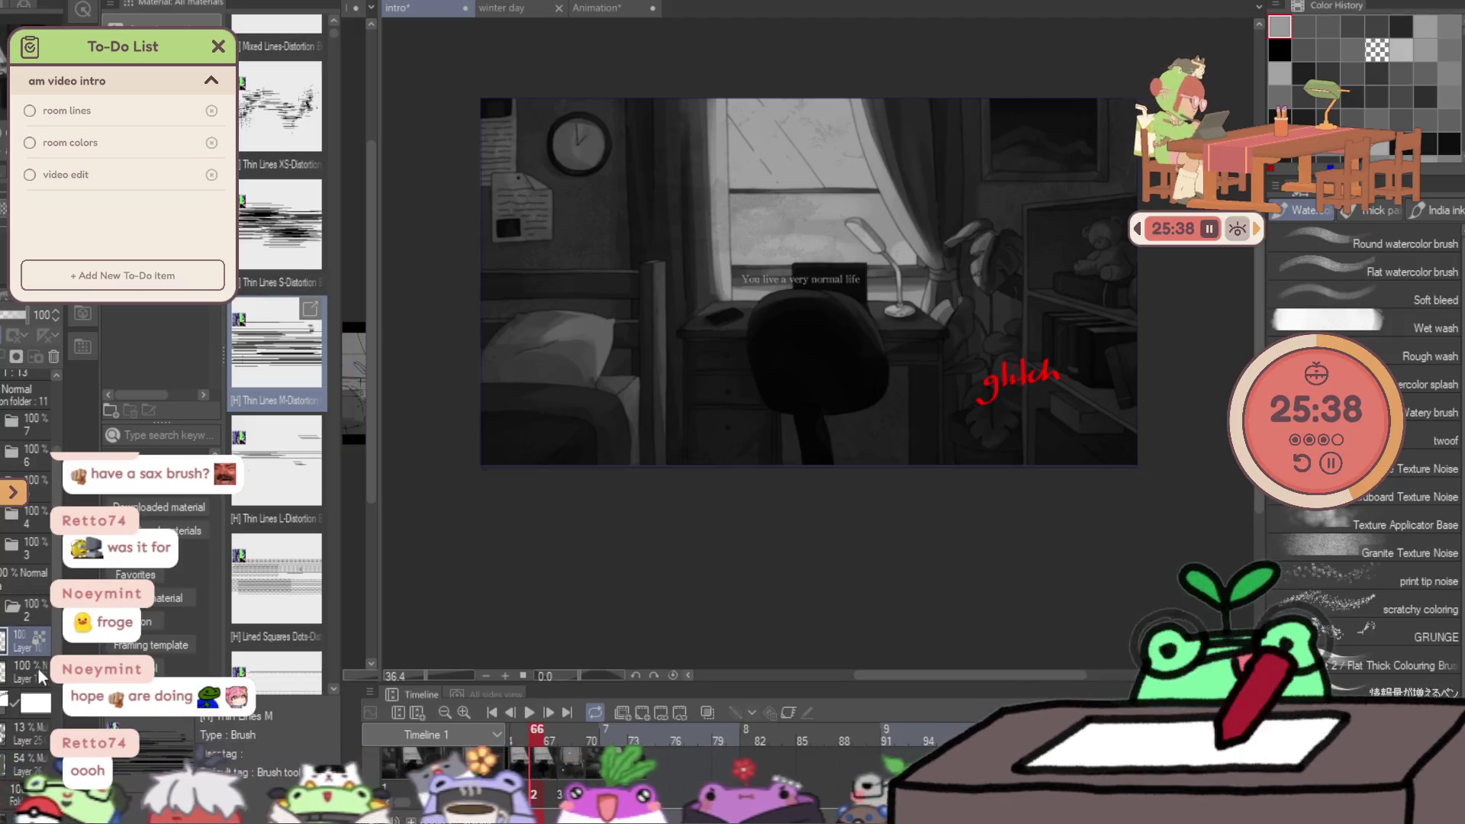
# On the layer folder, paint horizontal glitch streaks across the right half of the room, then undo the bad stroke.
pyautogui.scroll(-2, 31, 733)
pyautogui.click(30, 739)
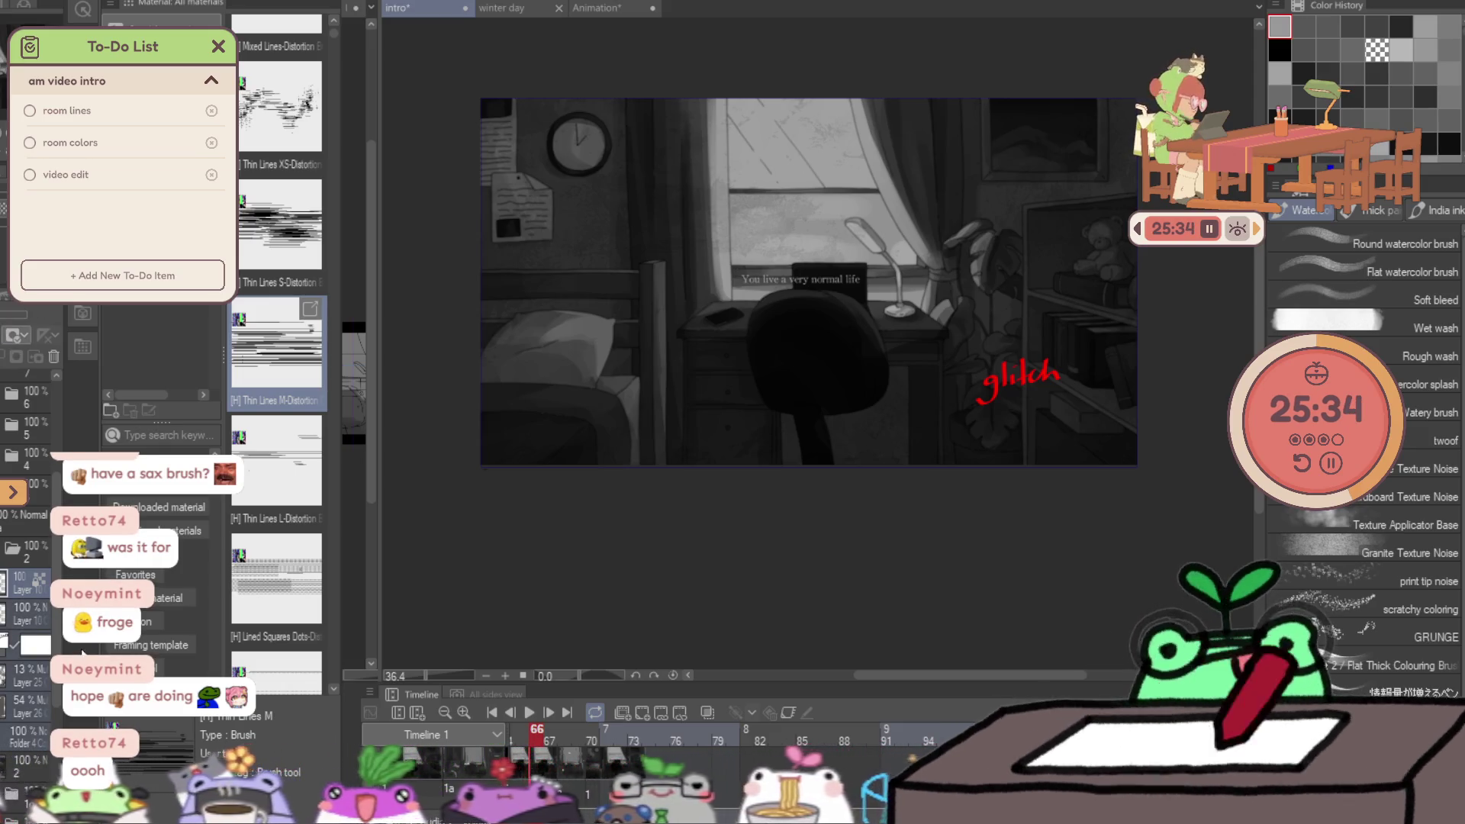
pyautogui.moveTo(698, 279); pyautogui.dragTo(1161, 301)
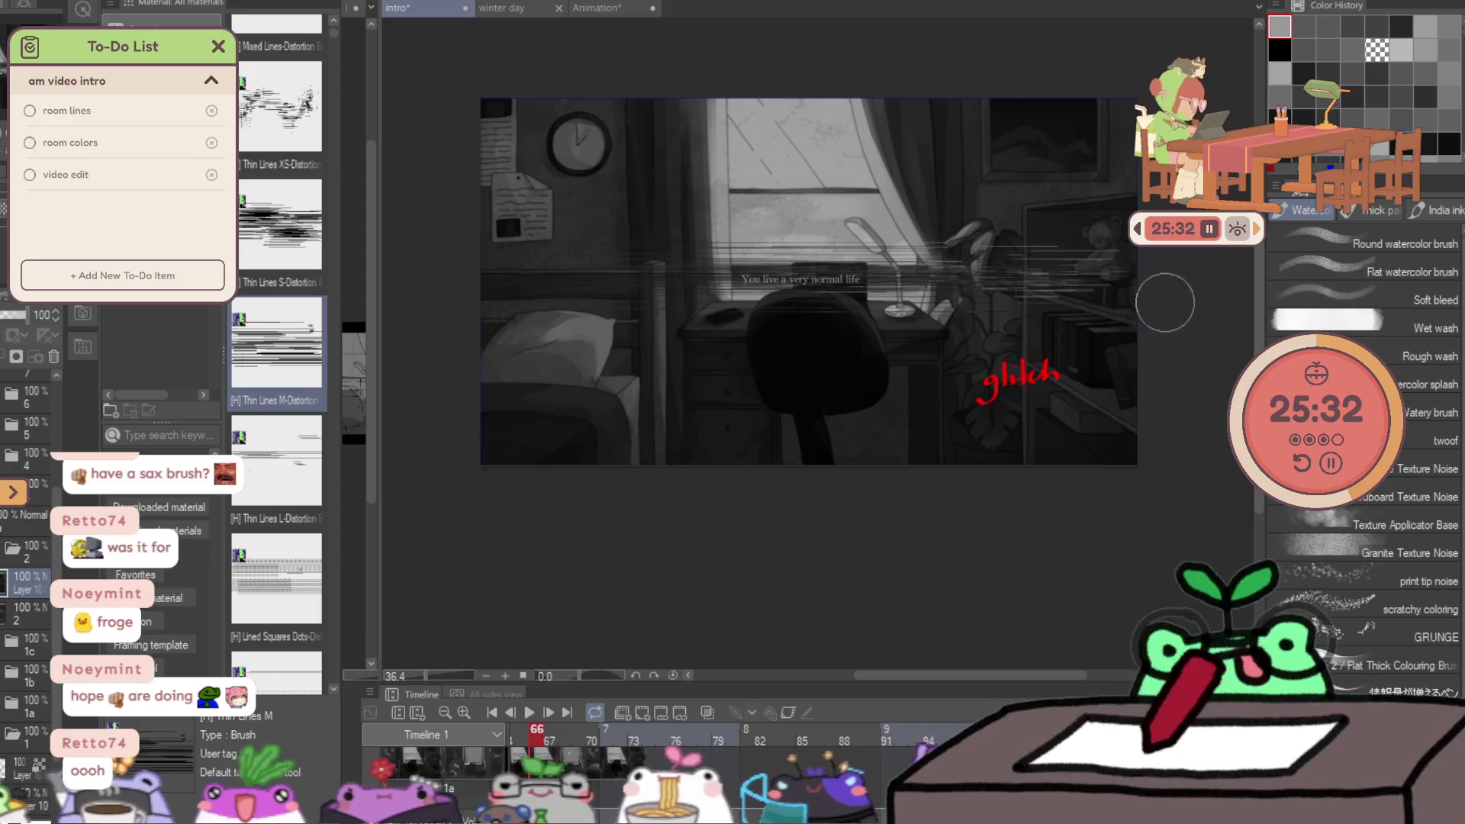
pyautogui.click(1451, 295)
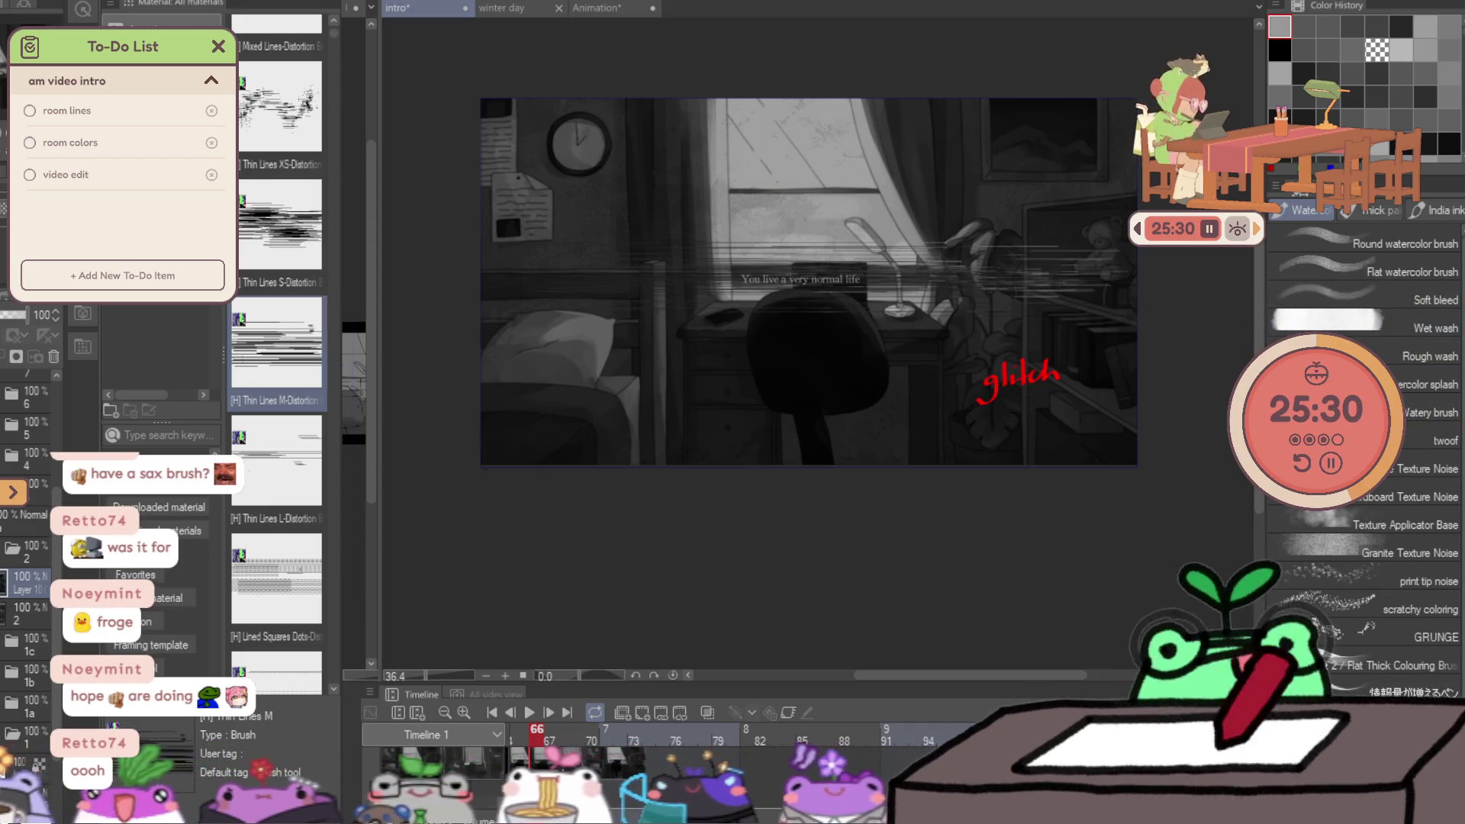
pyautogui.hotkey('ctrl', 'z')
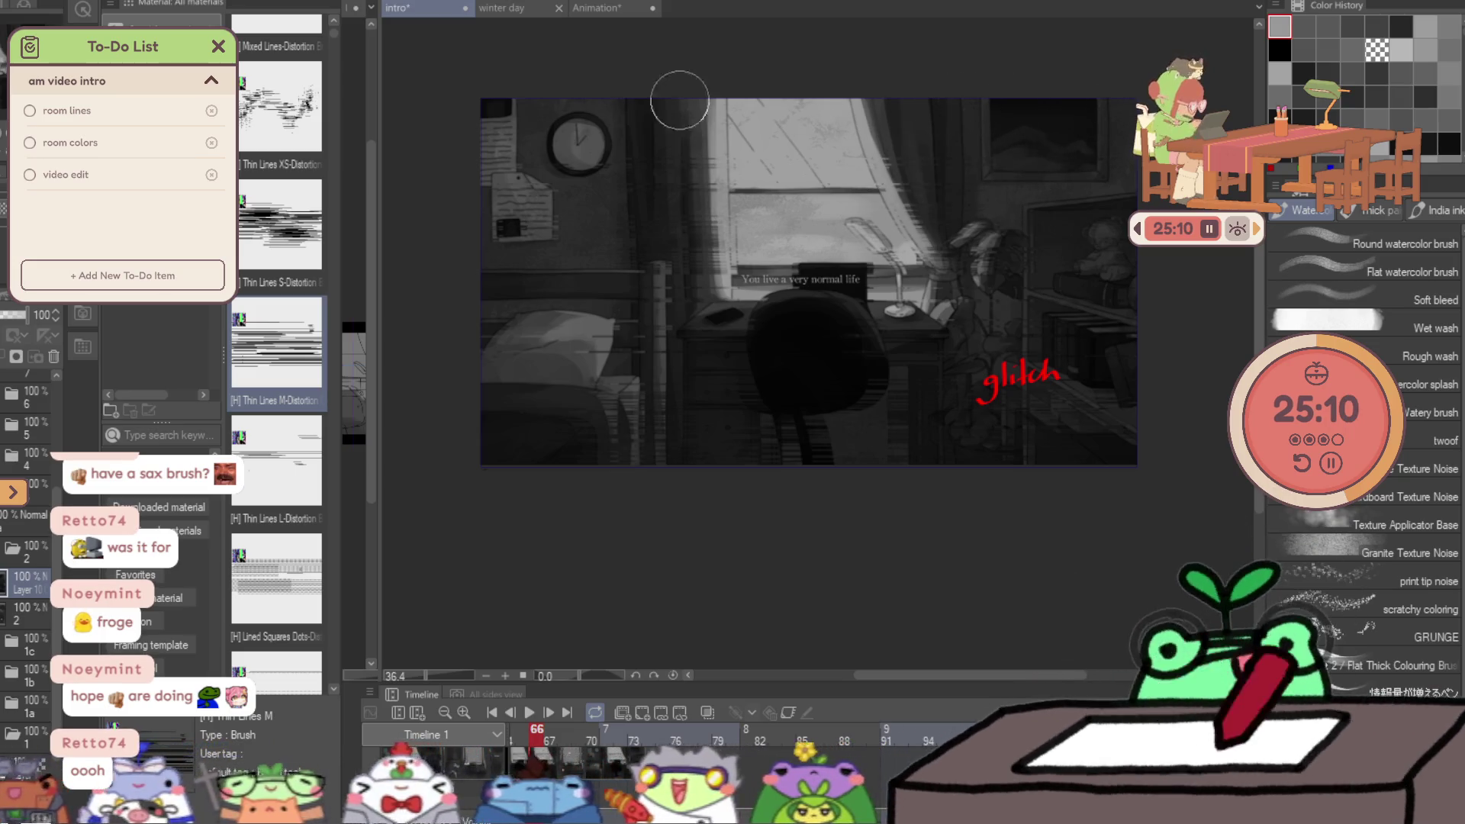
# Paint glitch streaks across the top of the room and over the window, undoing each unwanted stroke.
pyautogui.moveTo(948, 98); pyautogui.dragTo(800, 119)
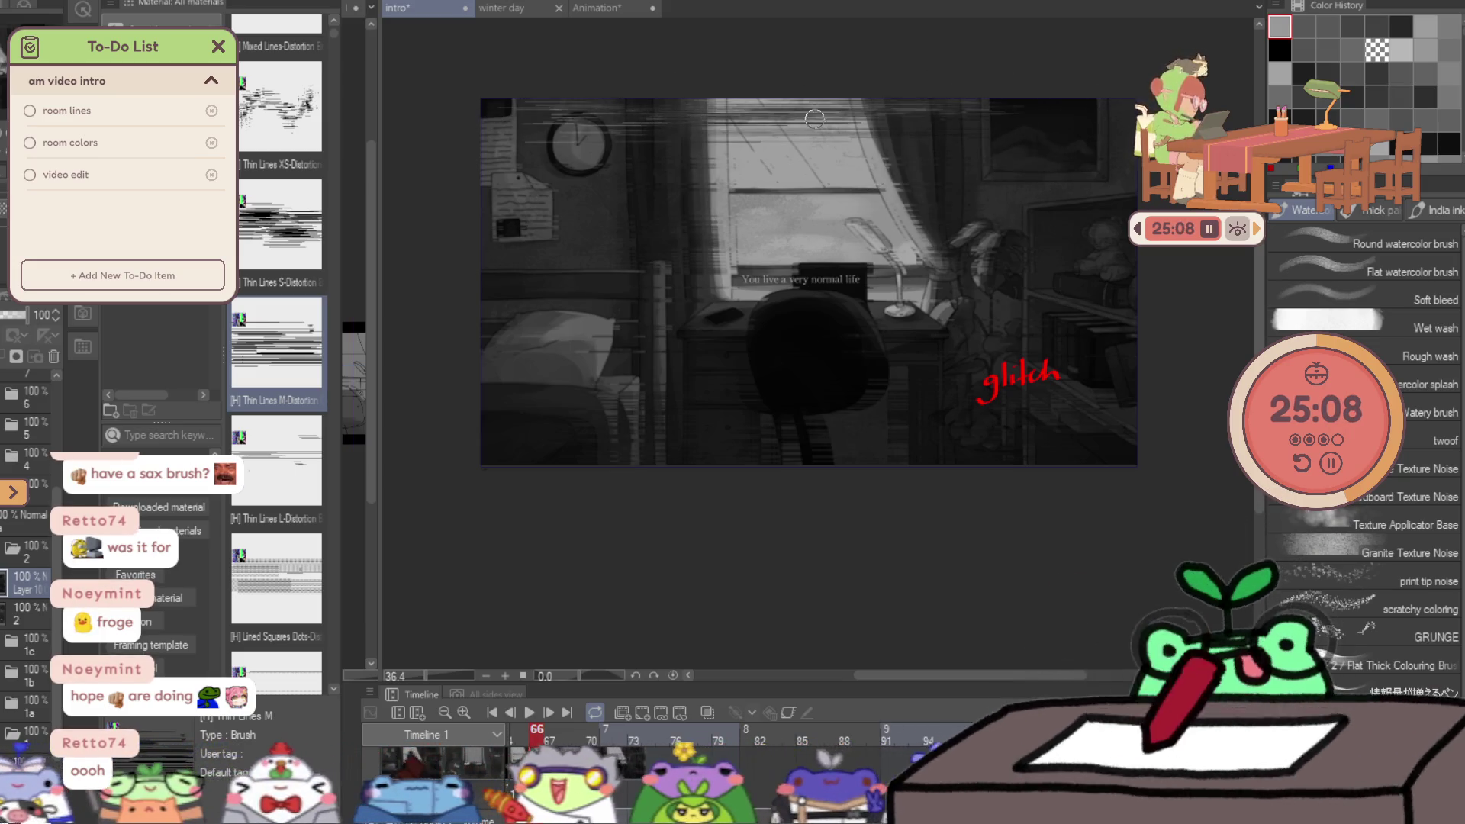
pyautogui.hotkey('ctrl', 'z')
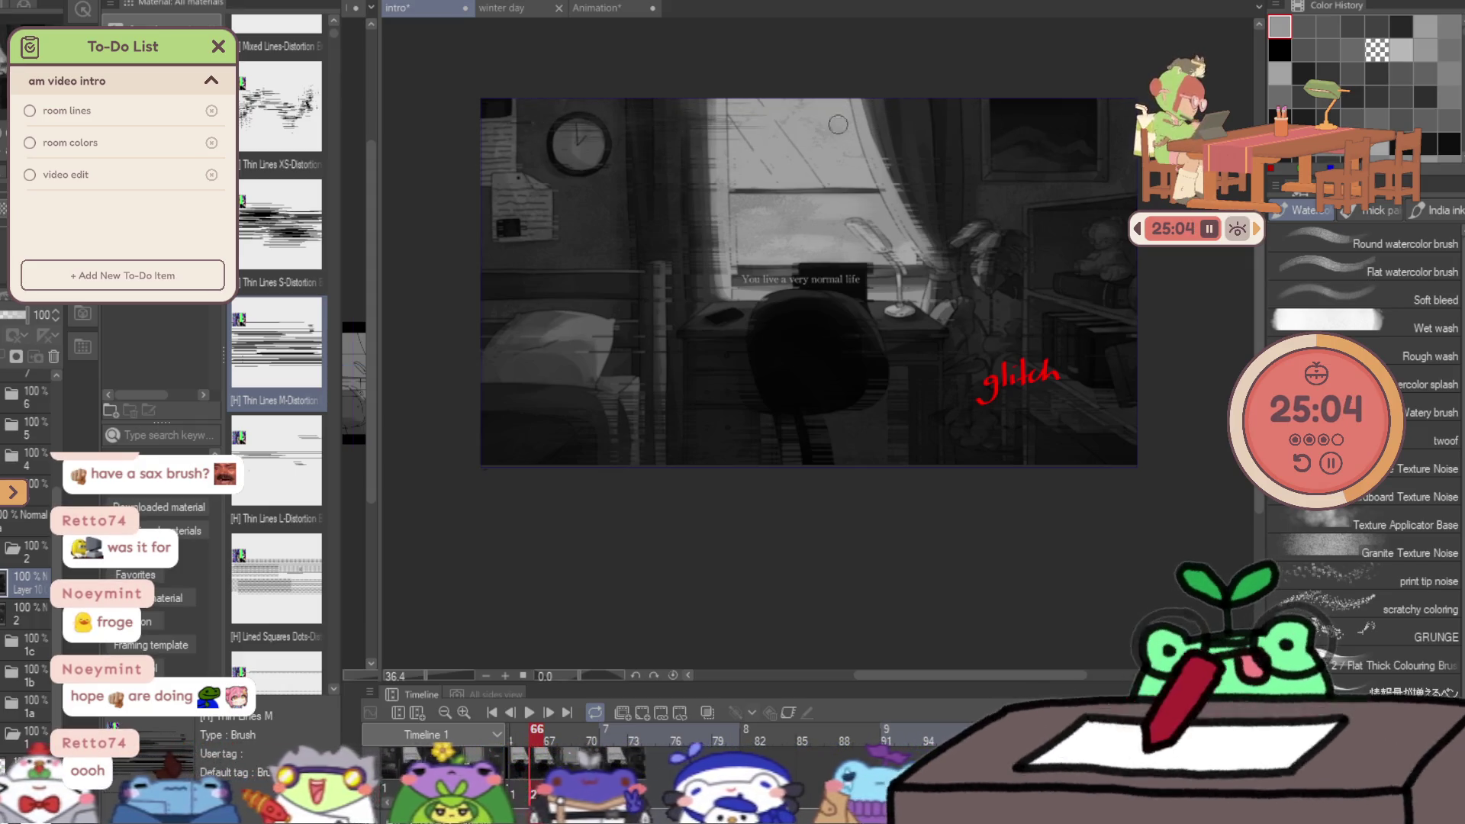
pyautogui.moveTo(877, 200); pyautogui.dragTo(788, 195)
pyautogui.hotkey('ctrl', 'z')
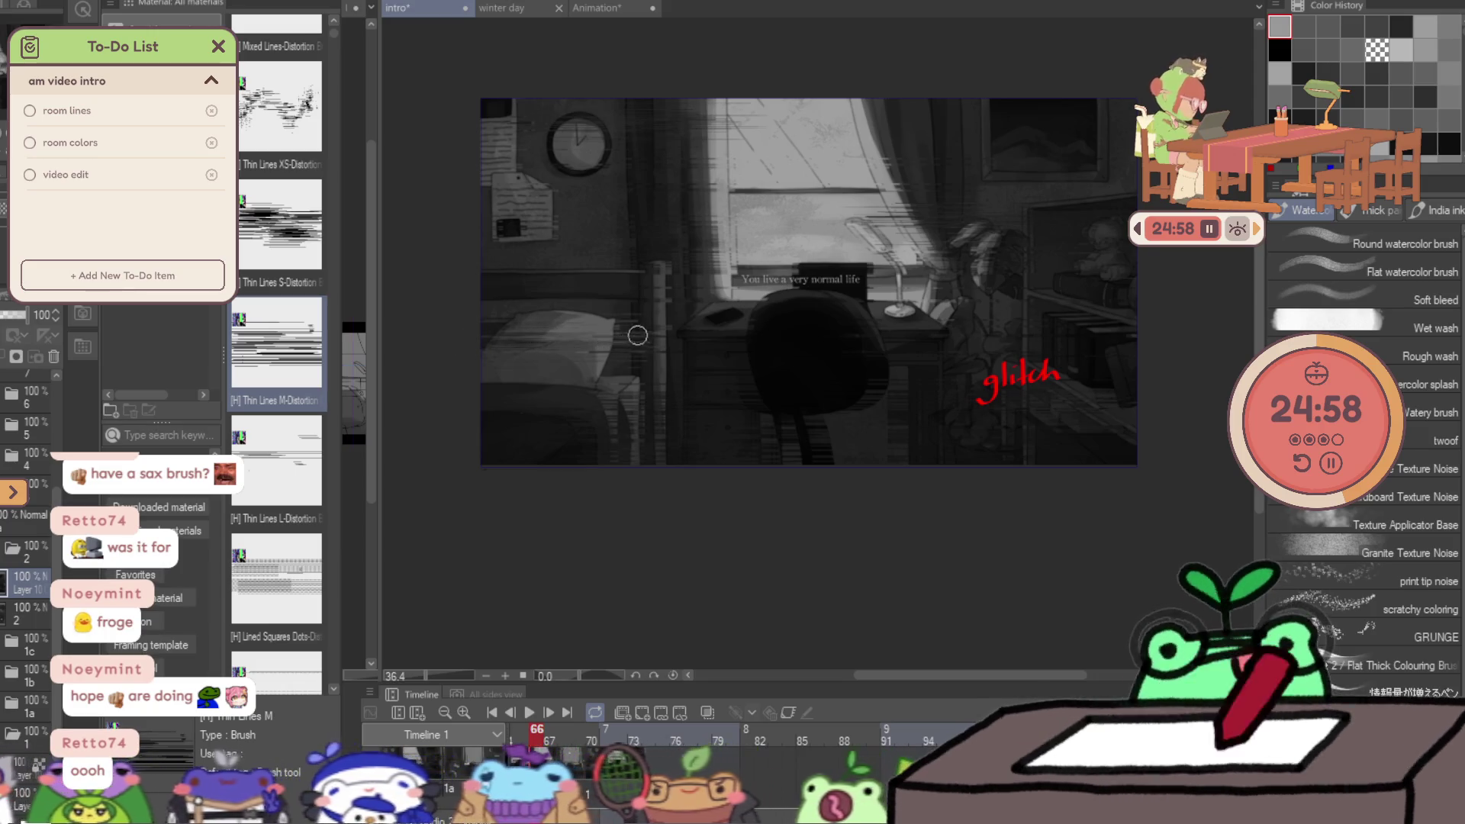
# Resize the distortion brush with the bracket keys, ending at a small size.
pyautogui.press(']')
pyautogui.press(']')
pyautogui.press(']')
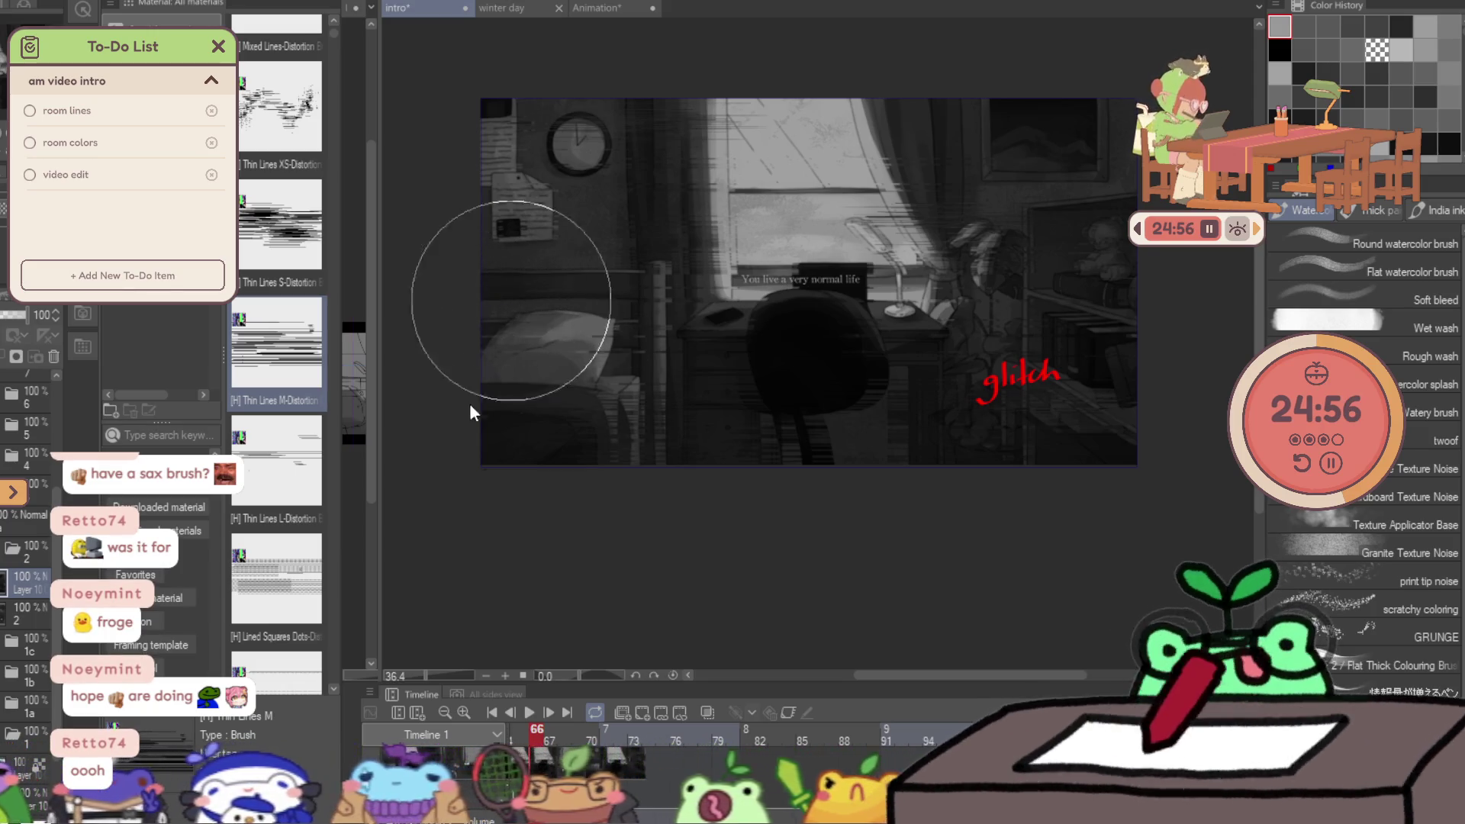
pyautogui.press('[')
pyautogui.press('[')
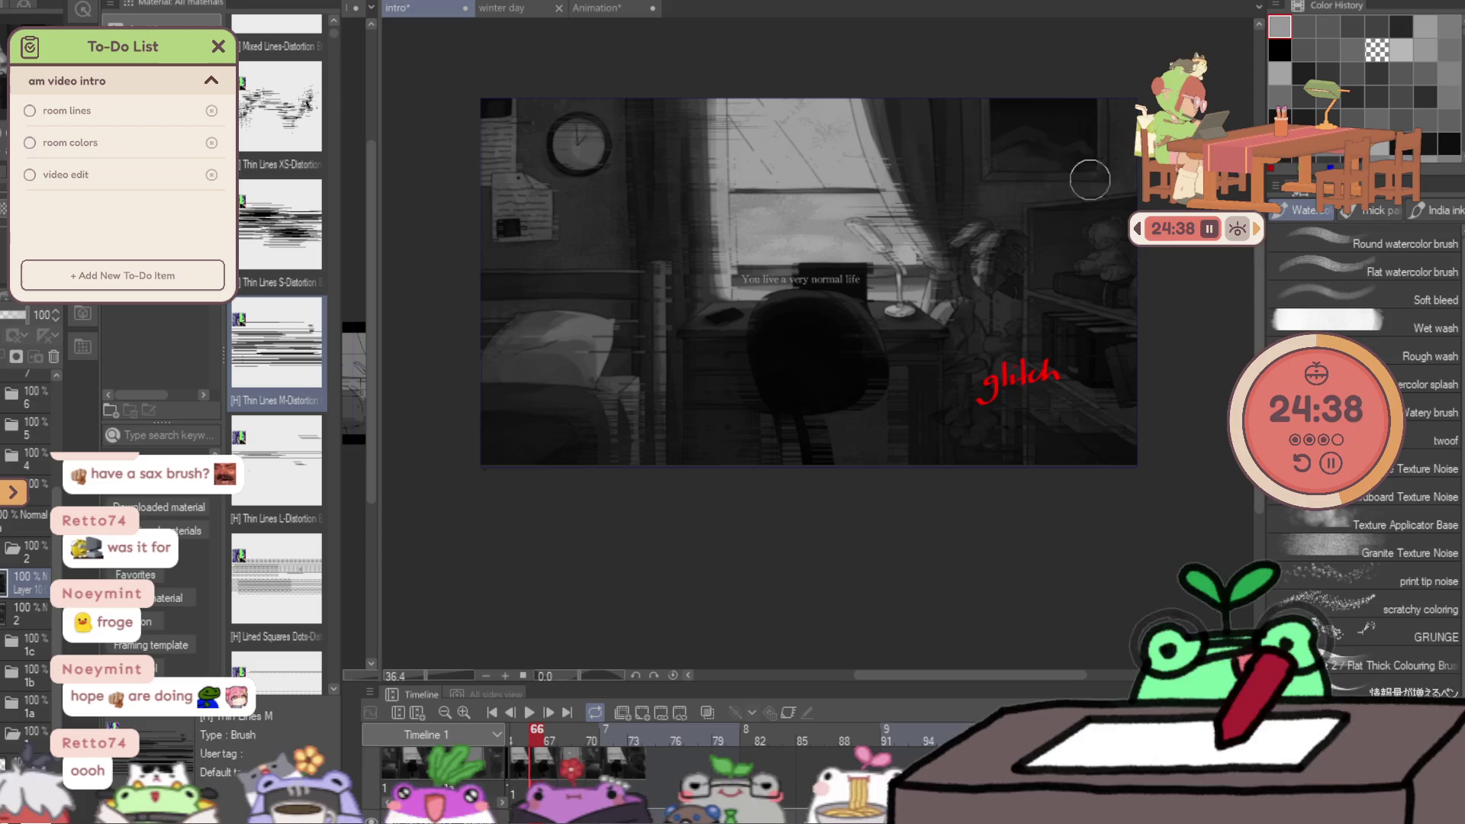
pyautogui.press(']')
pyautogui.press(']')
pyautogui.press(']')
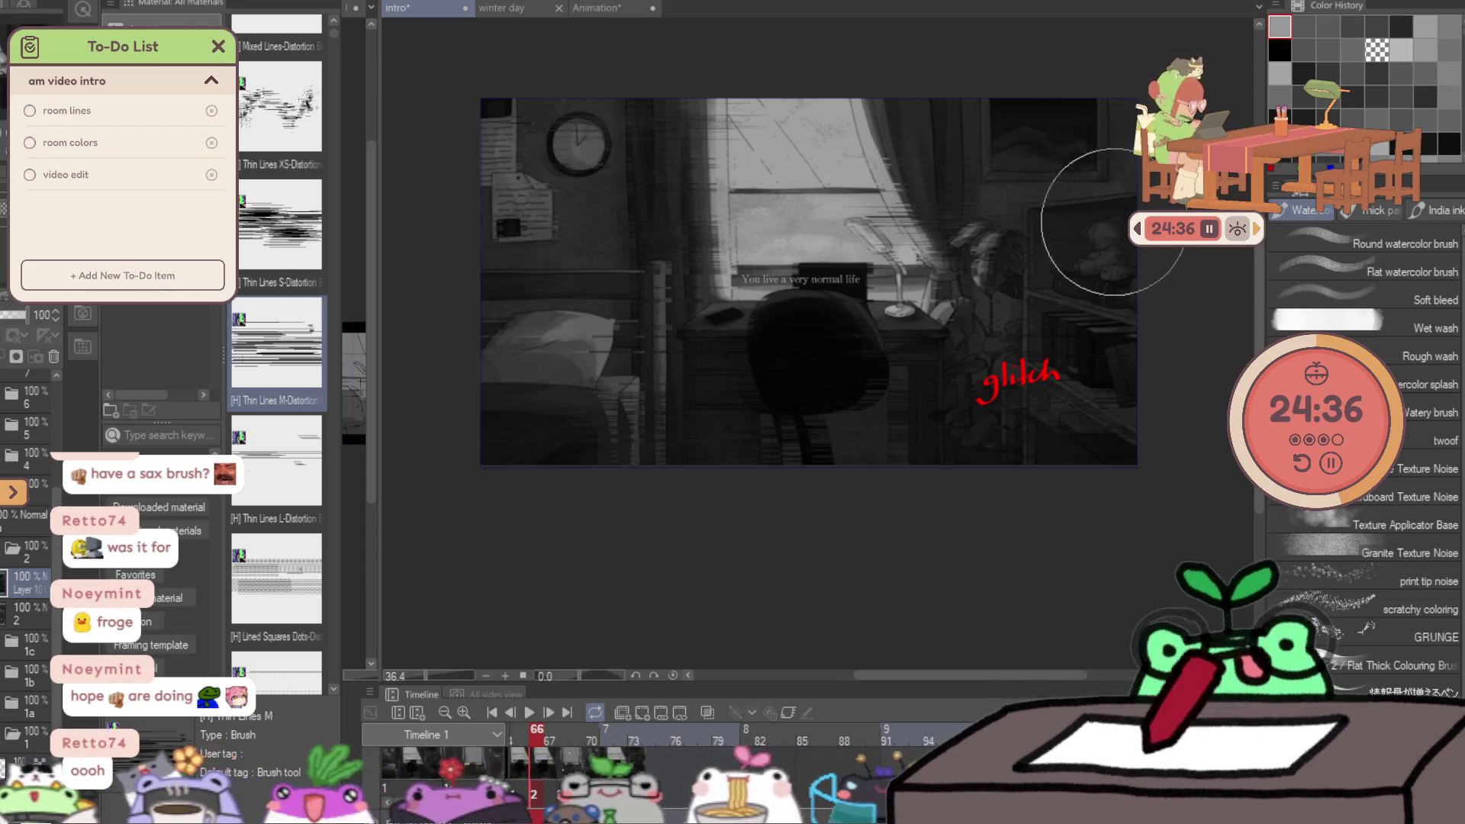
pyautogui.press('[')
pyautogui.press('[')
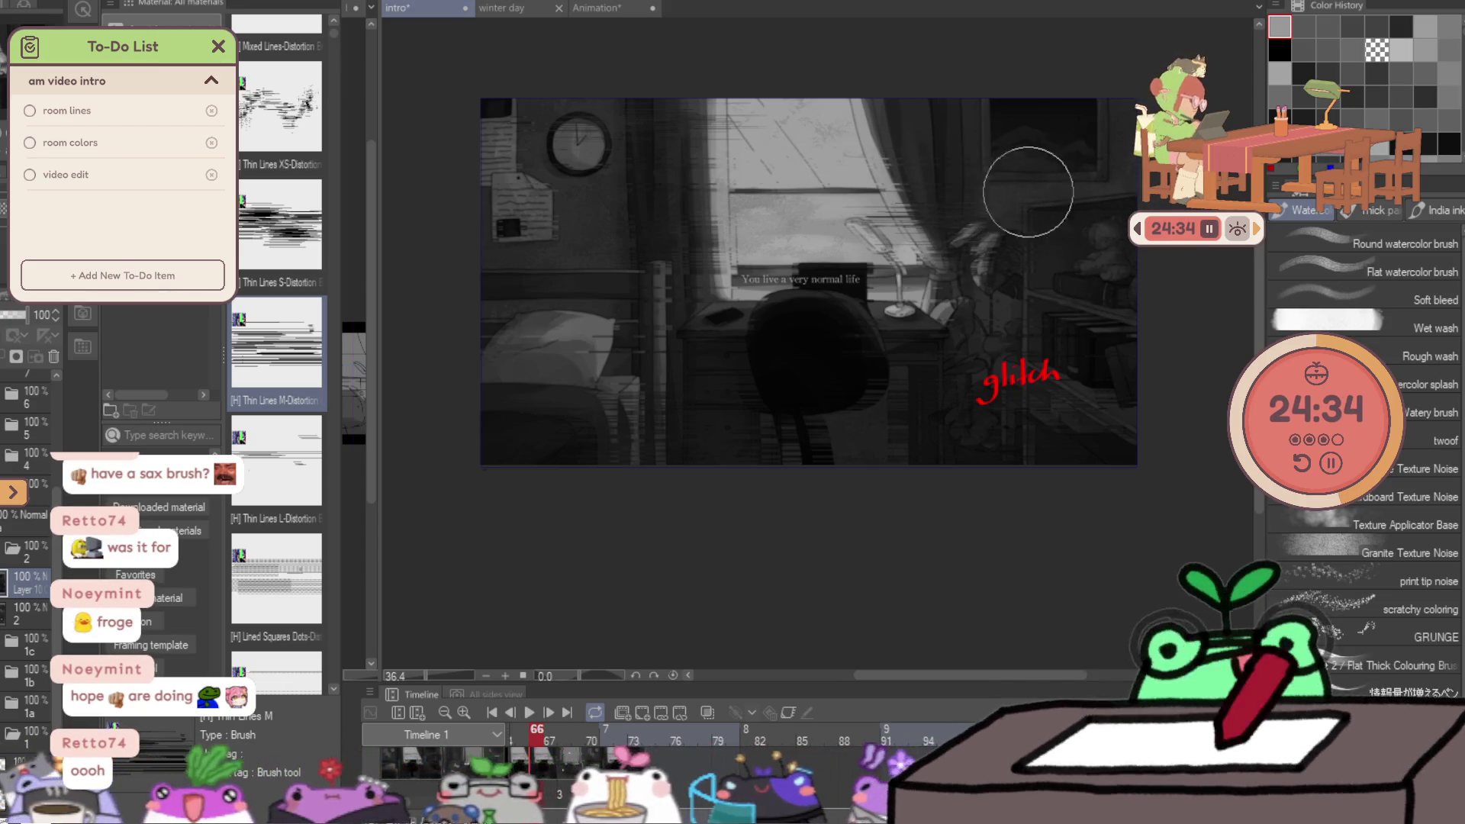
pyautogui.press('[')
pyautogui.press('[')
pyautogui.press('[')
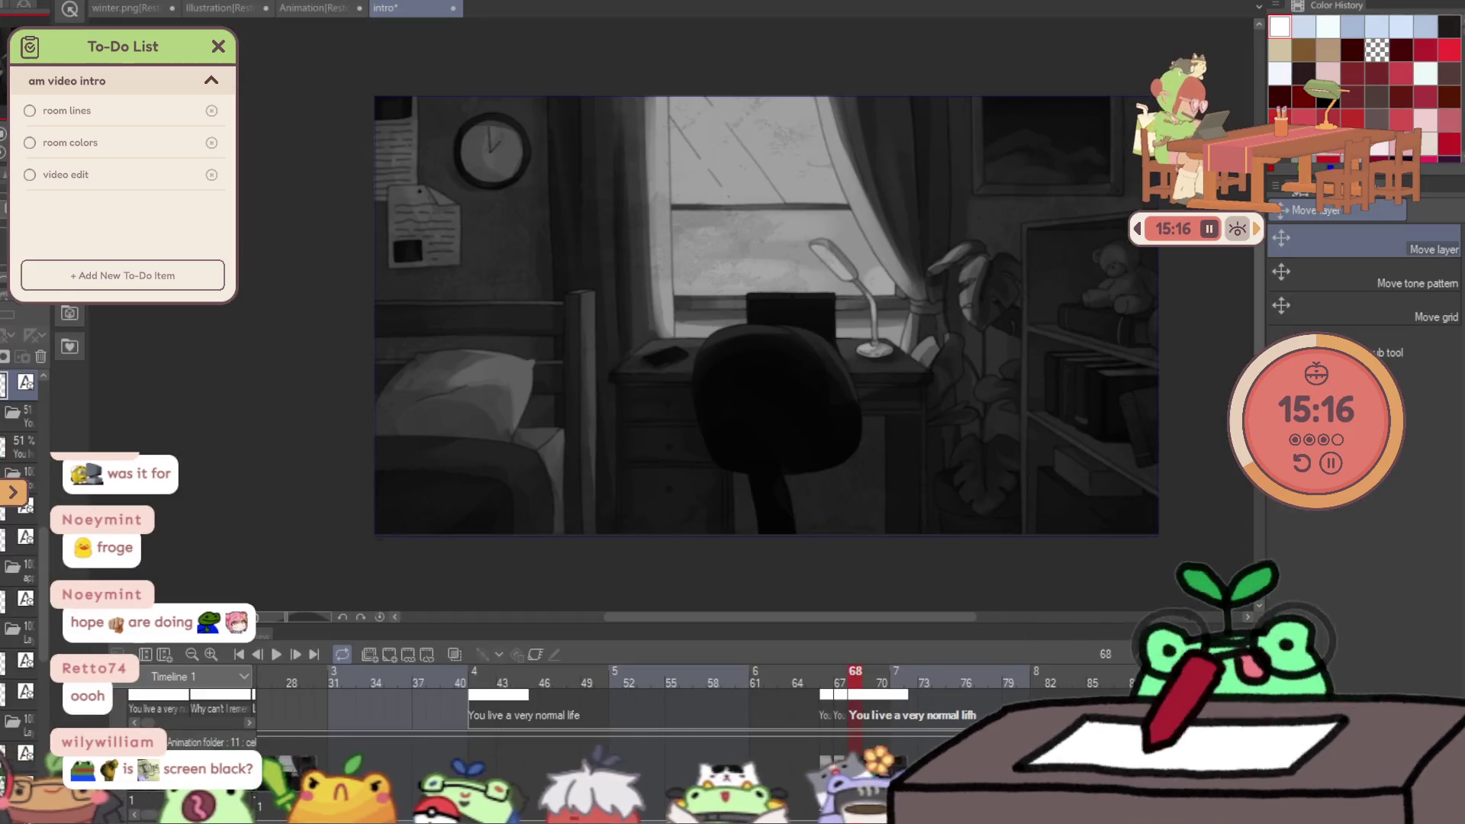
# View glitch frame 66, then play the animation from the first frame and stop it.
pyautogui.click(830, 702)
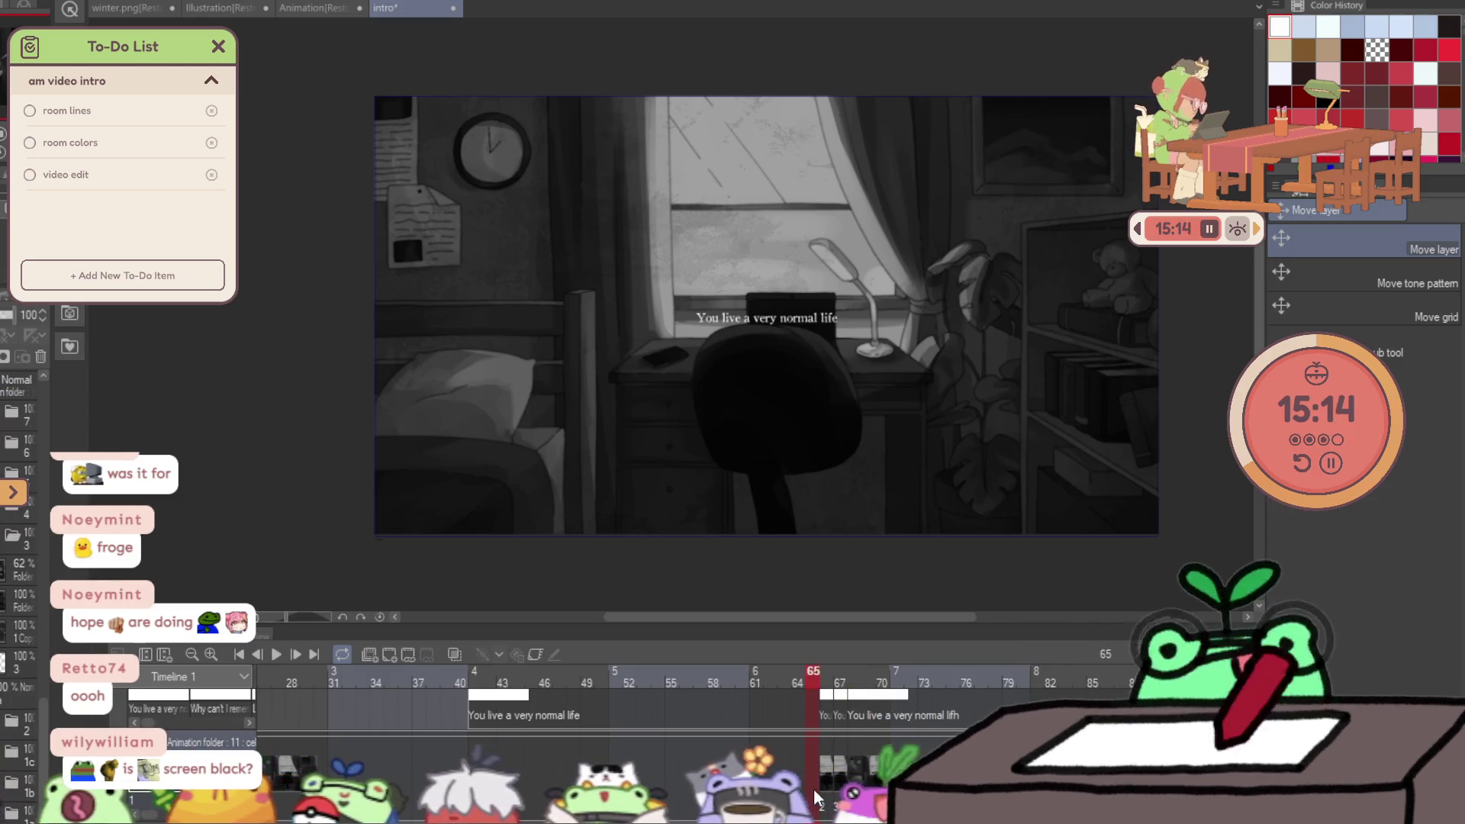
pyautogui.press('Home')
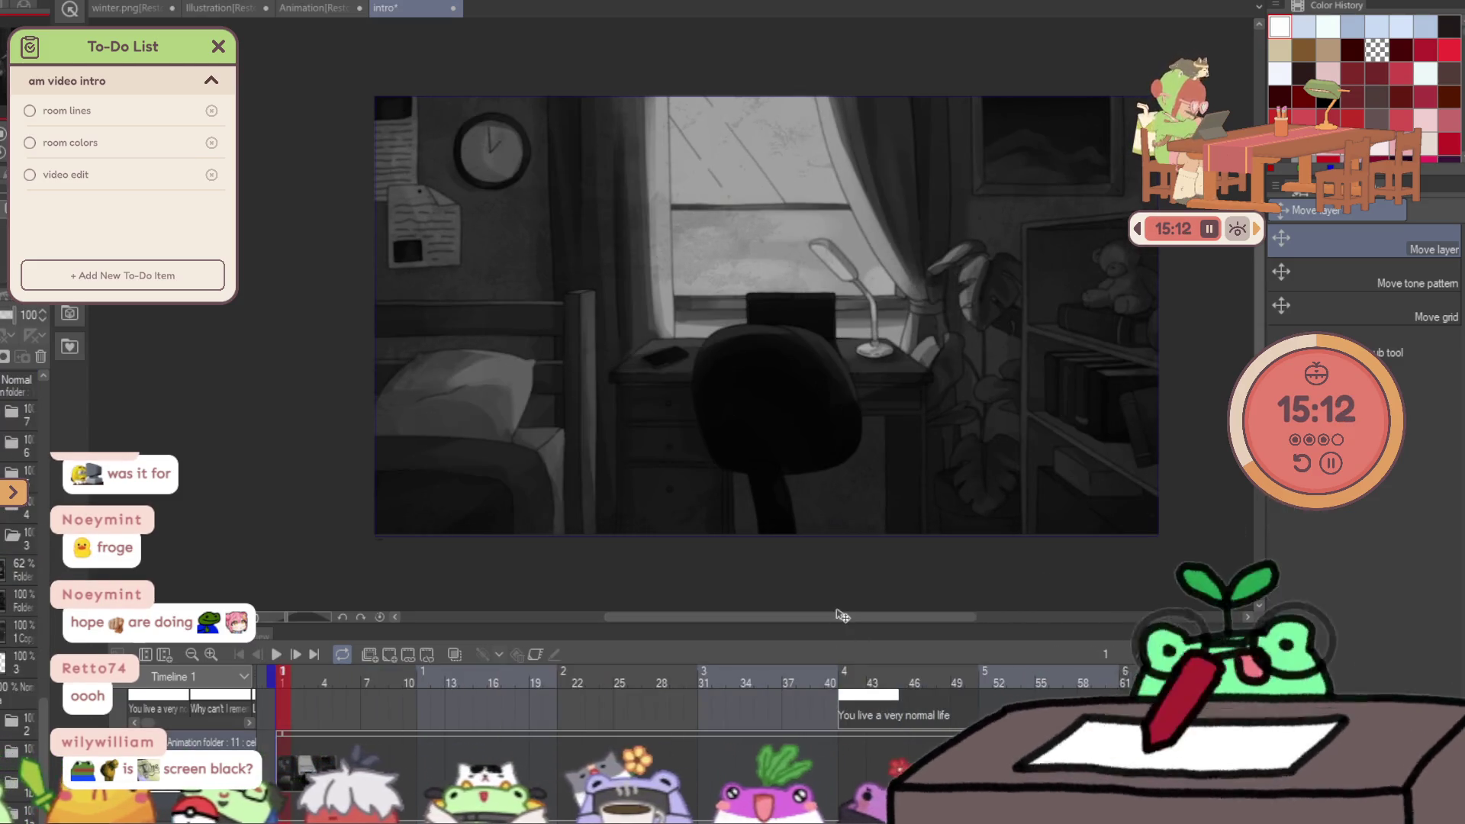
pyautogui.press('space')
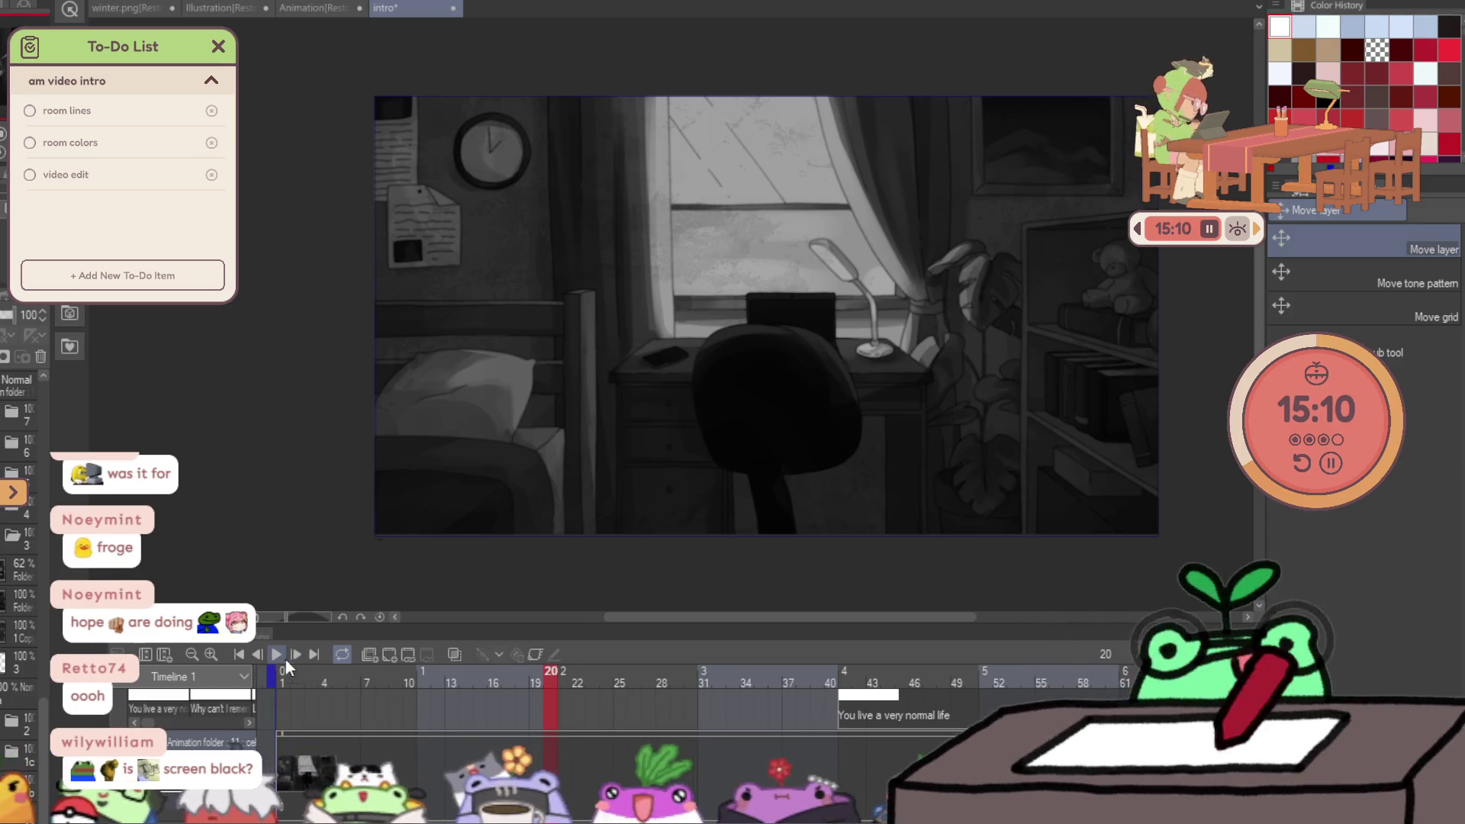
pyautogui.scroll(1, 935, 348)
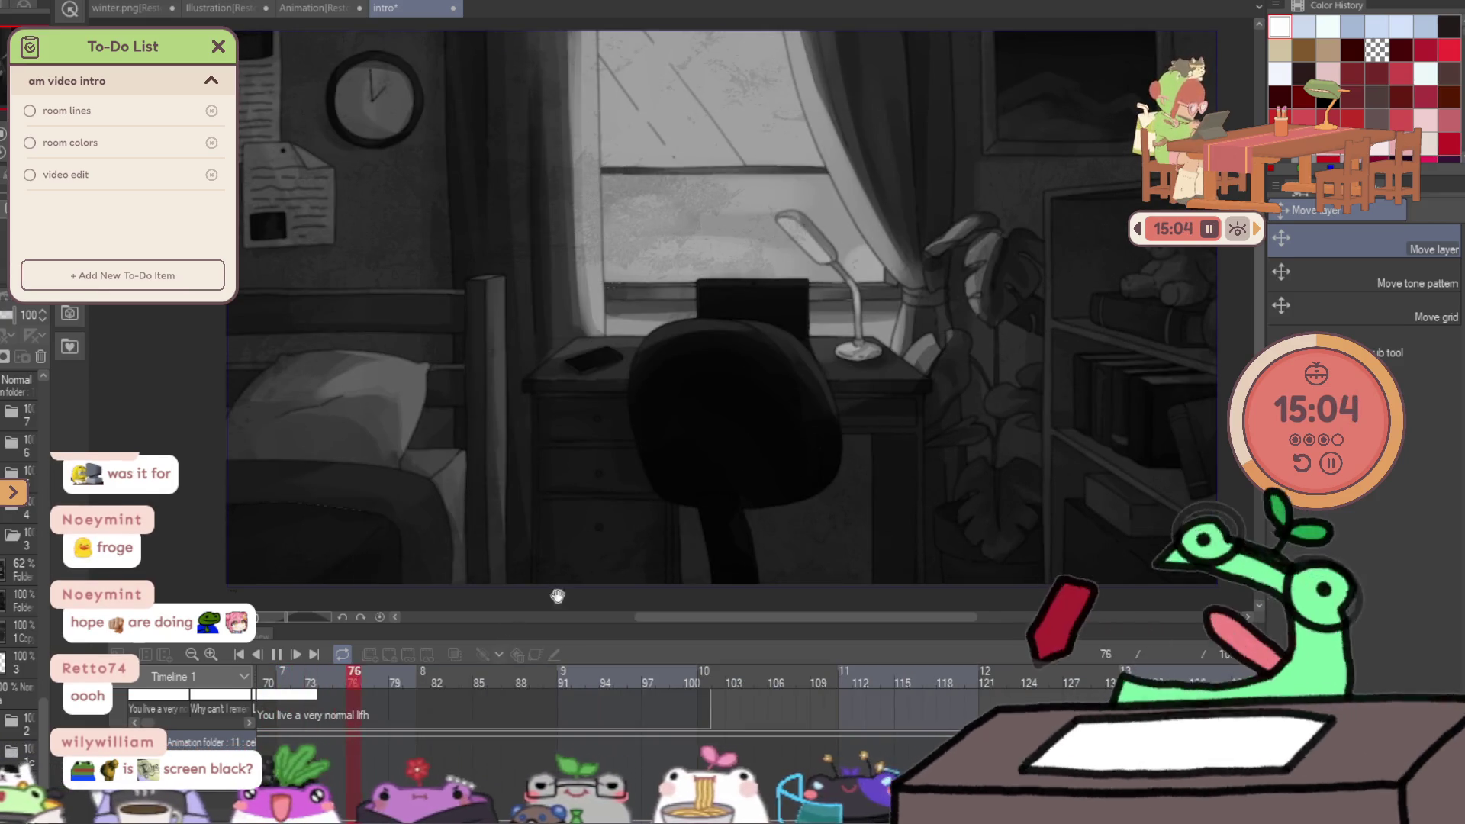
pyautogui.press('space')
# Replay the sequence, then return to glitch caption frame 66.
pyautogui.hotkey('ctrl', 'z')
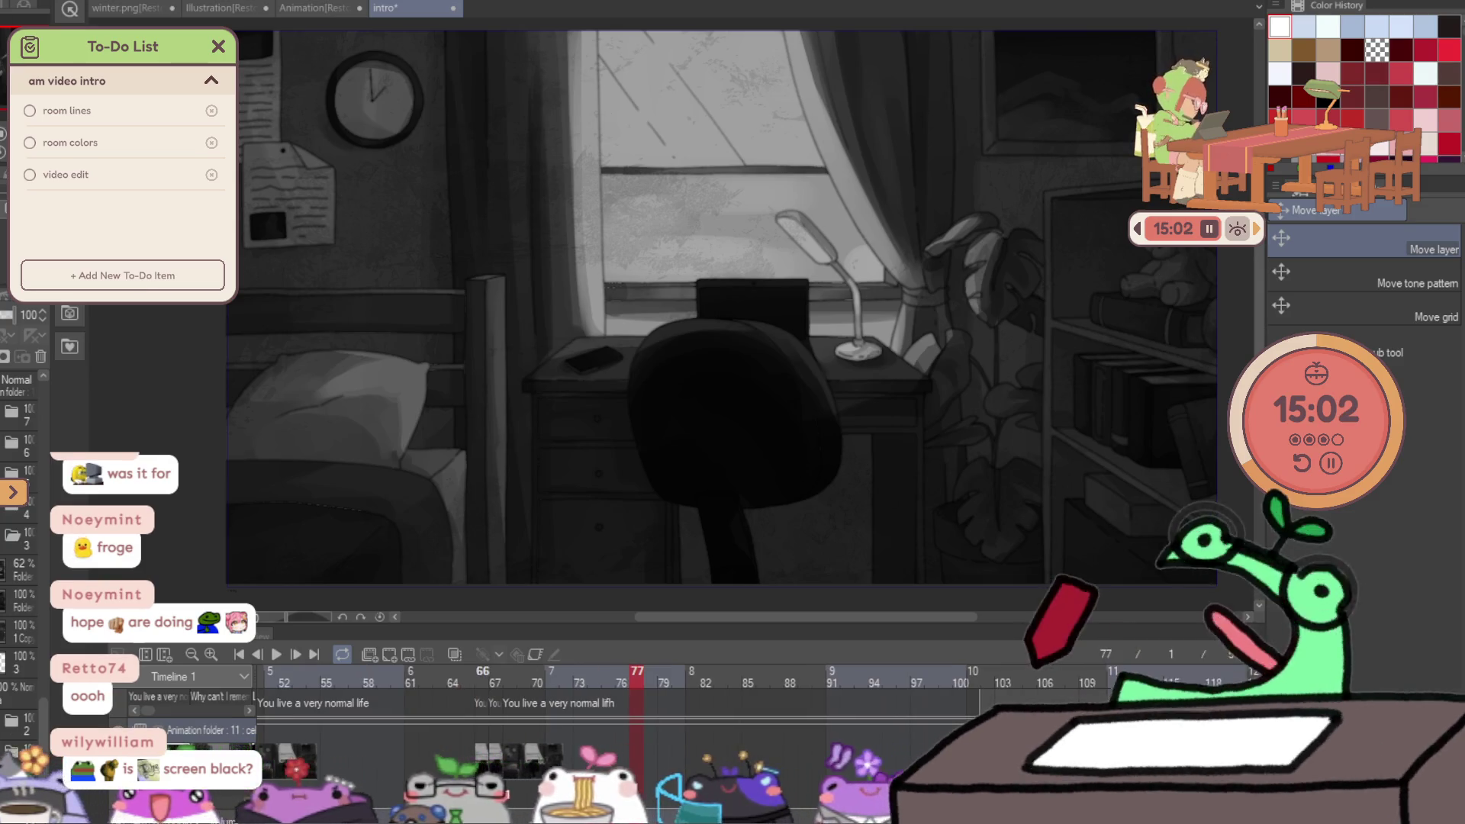
pyautogui.scroll(2, 760, 303)
pyautogui.hotkey('ctrl', 'z')
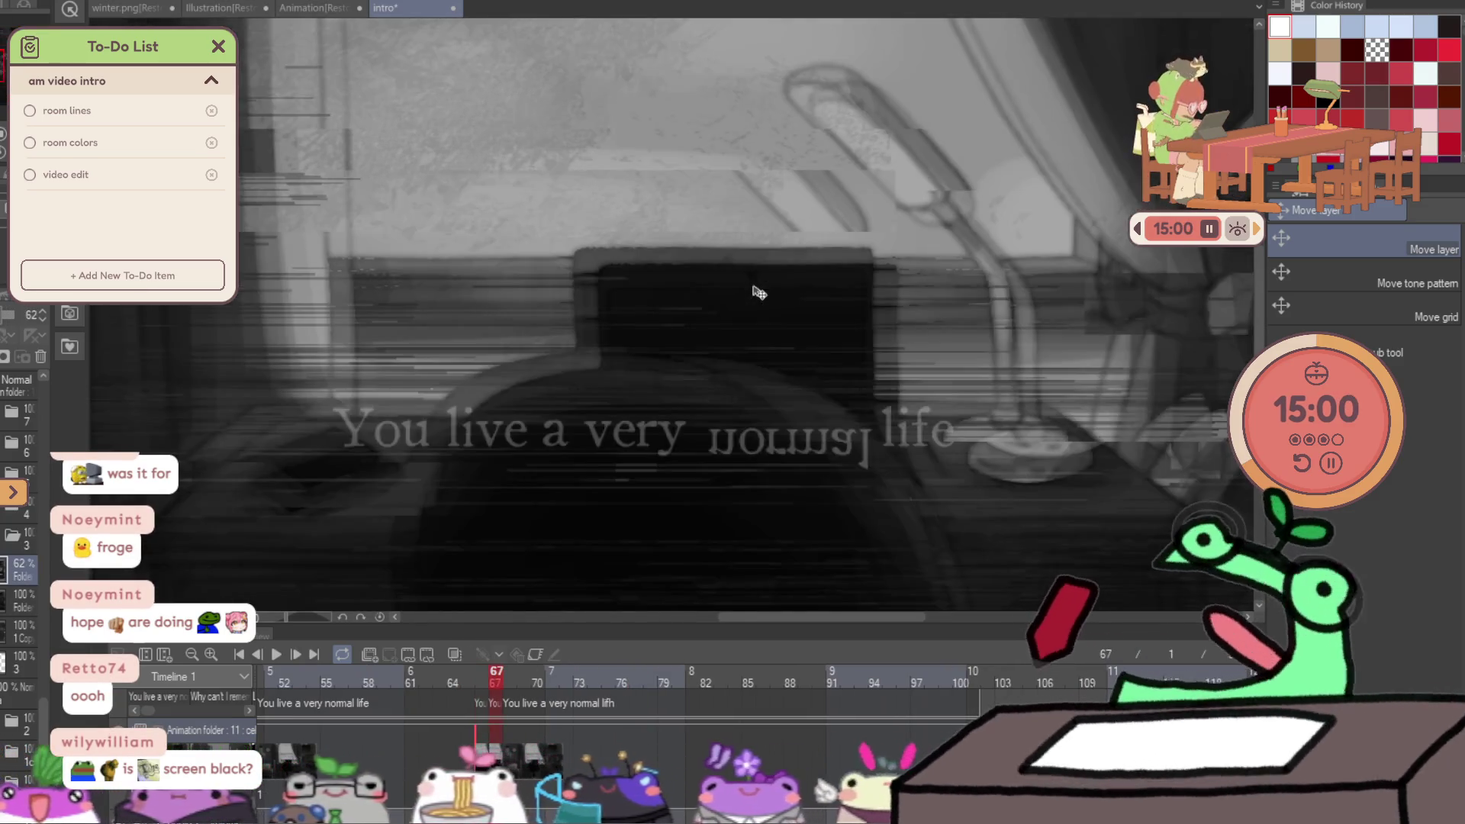
pyautogui.press('space')
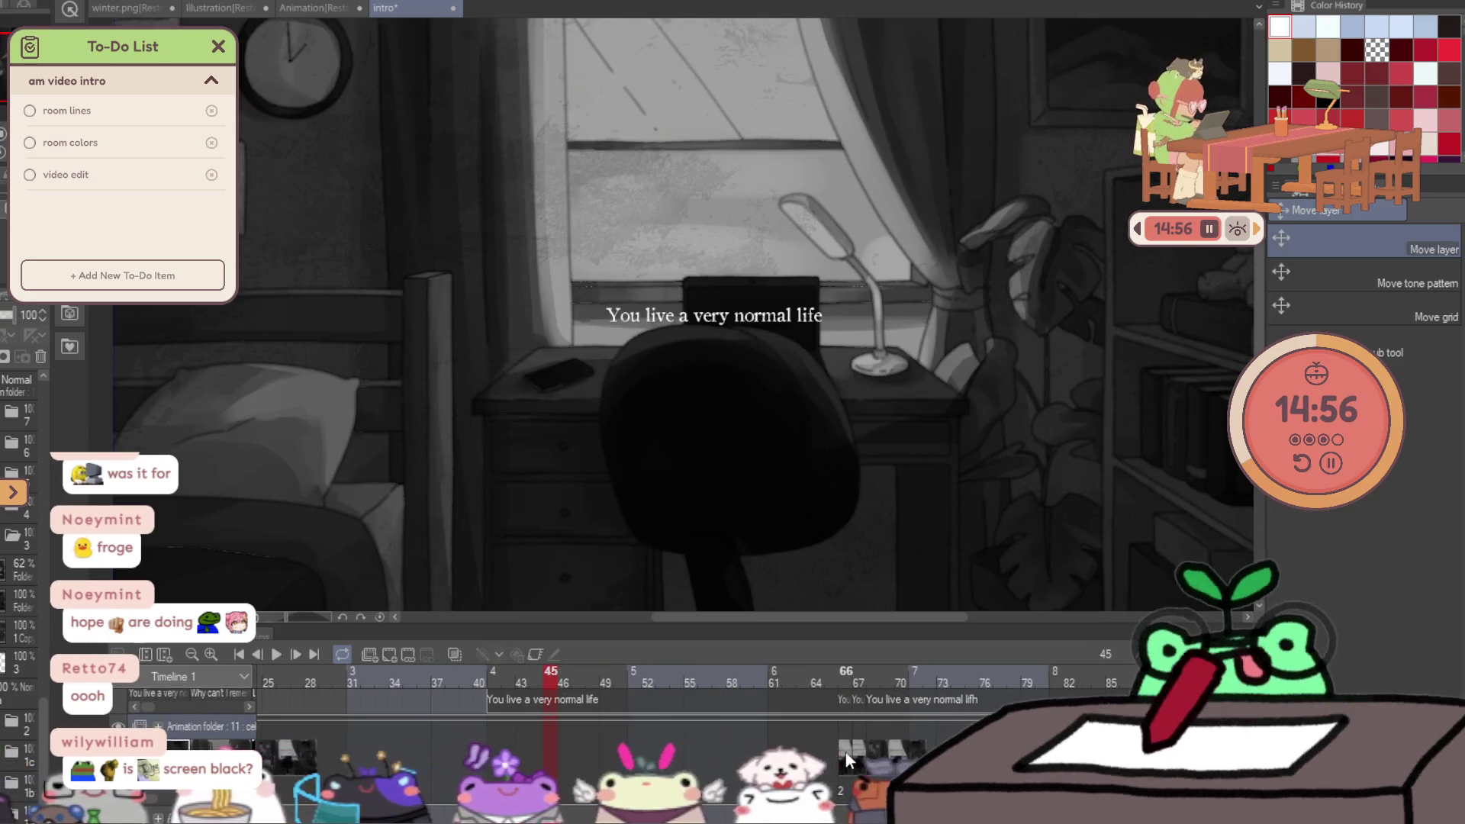
pyautogui.click(846, 754)
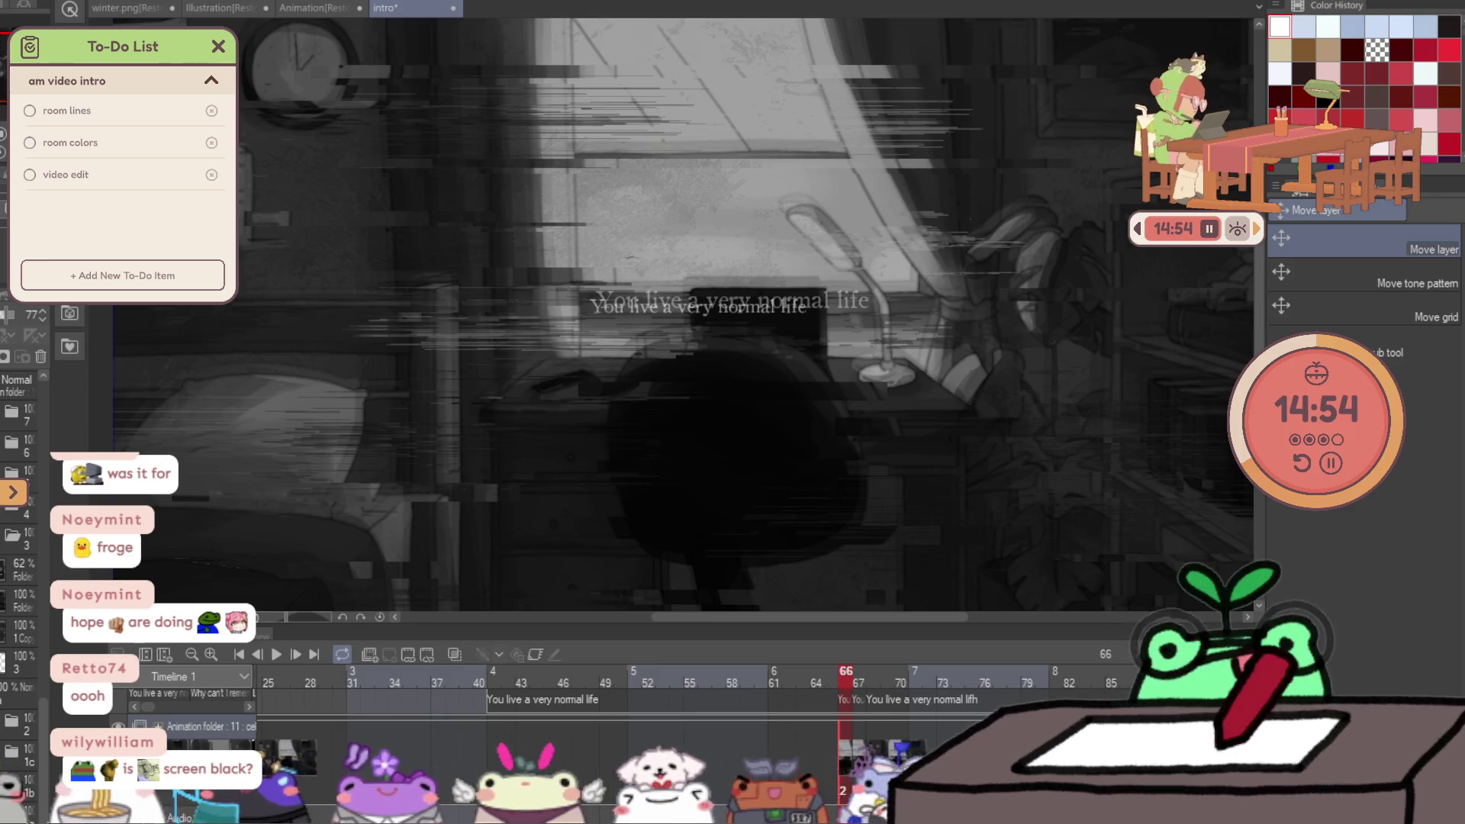
pyautogui.scroll(2, 744, 309)
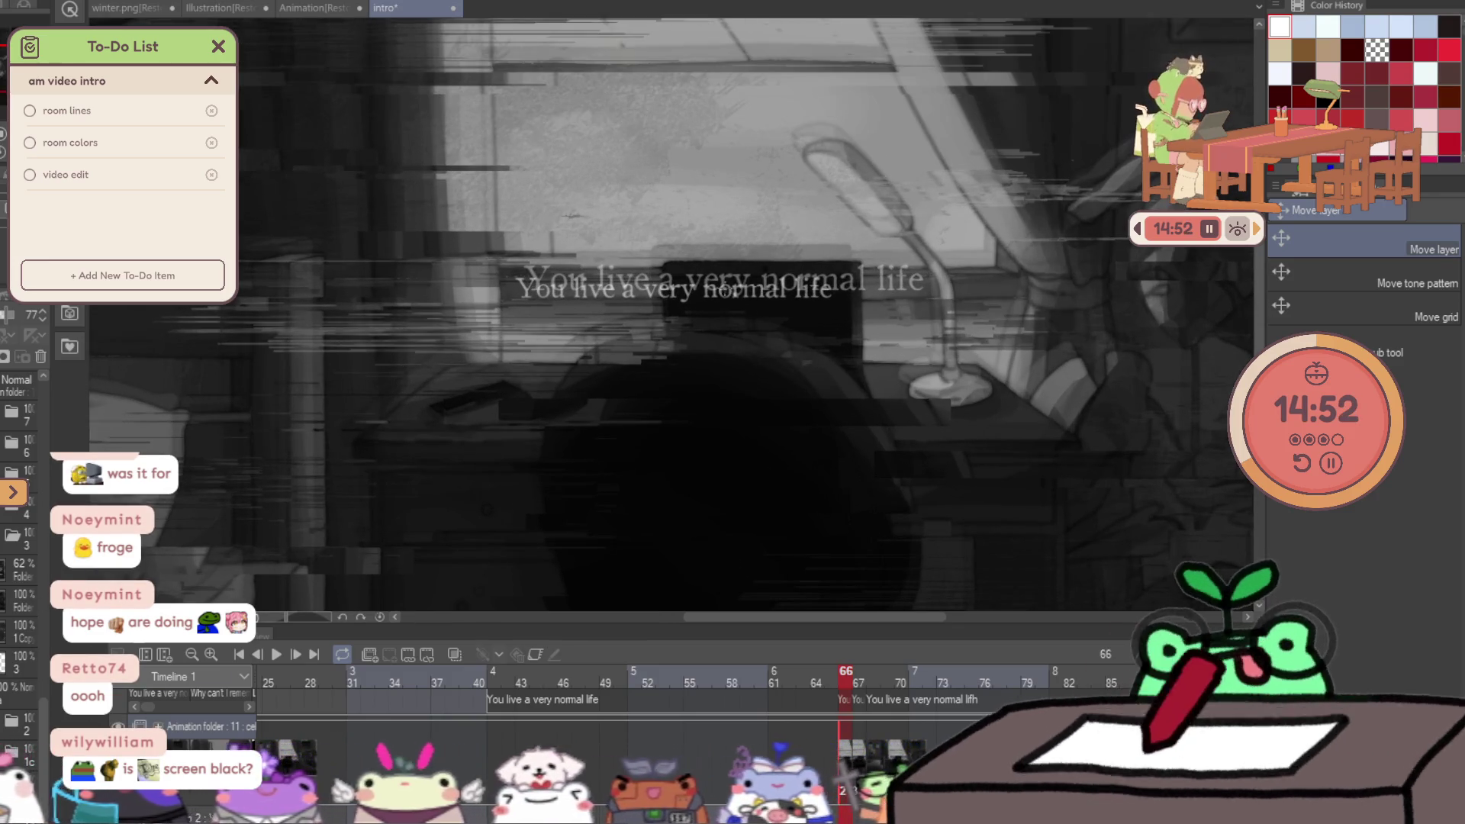
# Scale the upper caption down, move it up and right, and set its layer opacity to 13.
pyautogui.hotkey('ctrl', 't')
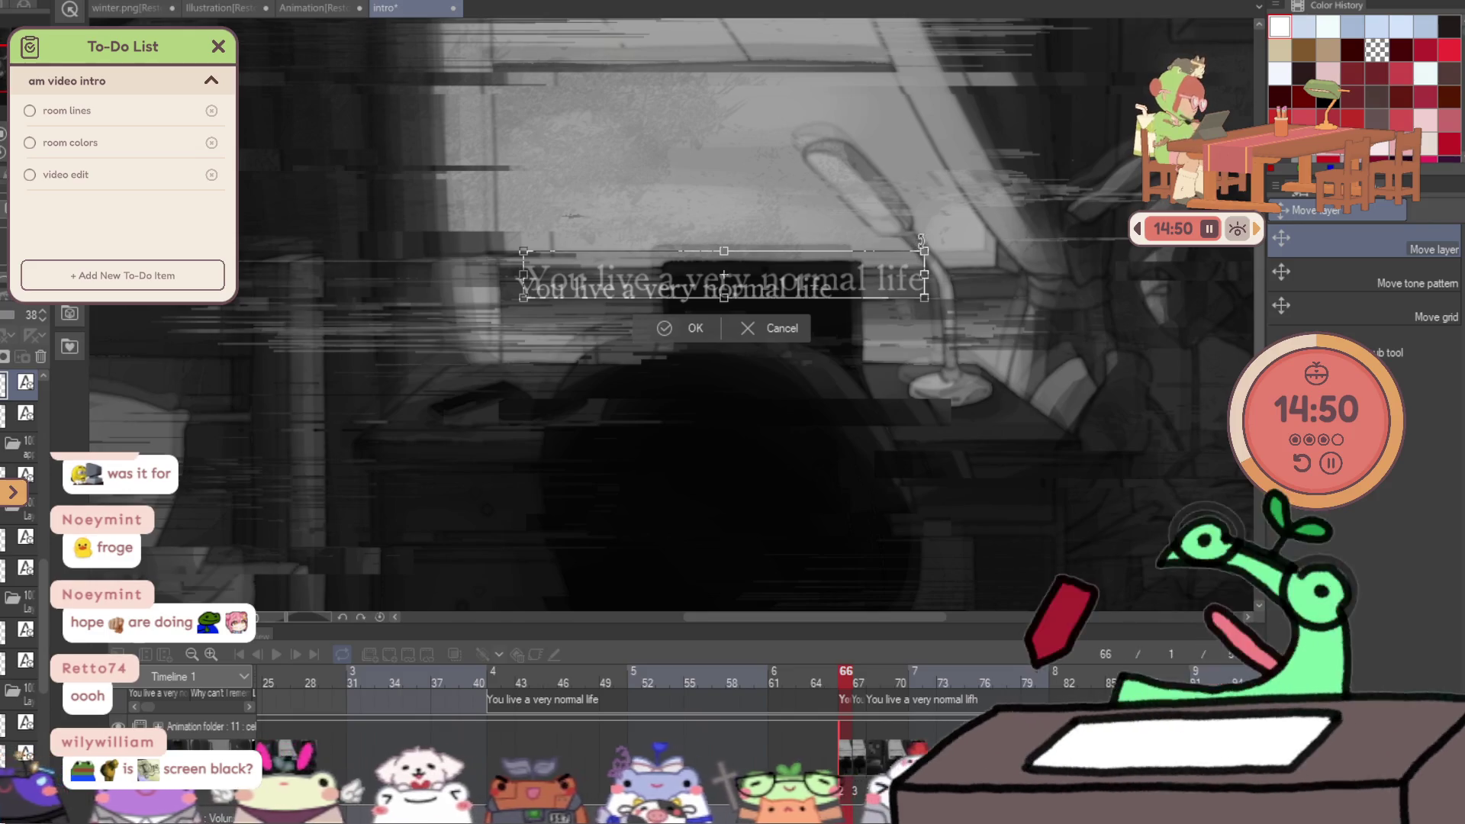
pyautogui.moveTo(929, 247); pyautogui.dragTo(879, 252)
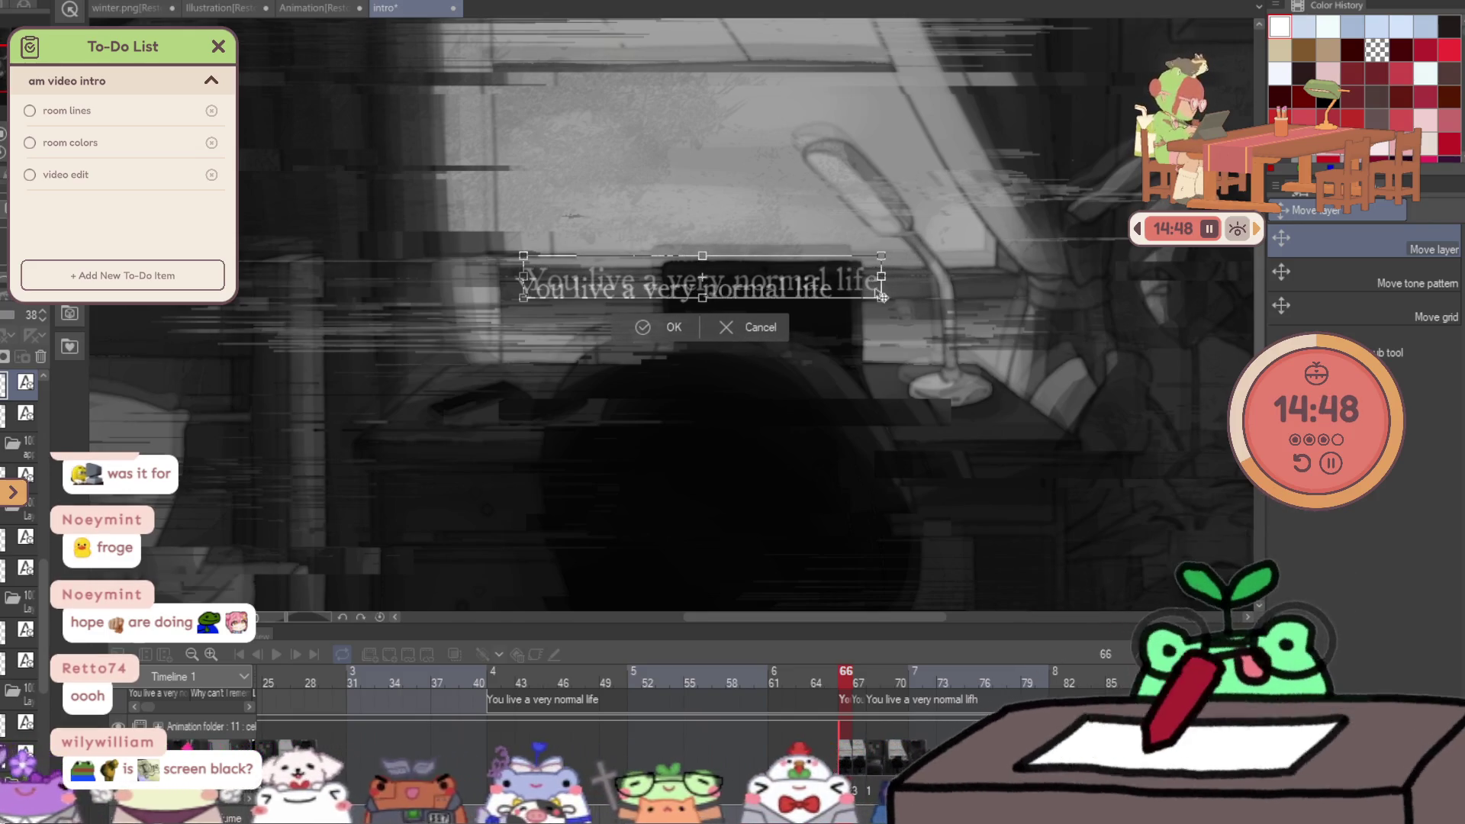
pyautogui.press('Return')
pyautogui.moveTo(880, 312)
pyautogui.mouseDown()
pyautogui.moveTo(952, 267)
pyautogui.moveTo(968, 287)
pyautogui.moveTo(963, 245)
pyautogui.mouseUp()
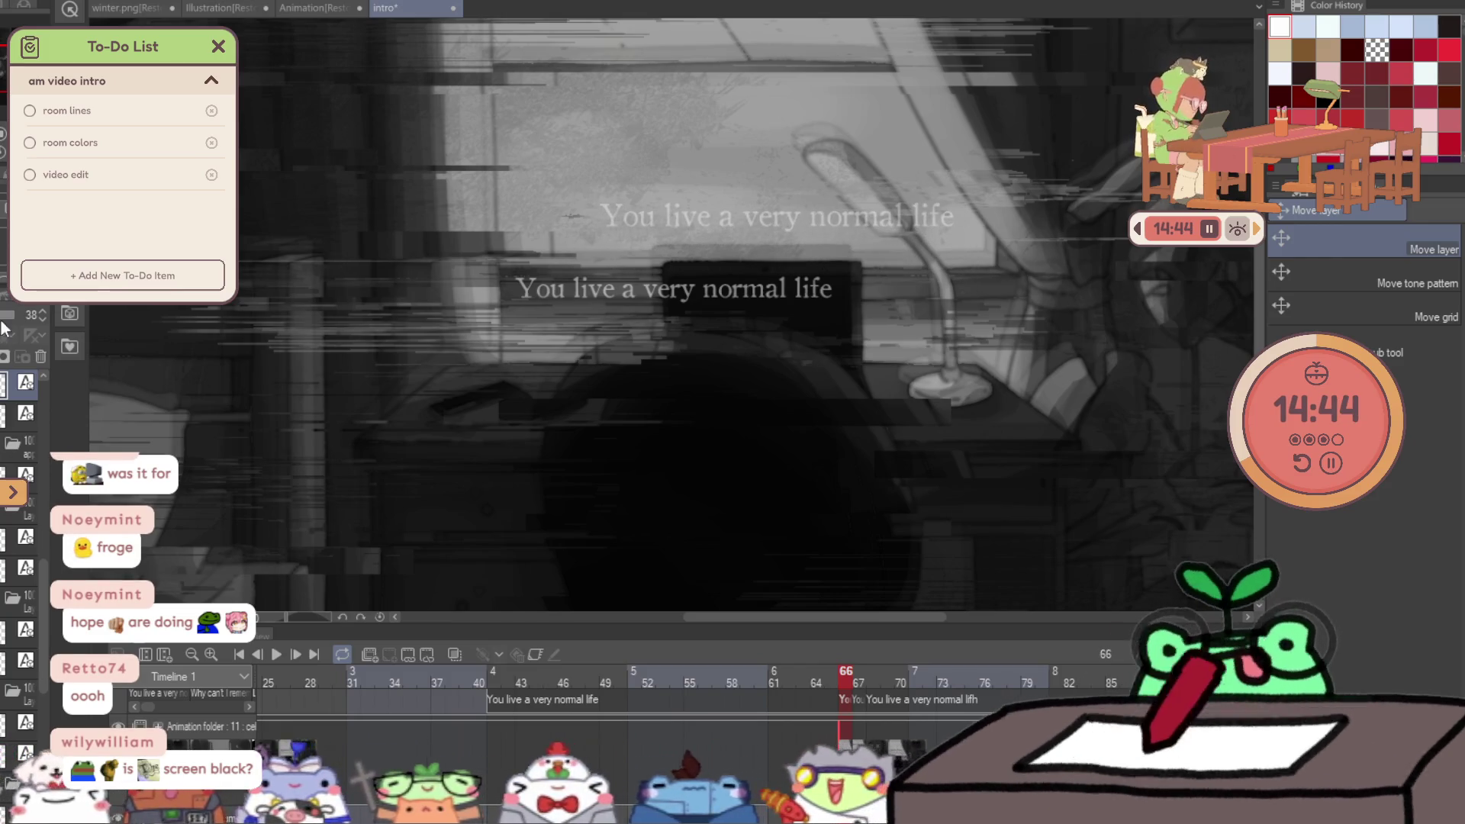
pyautogui.moveTo(16, 314); pyautogui.dragTo(7, 315)
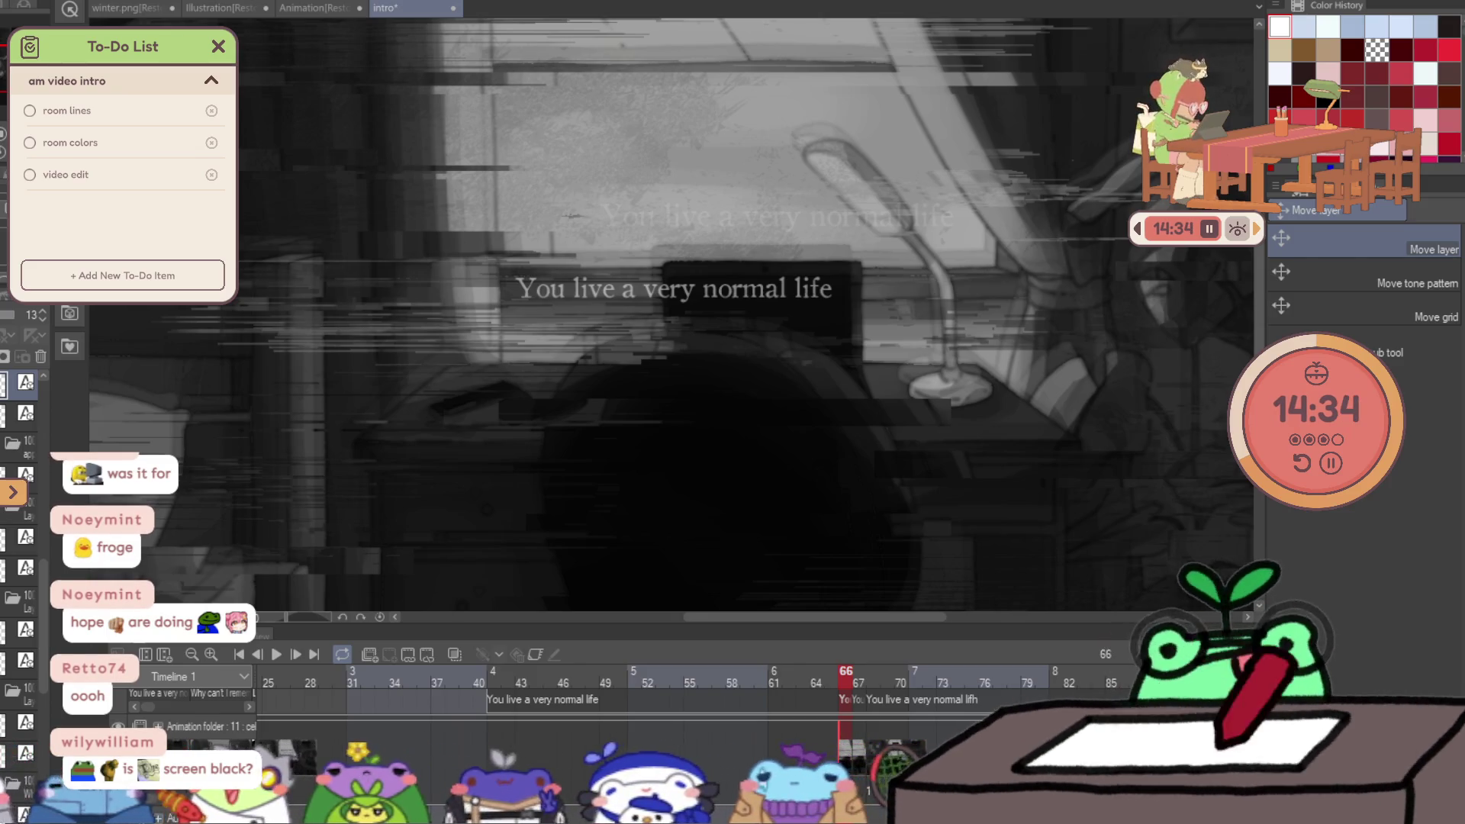
pyautogui.scroll(-2, 717, 317)
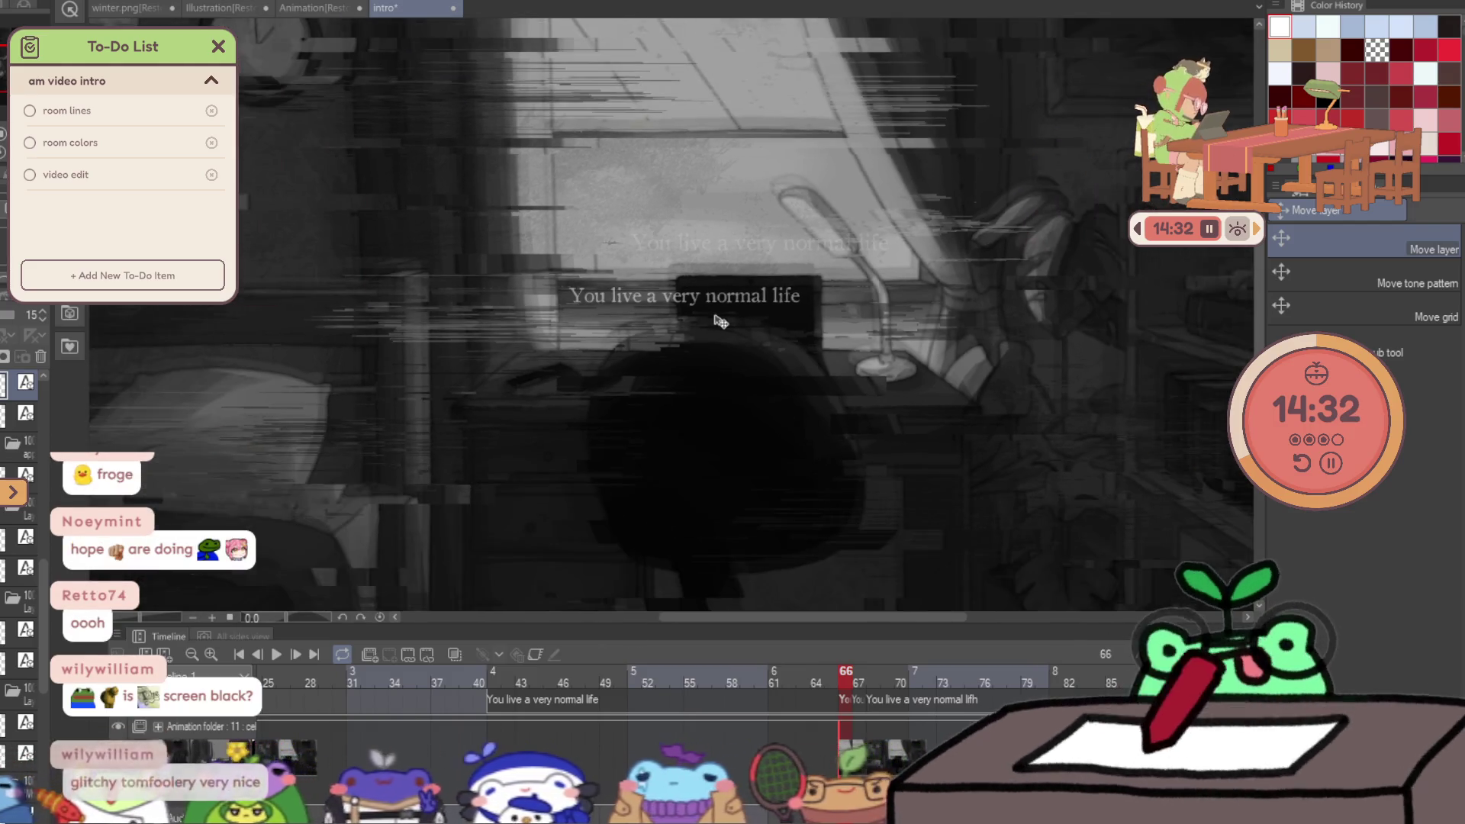
# Play the animation from frame 27, stop at frame 198, and settle on glitch frame 188.
pyautogui.click(790, 687)
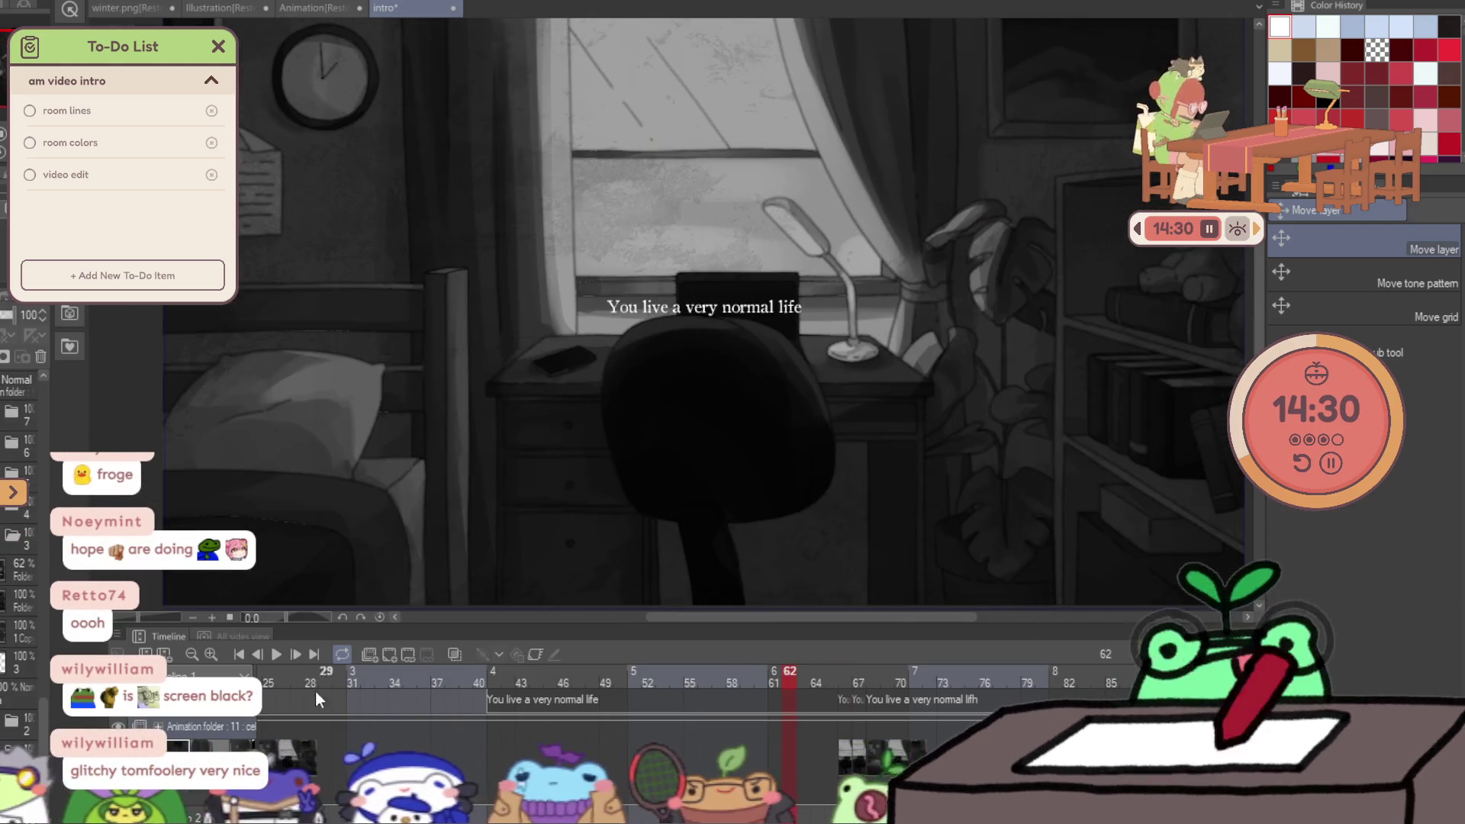
pyautogui.click(269, 652)
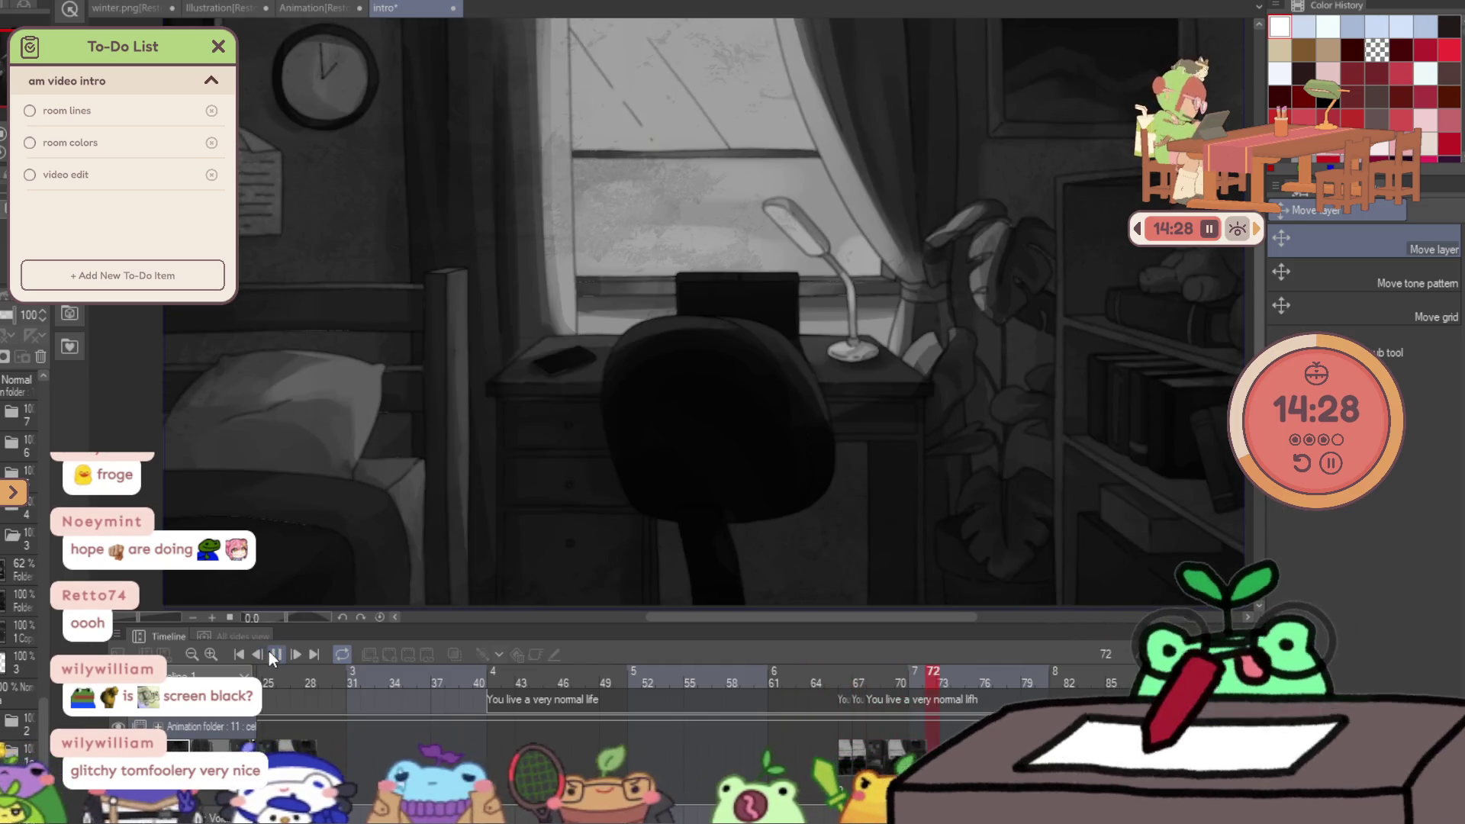
pyautogui.click(269, 652)
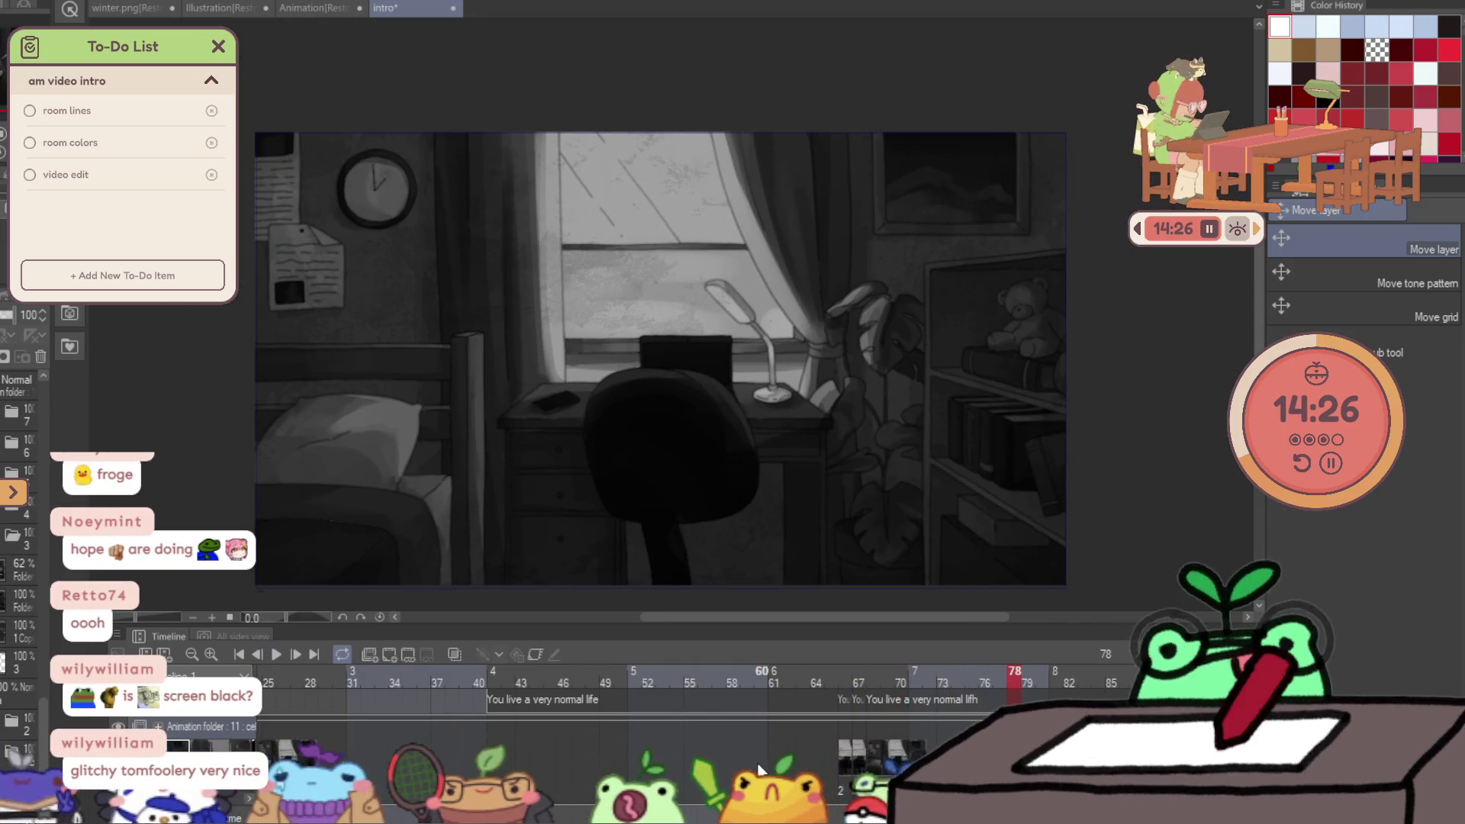
pyautogui.click(297, 675)
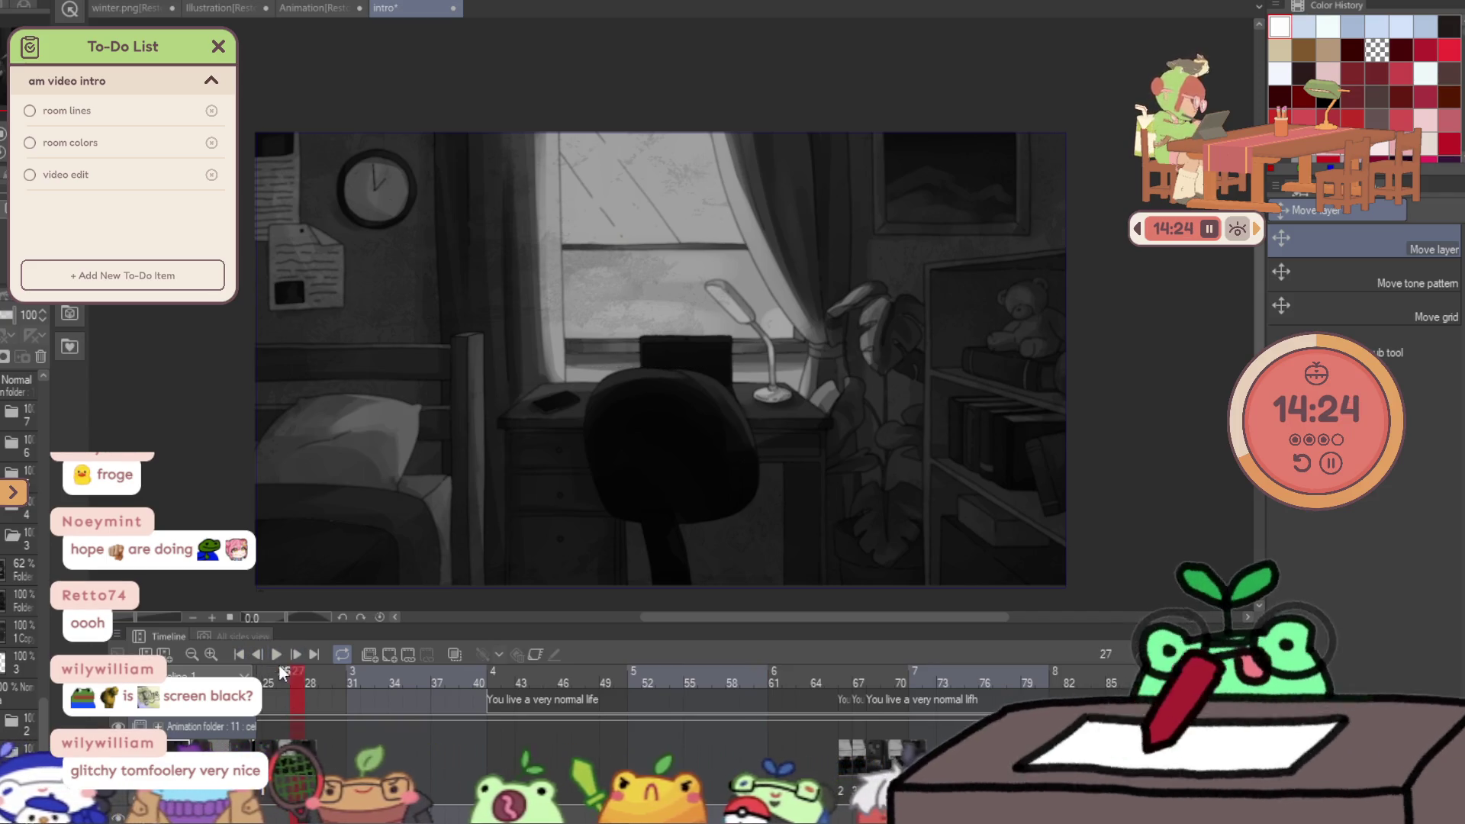
pyautogui.click(279, 653)
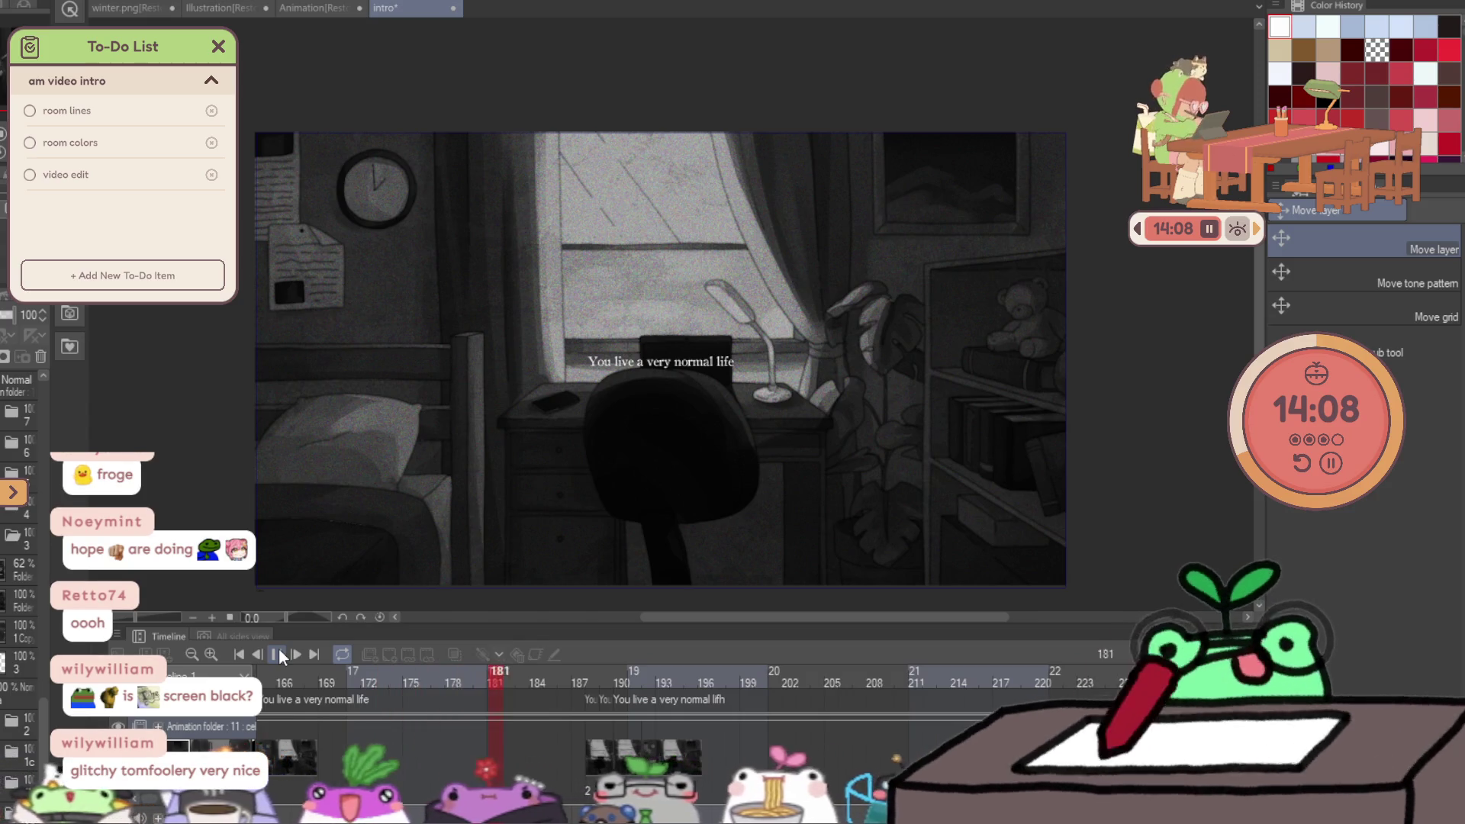
pyautogui.click(276, 652)
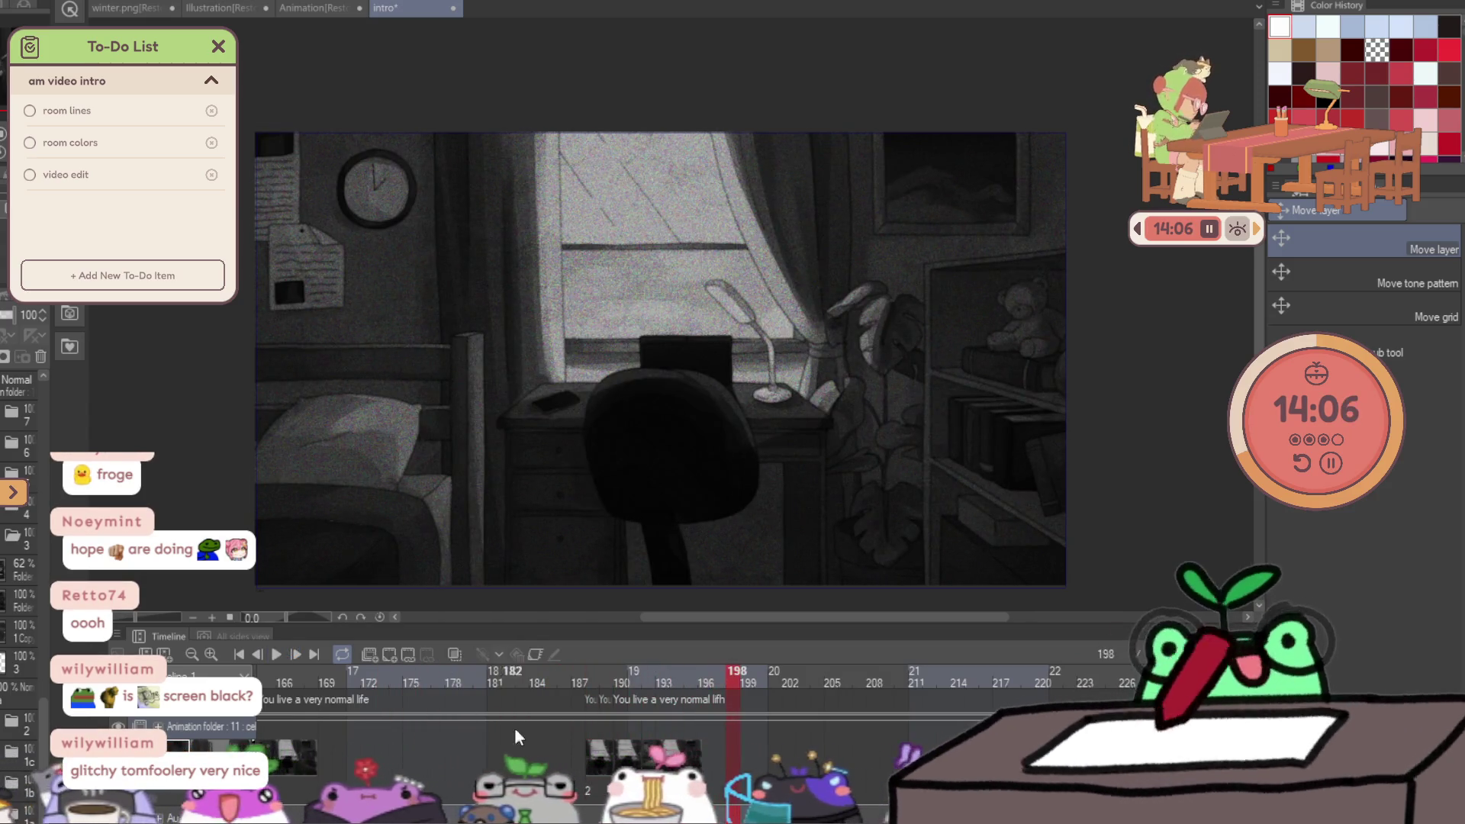
pyautogui.click(594, 676)
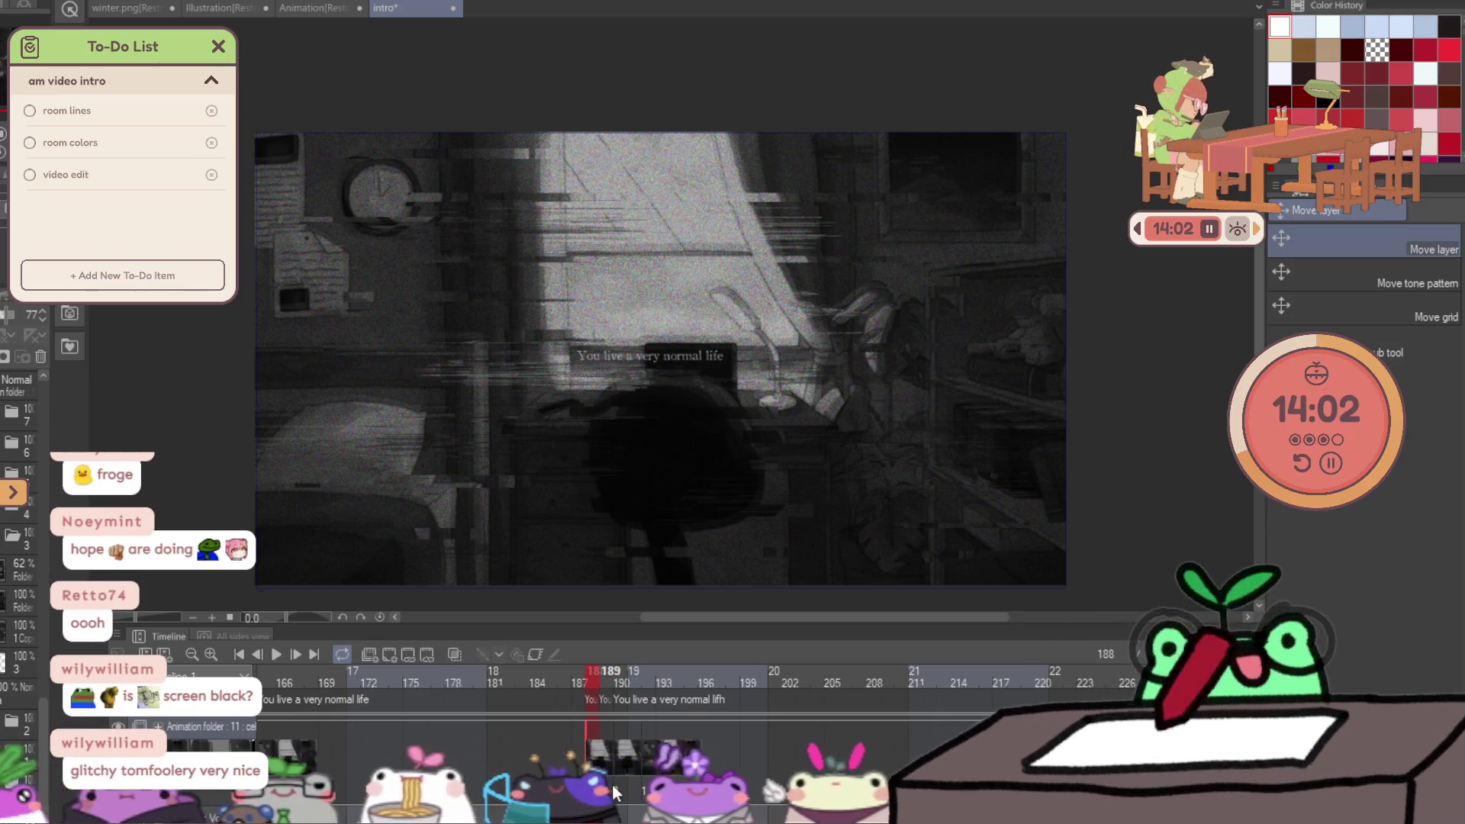
# Select layer folder 7 with the red scribble frame and check frames 67–68 on the timeline.
pyautogui.press('Right')
pyautogui.scroll(-3, 34, 752)
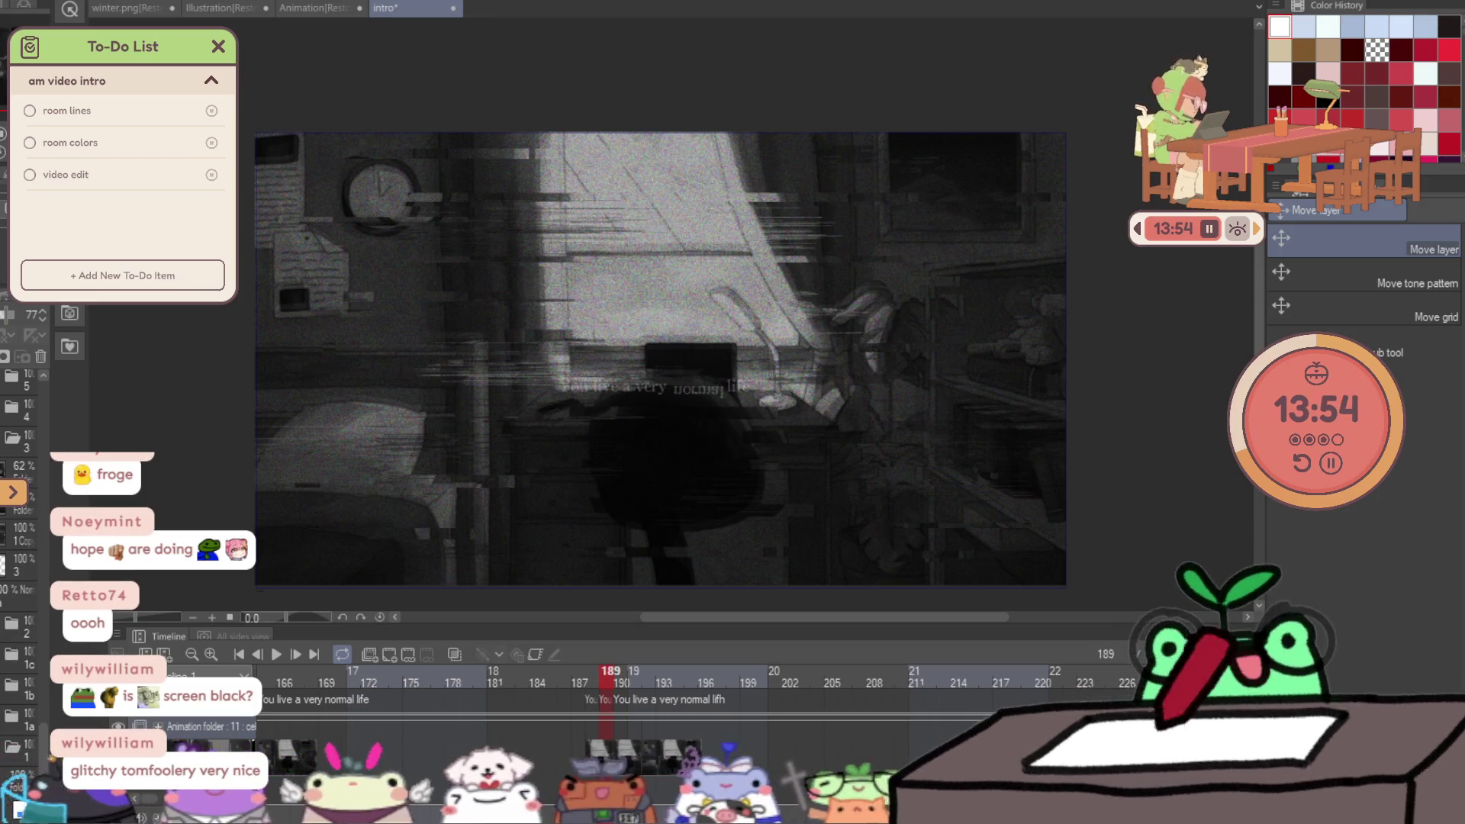
pyautogui.scroll(1, 23, 535)
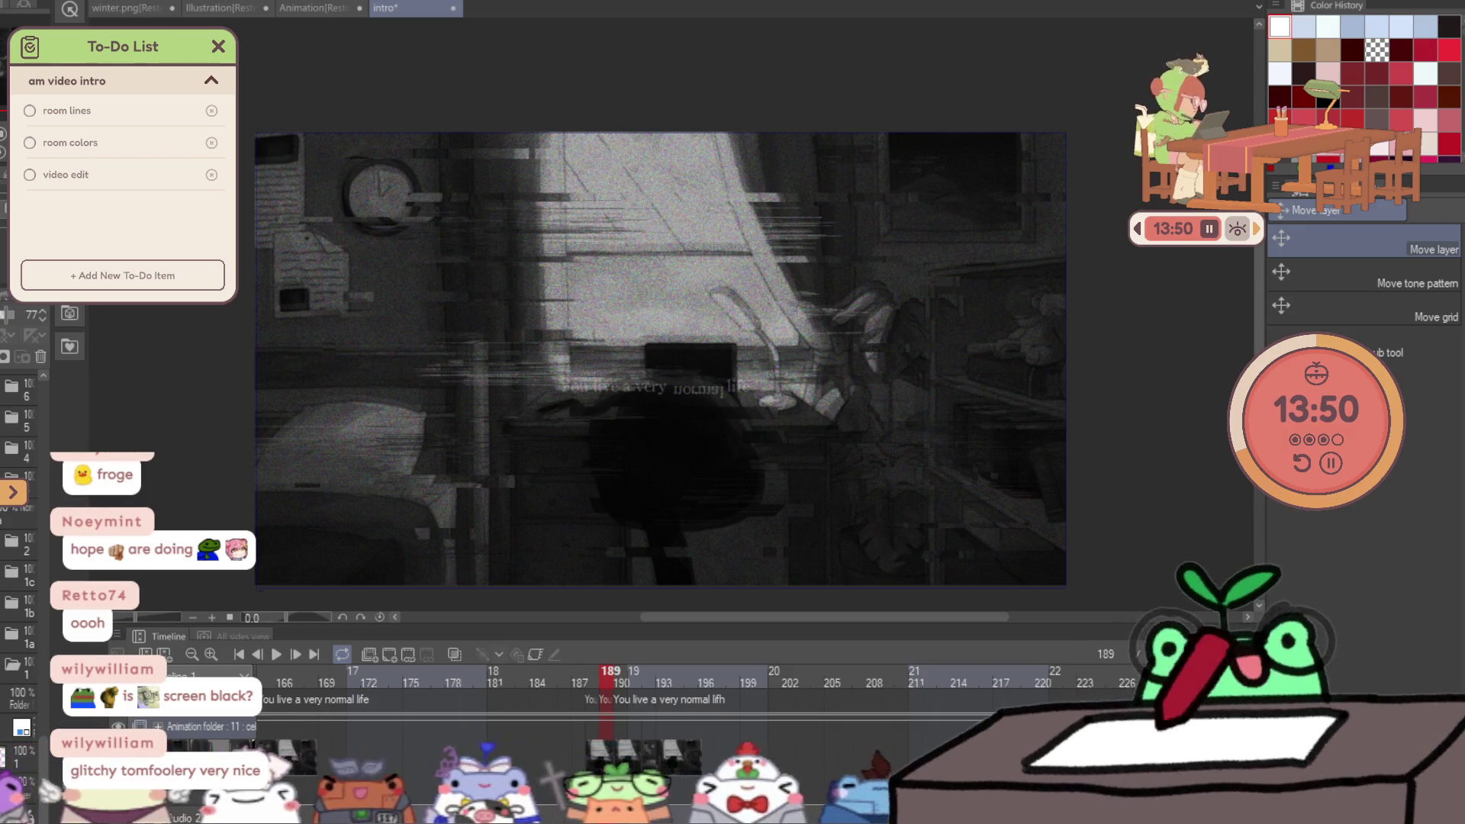
pyautogui.scroll(2, 6, 700)
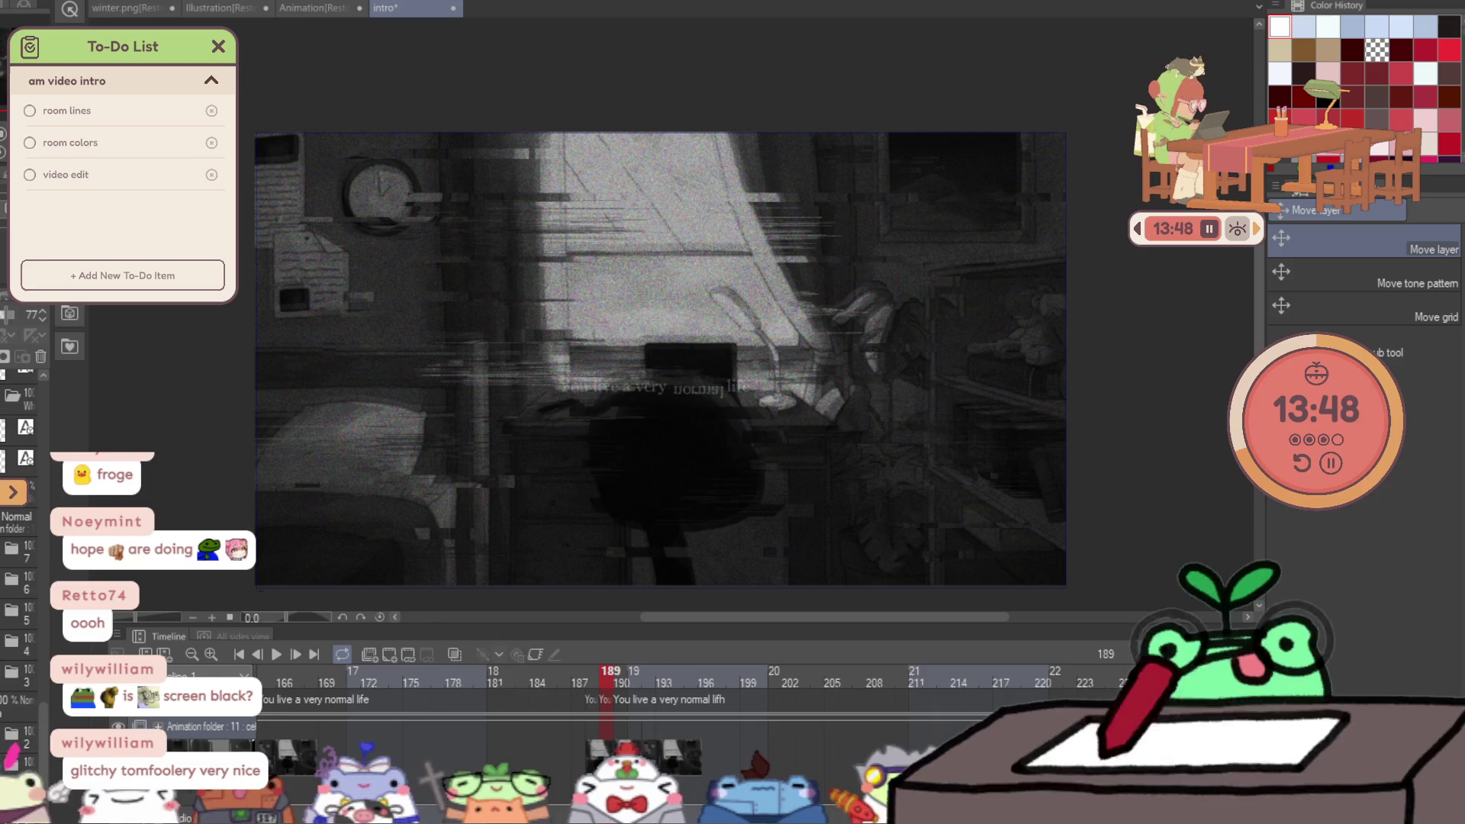
pyautogui.click(16, 551)
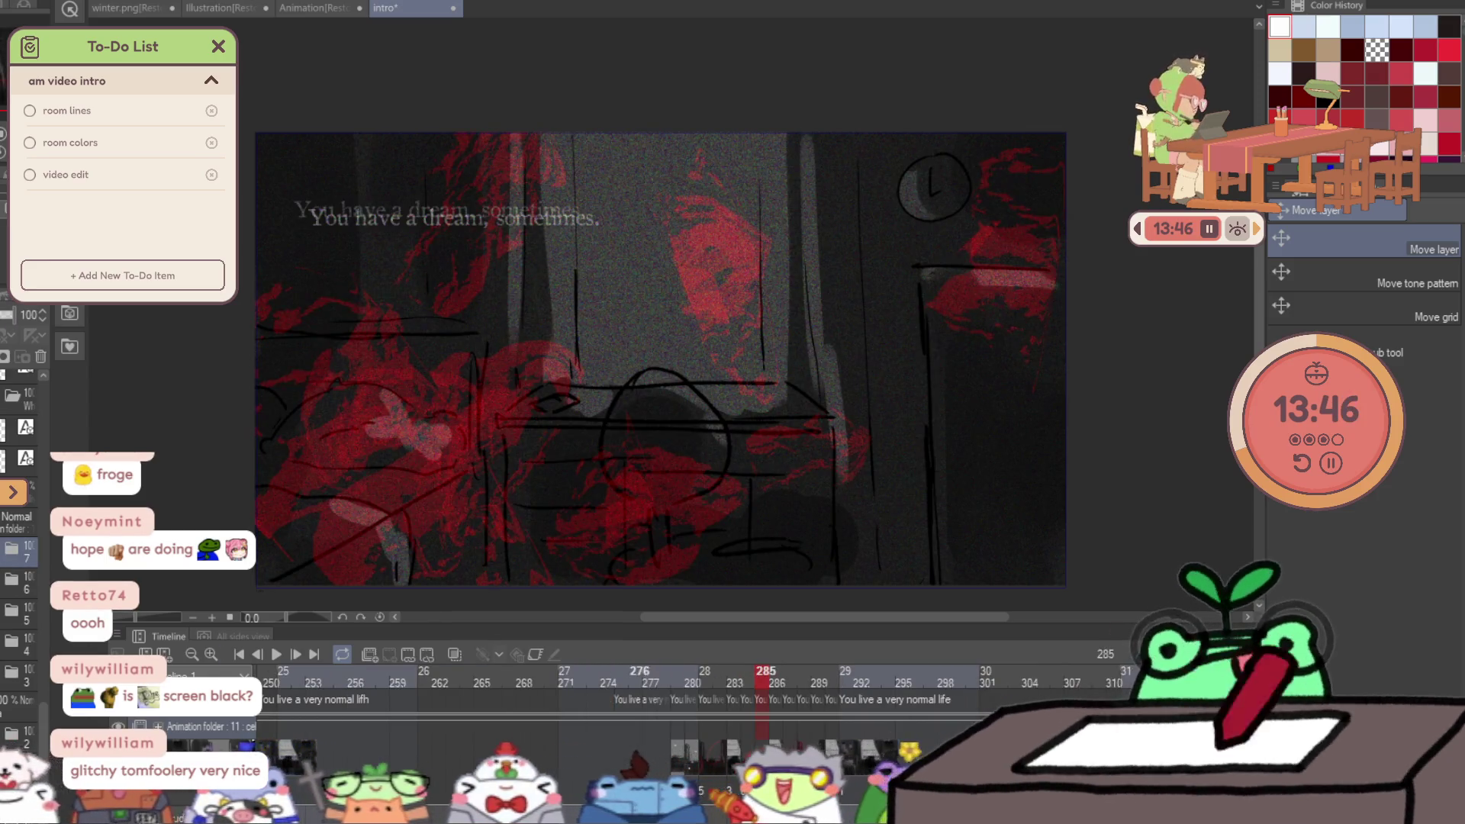
pyautogui.hscroll(-5, 610, 687)
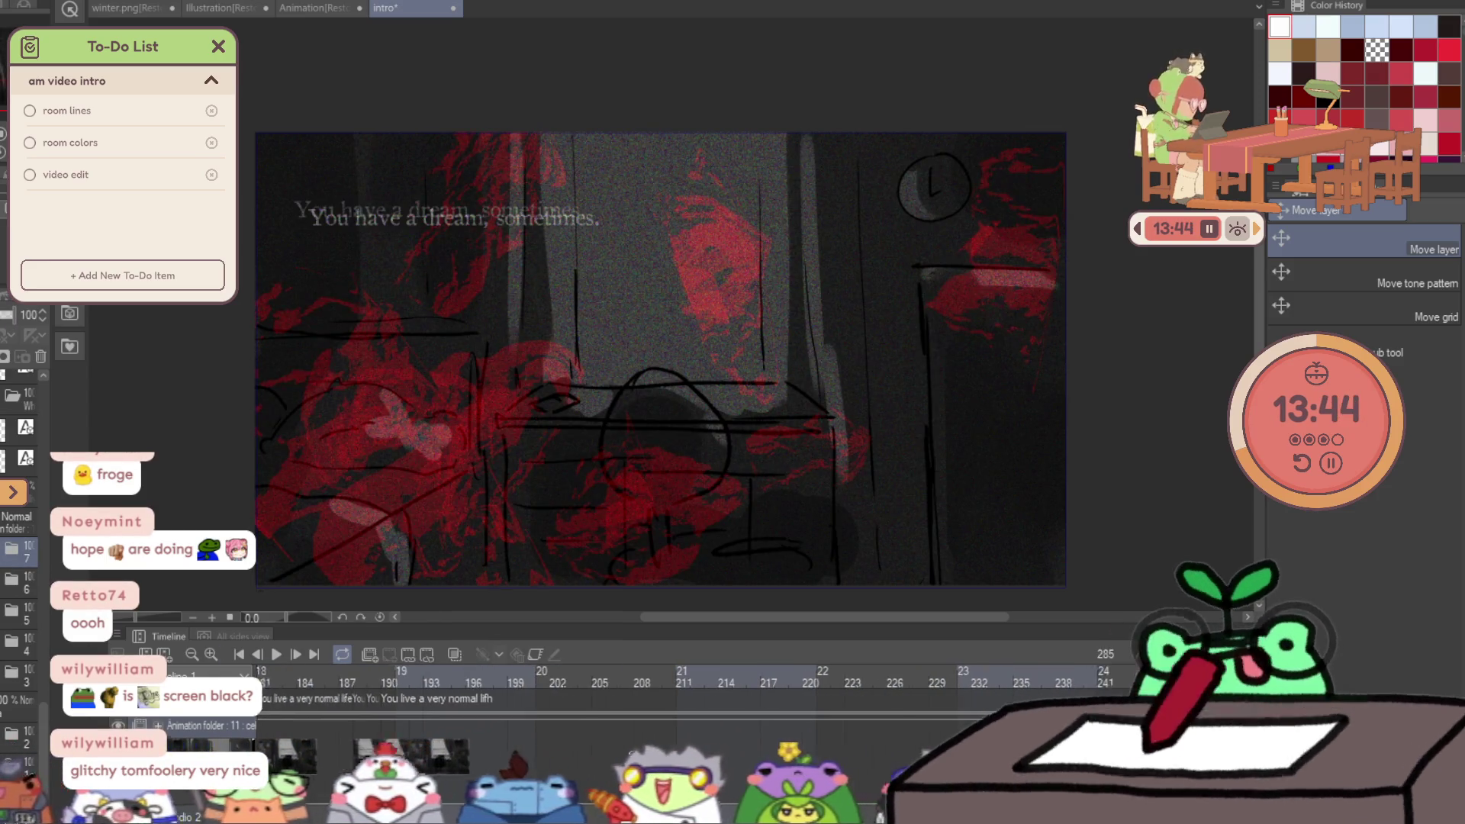
pyautogui.hscroll(-4, 611, 686)
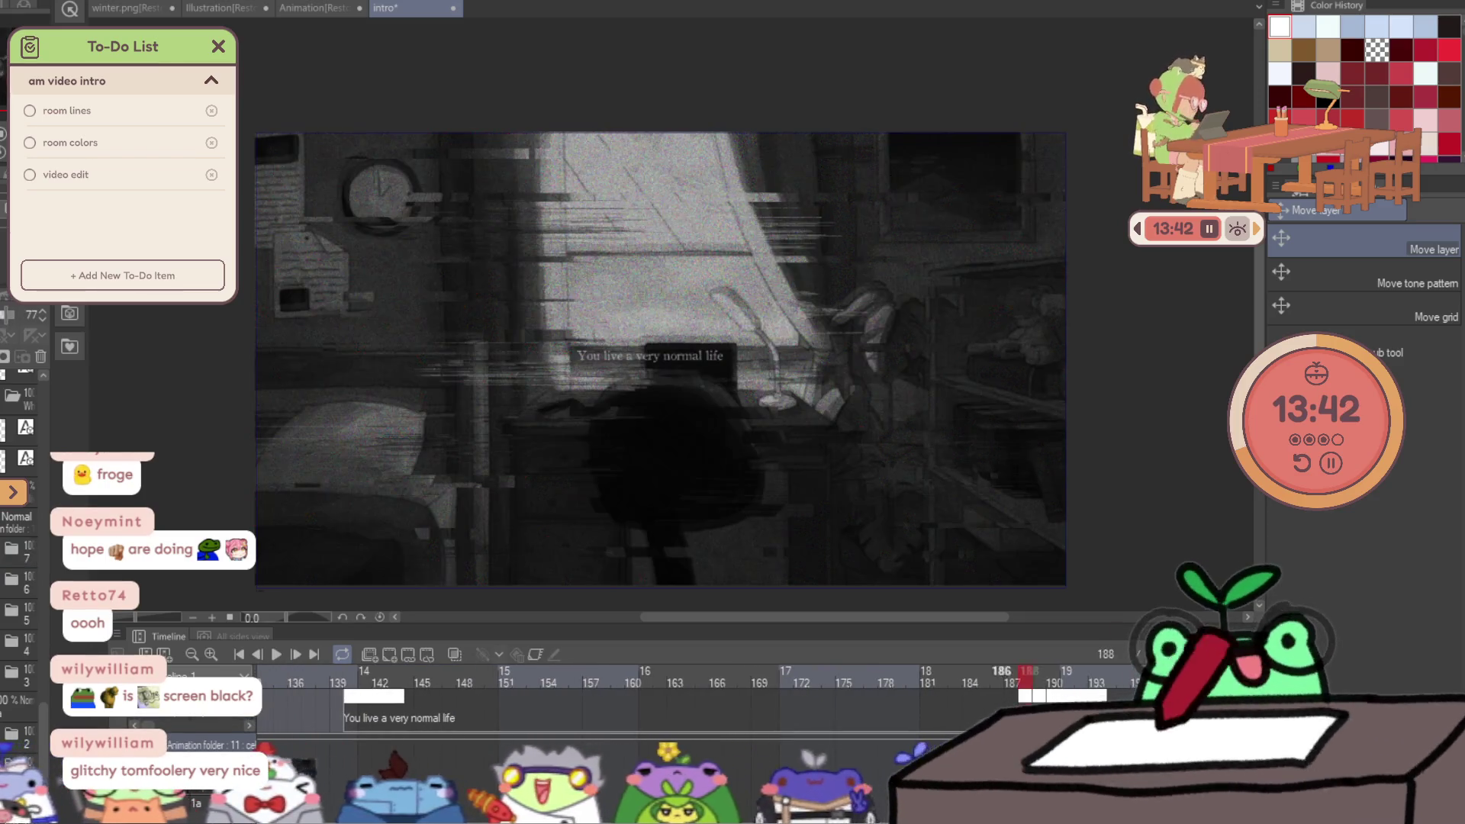
pyautogui.hscroll(-5, 610, 687)
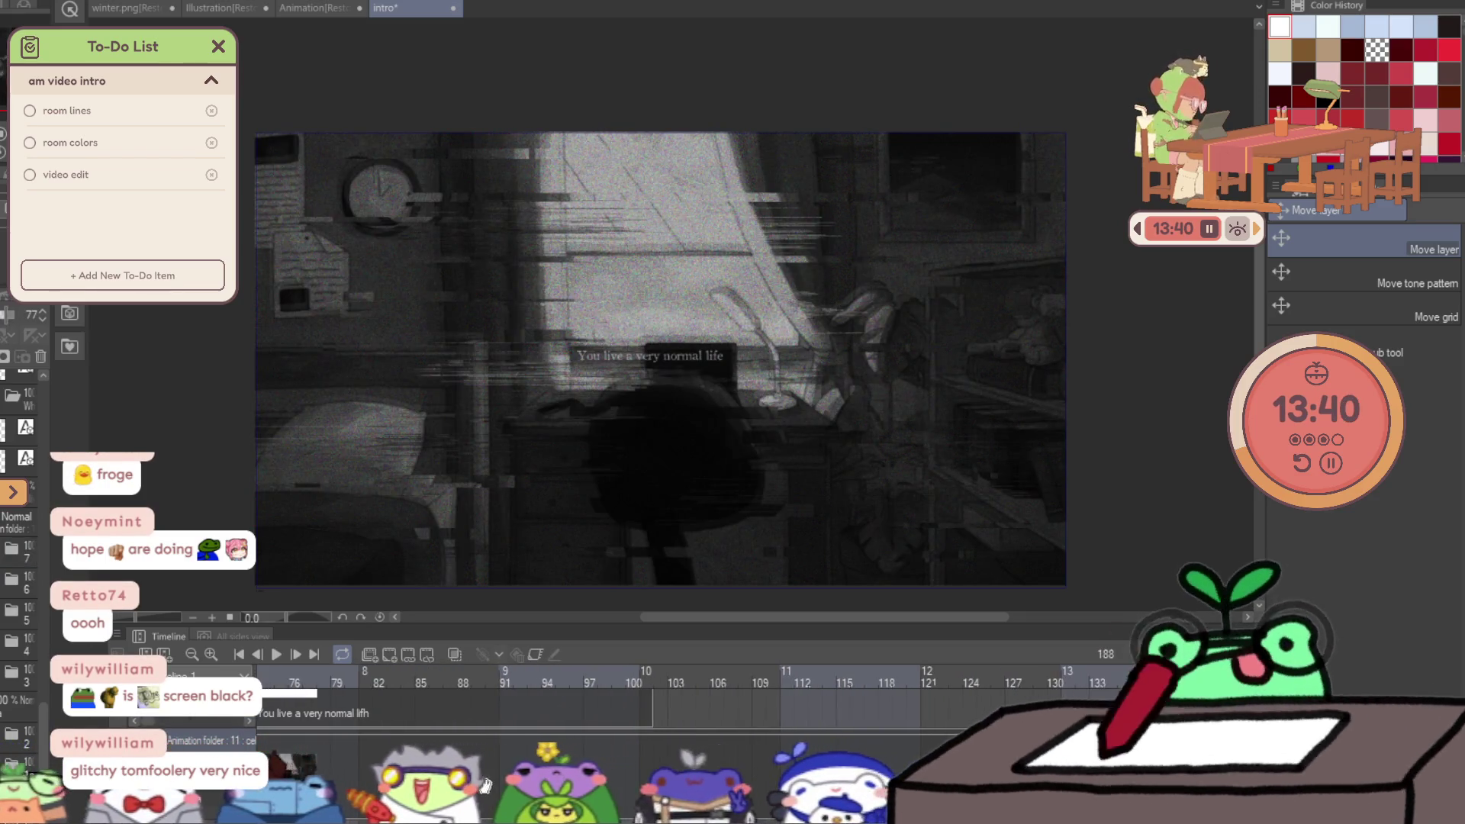
pyautogui.hscroll(-3, 610, 686)
pyautogui.click(575, 796)
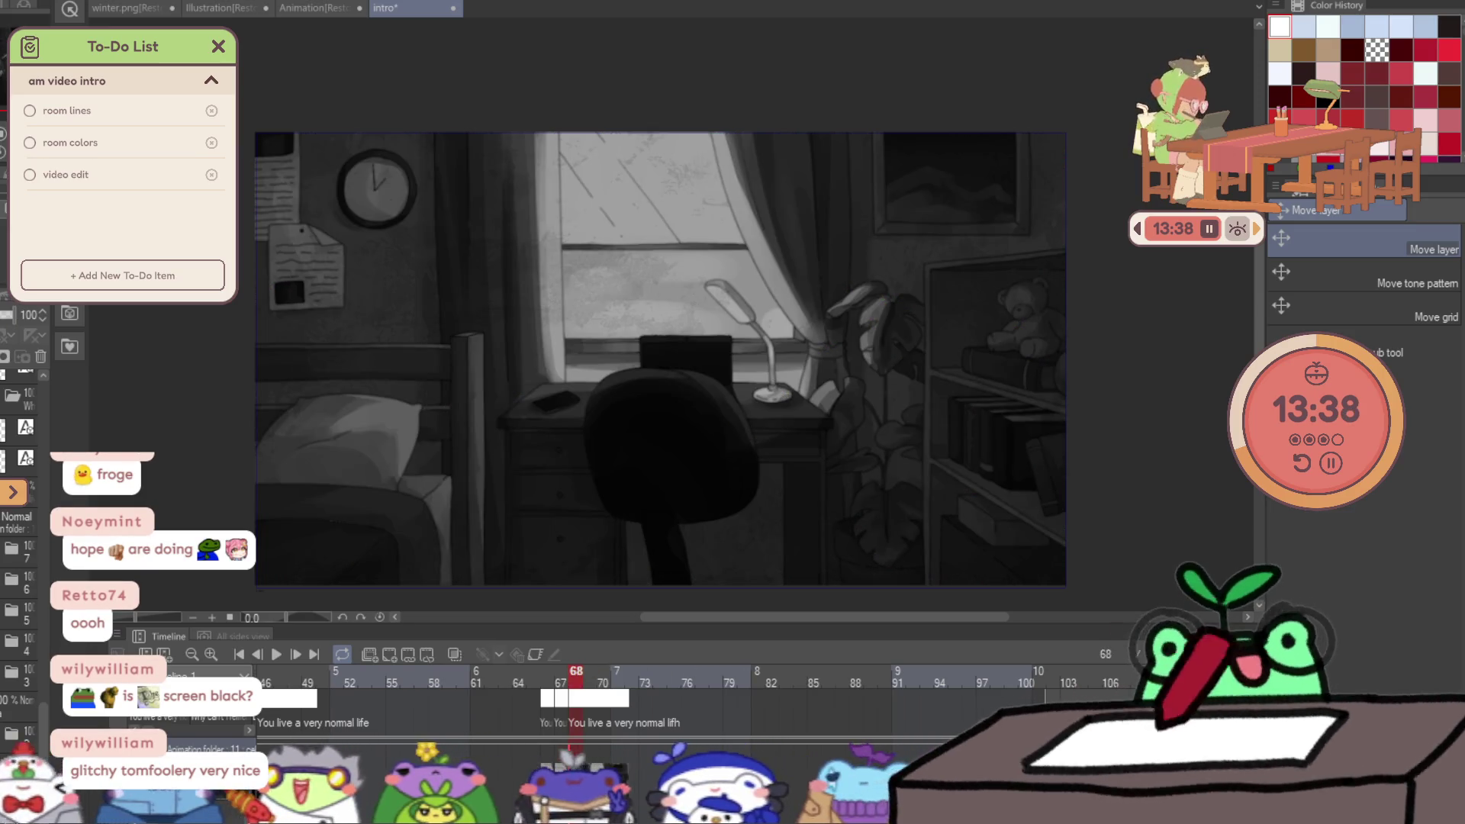
pyautogui.press('Left')
pyautogui.hscroll(10, 687, 679)
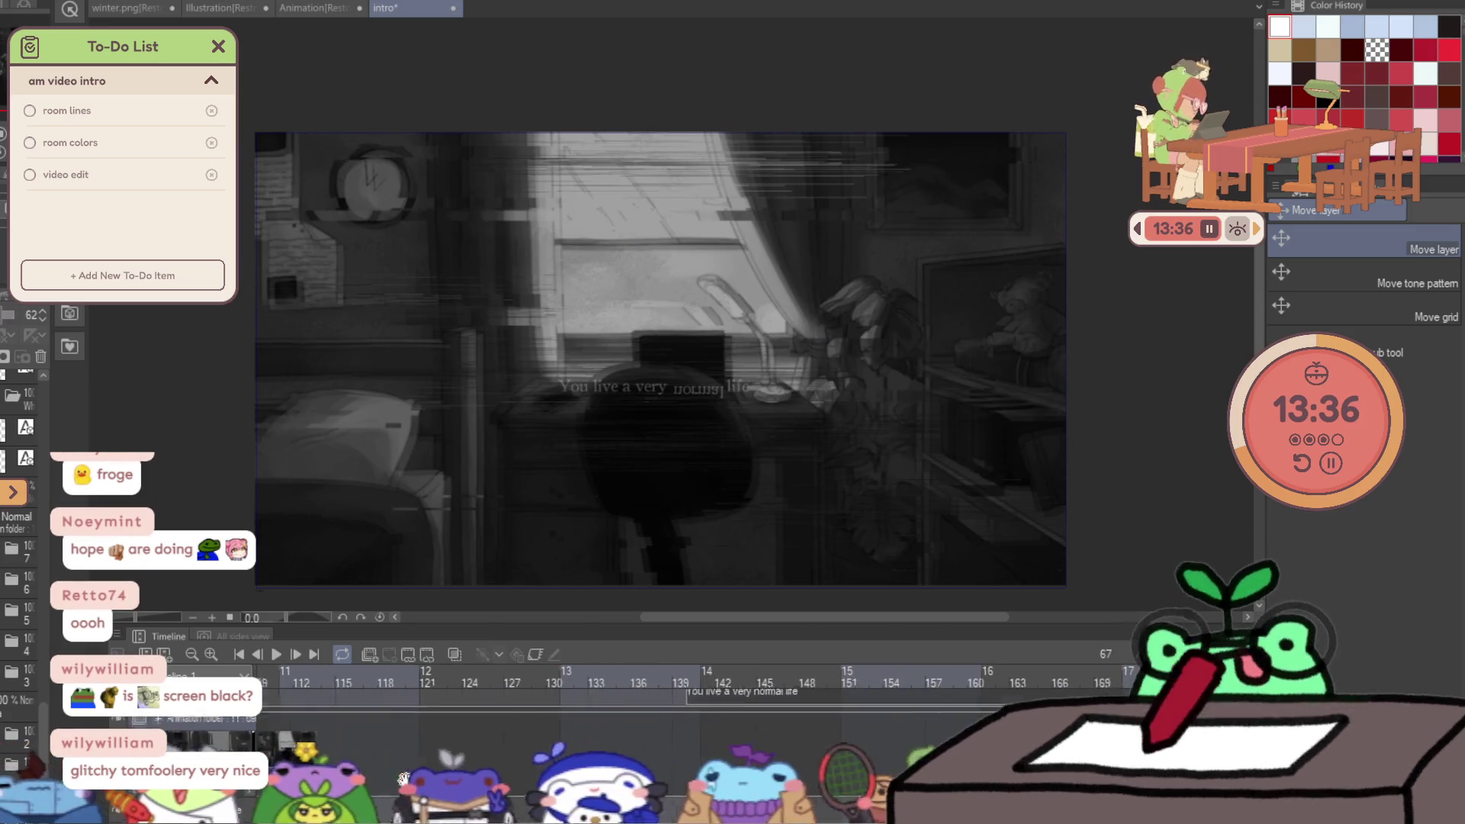
# On frame 188, shift the room image layer slightly up and to the right.
pyautogui.click(942, 673)
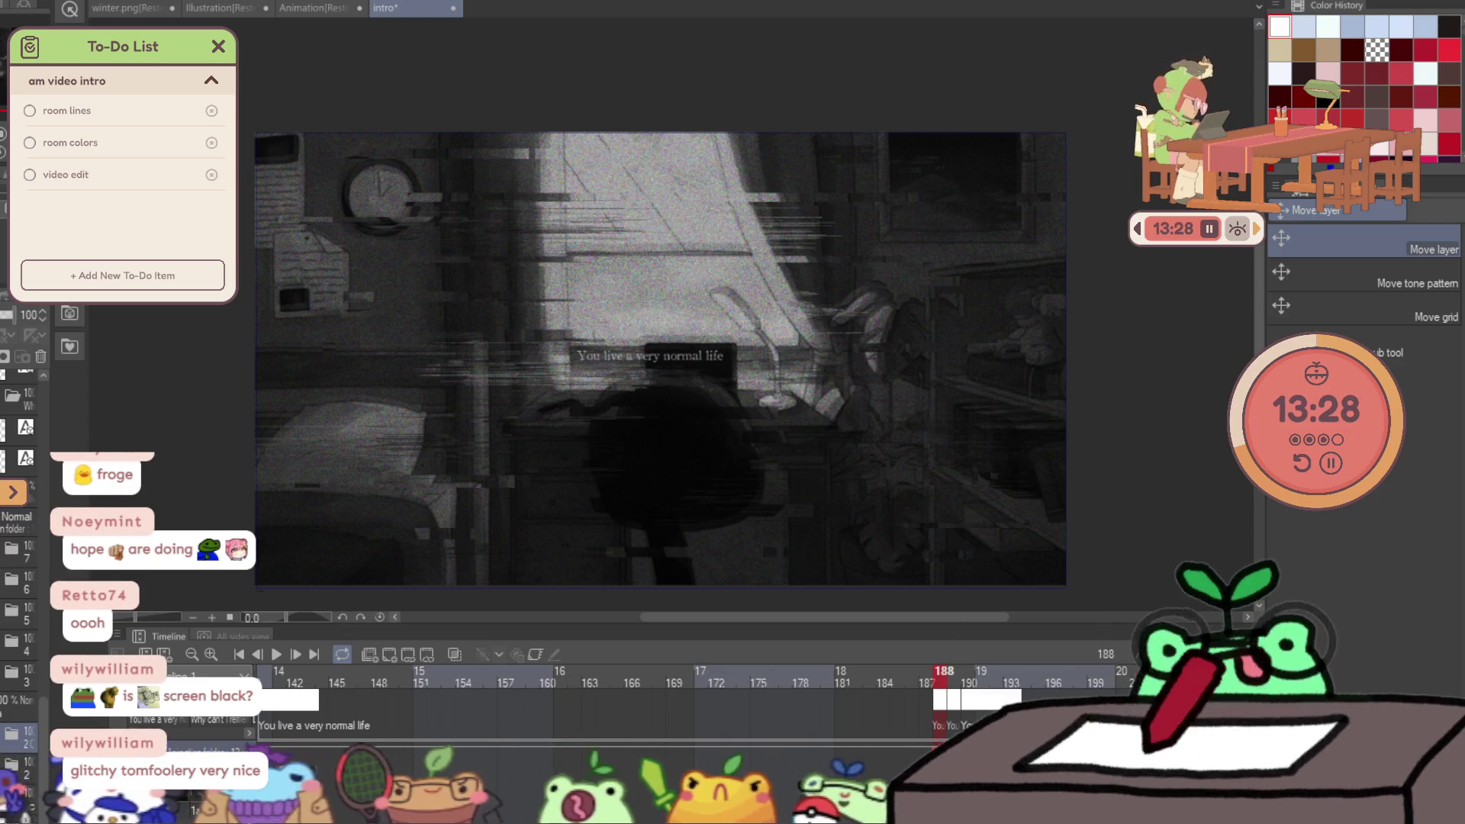
pyautogui.scroll(-2, 23, 572)
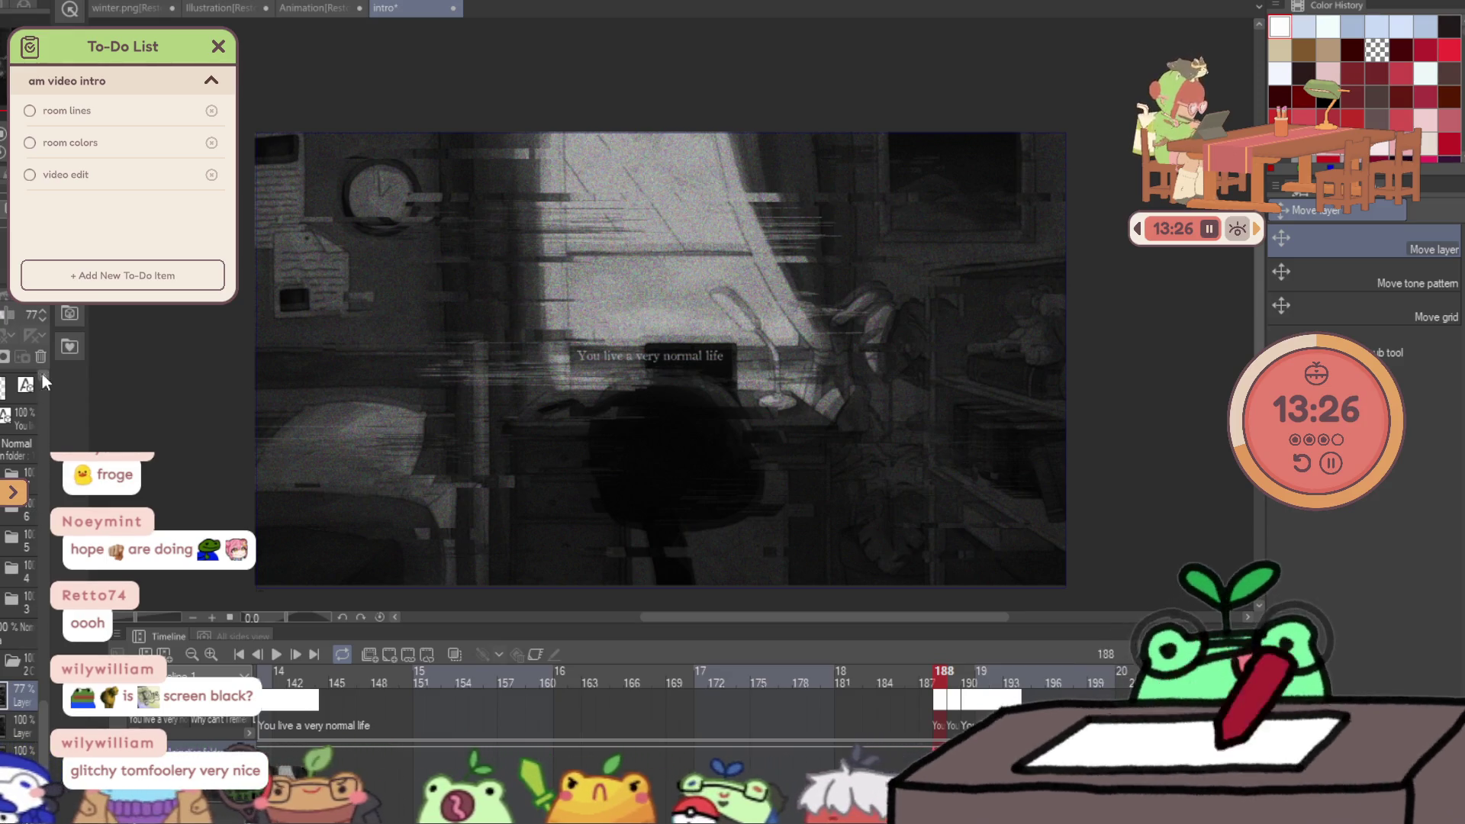
pyautogui.click(42, 347)
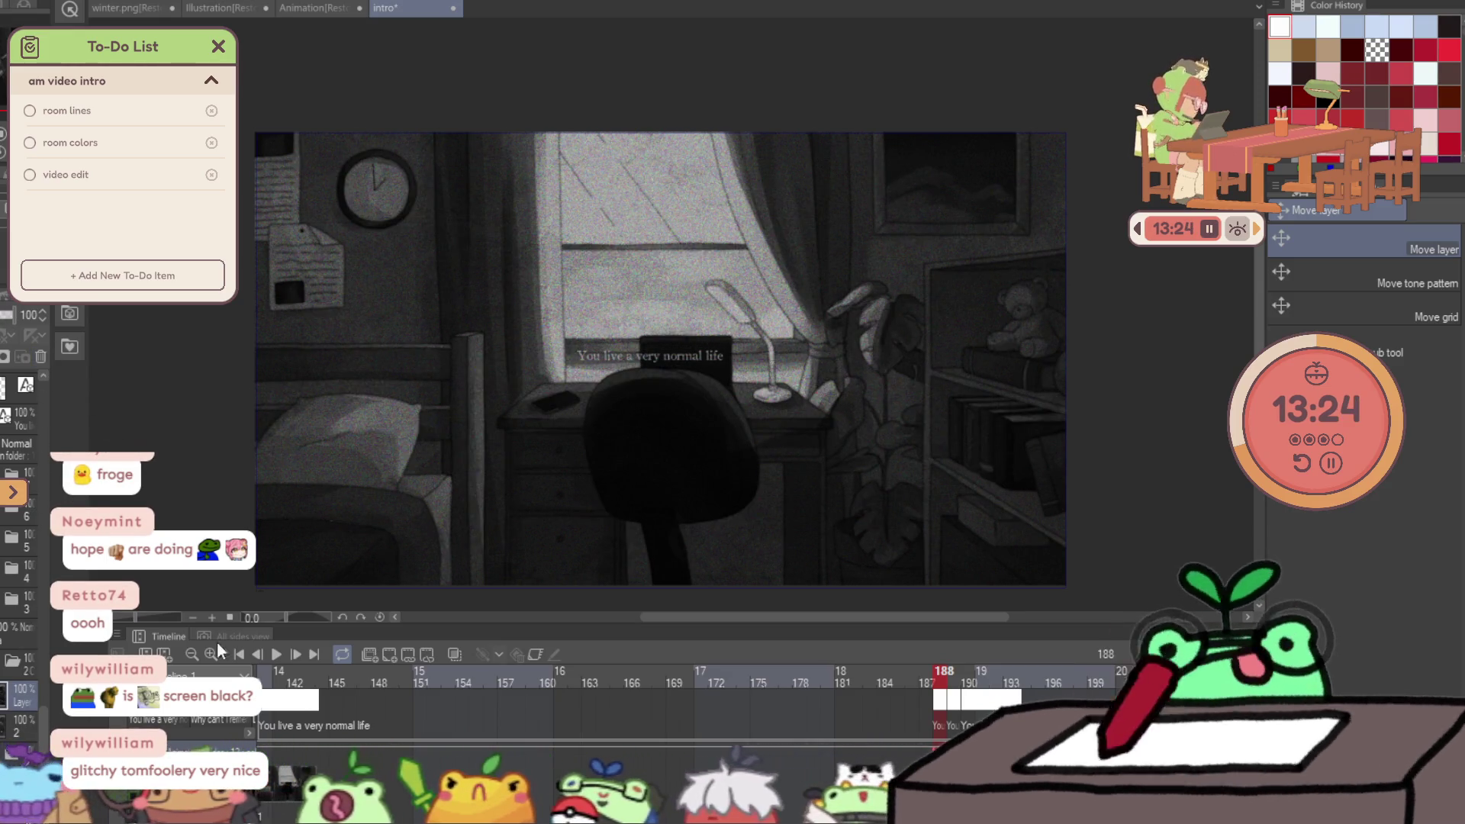
pyautogui.scroll(2, 36, 657)
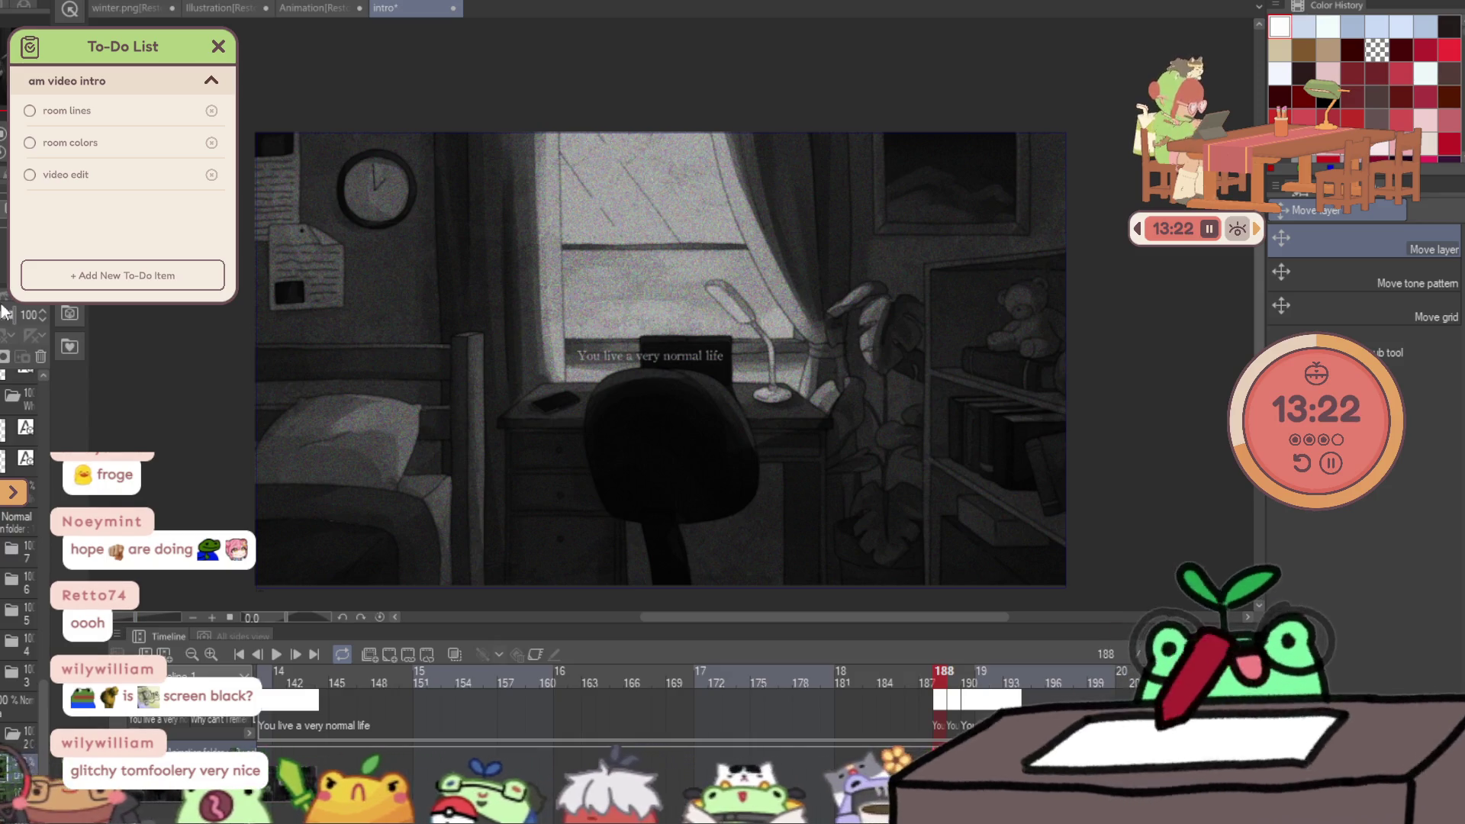
pyautogui.moveTo(534, 373); pyautogui.dragTo(544, 359)
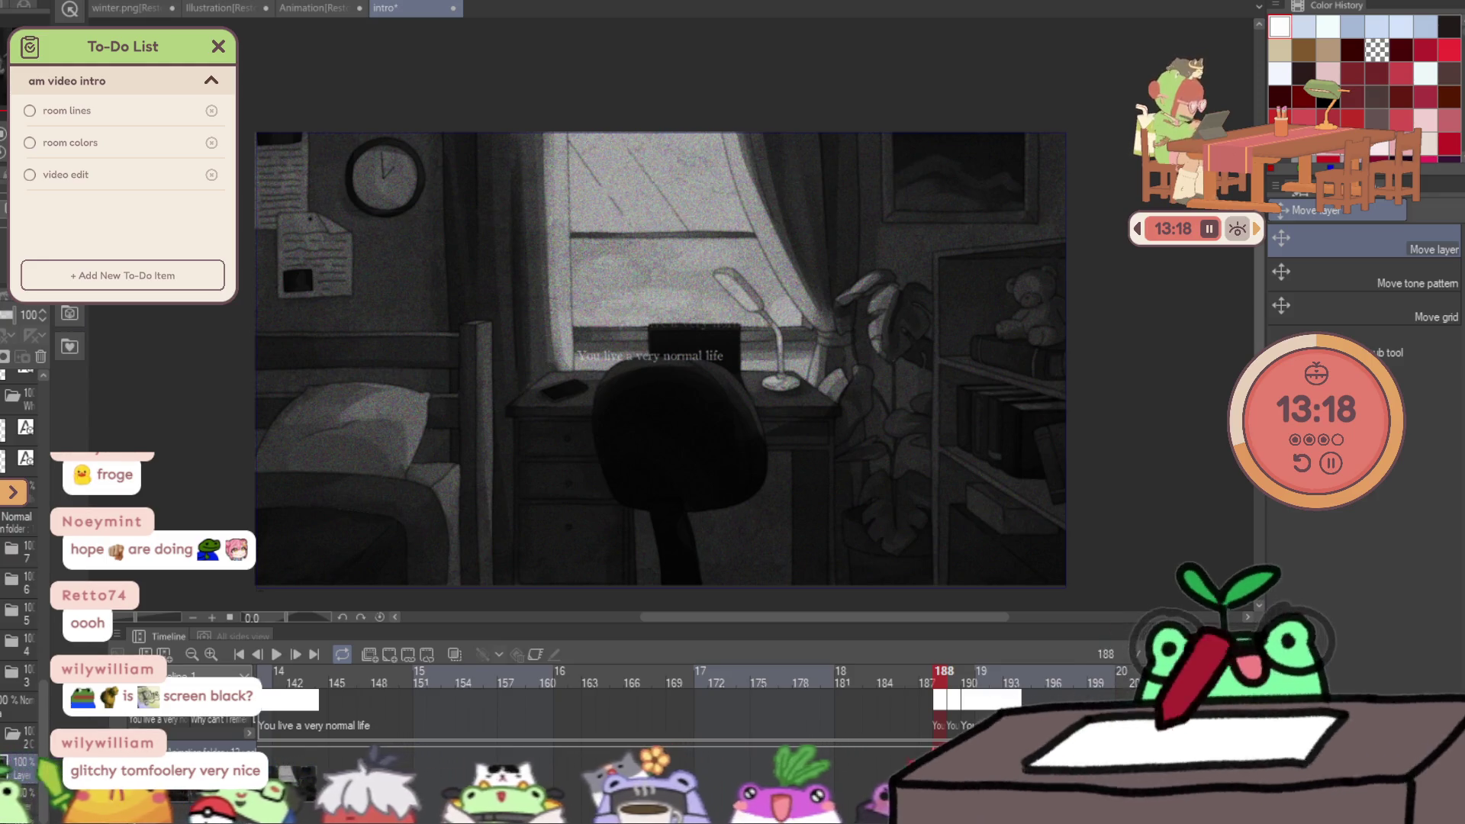
pyautogui.scroll(-5, 19, 496)
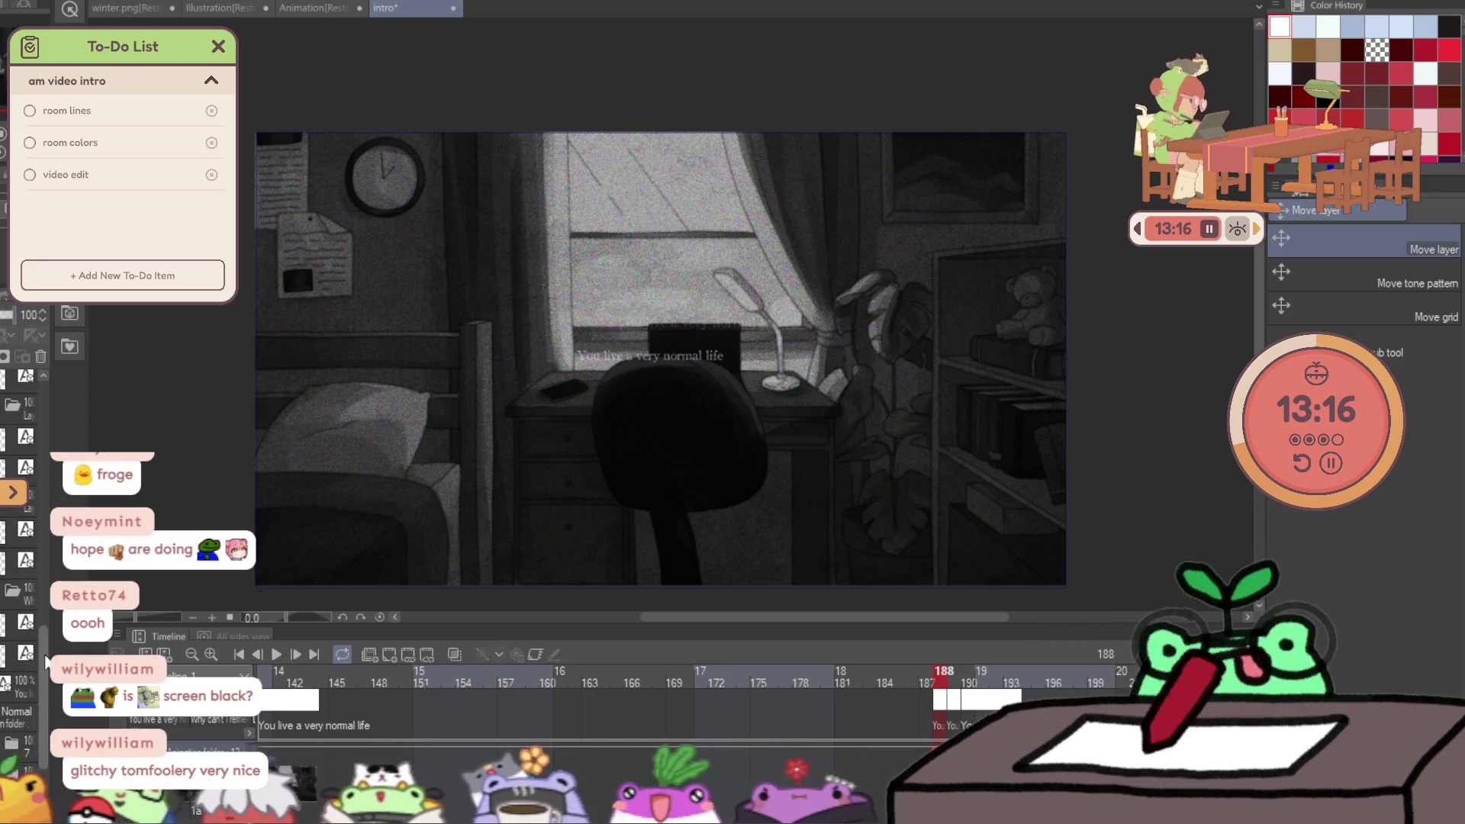
pyautogui.scroll(-4, 18, 572)
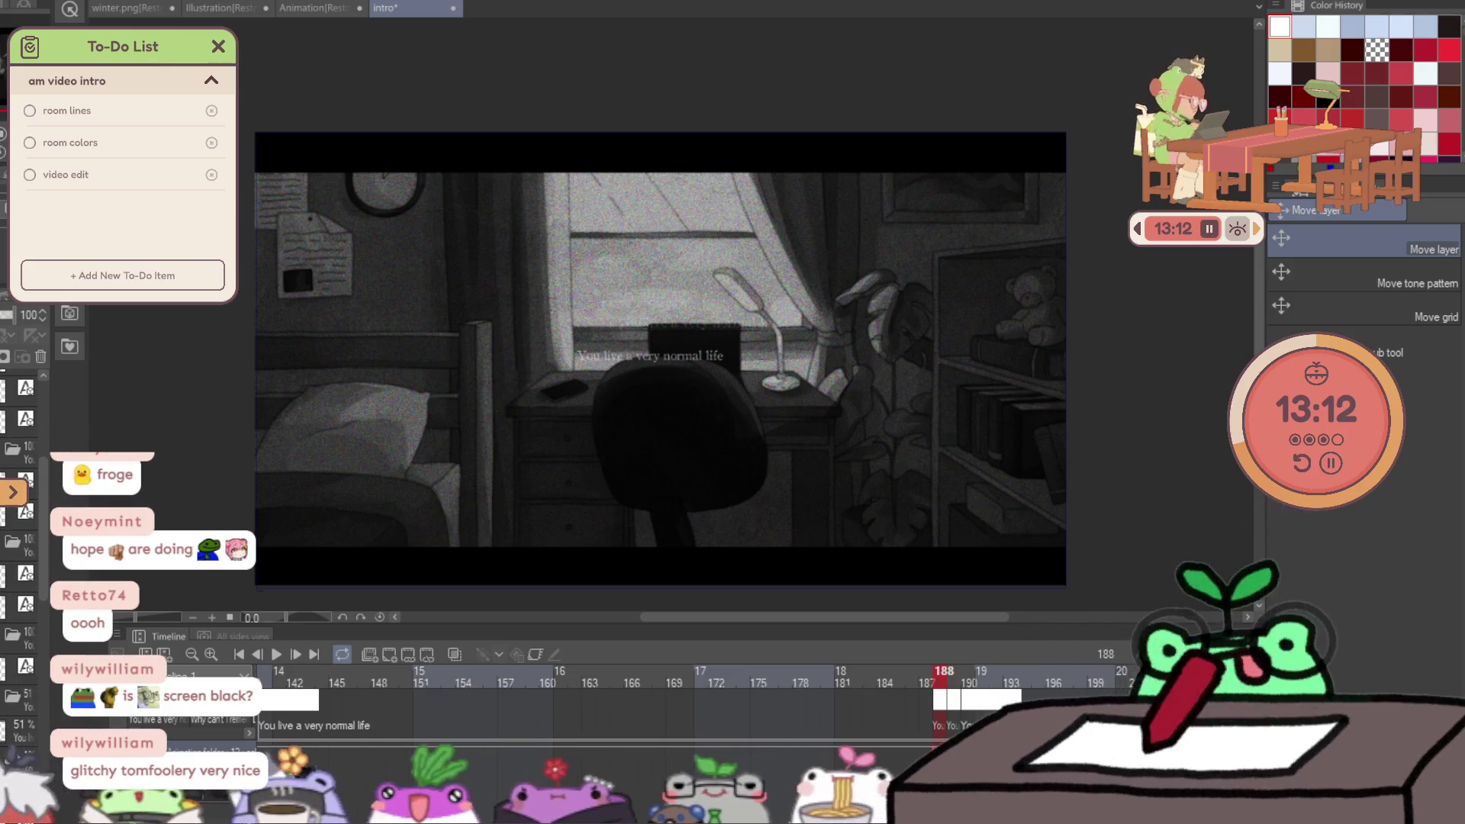
# Dim the frame 188 room image by lowering the layer's opacity to 82%.
pyautogui.scroll(1, 19, 572)
pyautogui.scroll(-5, 18, 573)
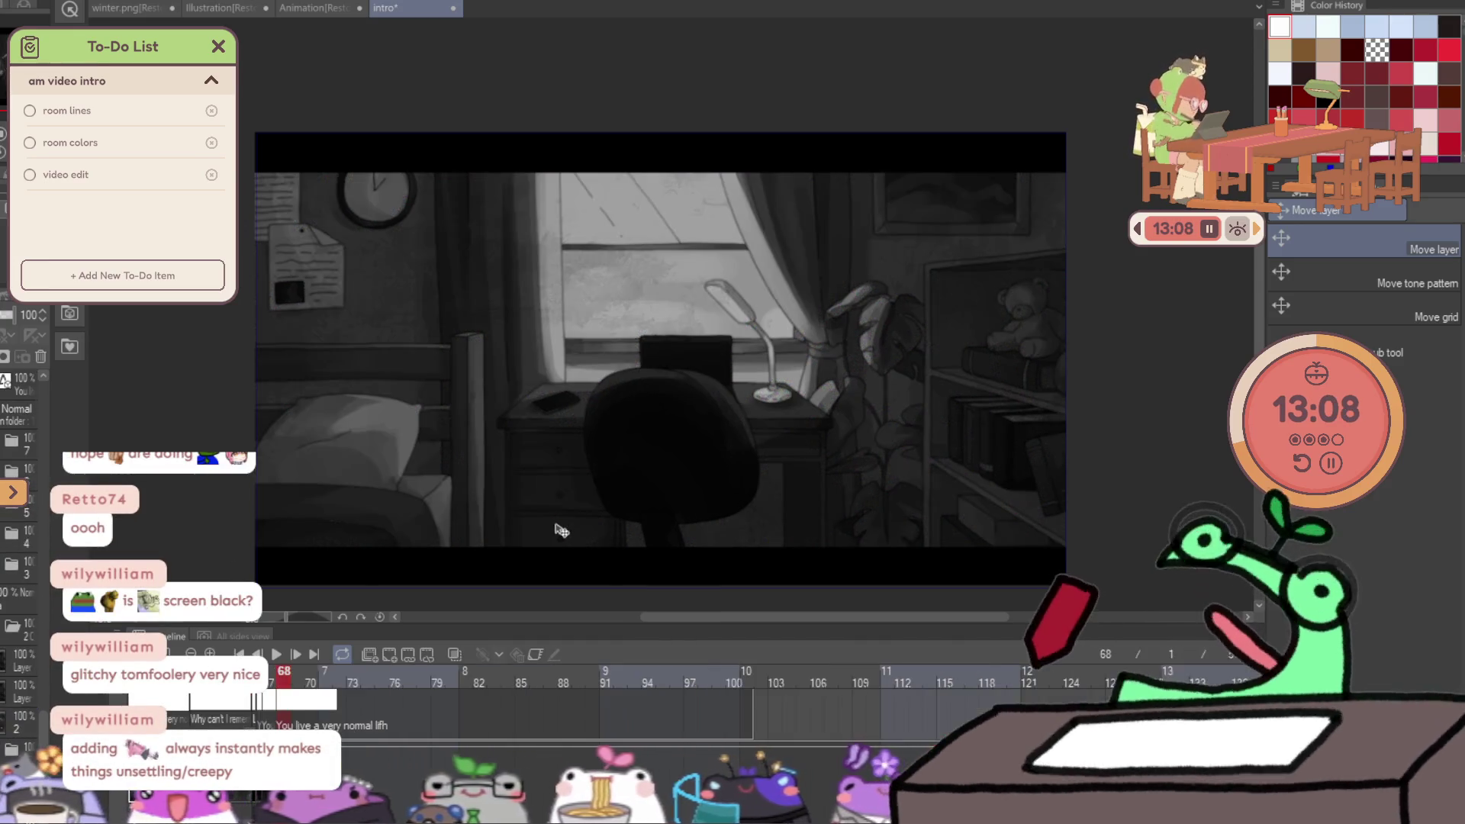
pyautogui.click(10, 321)
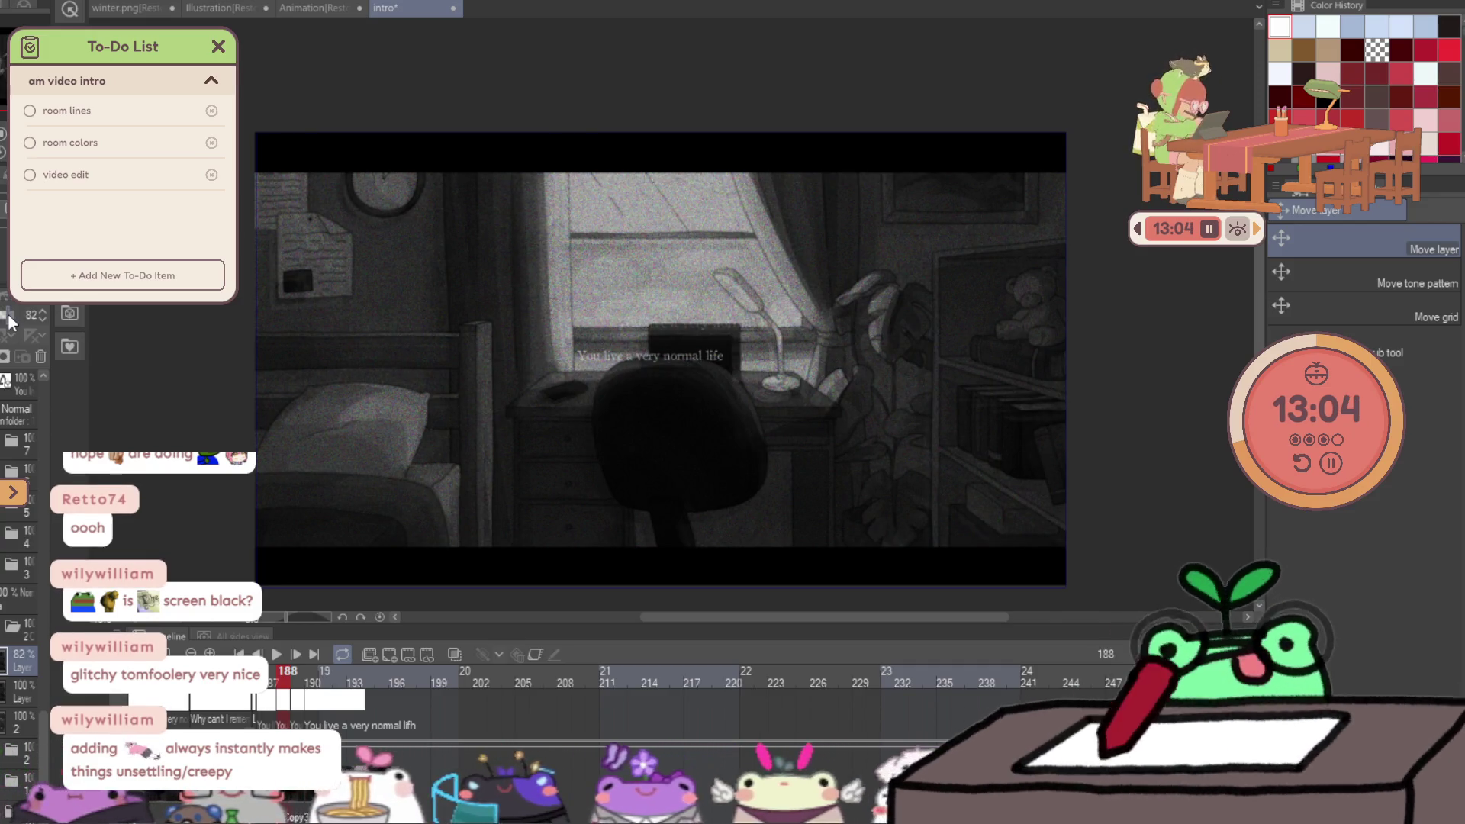
# Select about a dozen thin horizontal strips across the image and shift them left as glitch slices.
pyautogui.press('m')
pyautogui.moveTo(461, 225); pyautogui.dragTo(517, 203)
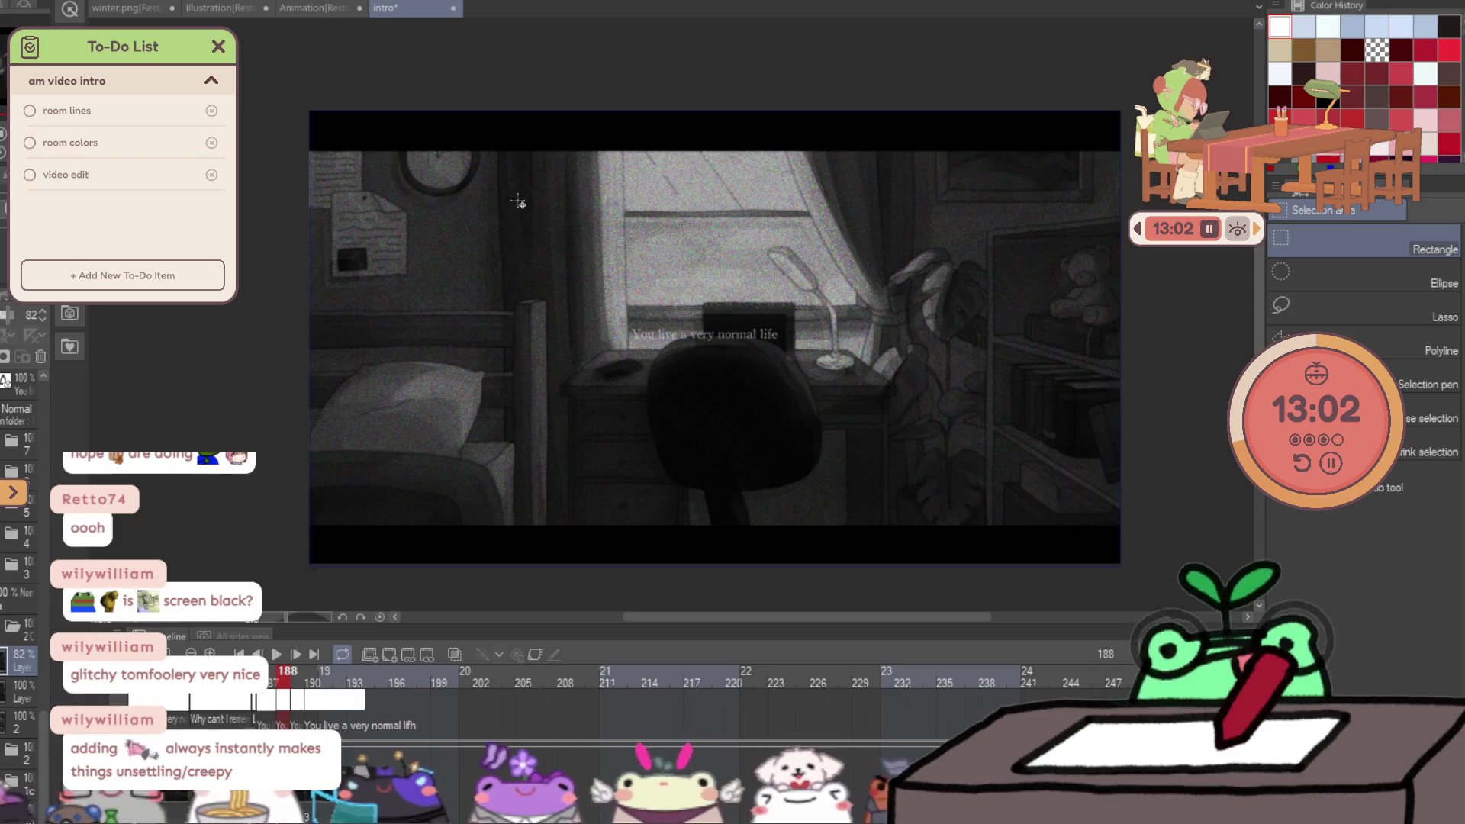
pyautogui.moveTo(269, 197); pyautogui.dragTo(950, 207)
pyautogui.moveTo(472, 273)
pyautogui.mouseDown()
pyautogui.moveTo(1195, 290)
pyautogui.moveTo(1162, 288)
pyautogui.mouseUp()
pyautogui.moveTo(305, 411); pyautogui.dragTo(736, 394)
pyautogui.moveTo(651, 455); pyautogui.dragTo(1089, 465)
pyautogui.moveTo(974, 491); pyautogui.dragTo(1161, 501)
pyautogui.moveTo(739, 351); pyautogui.dragTo(921, 359)
pyautogui.moveTo(343, 319); pyautogui.dragTo(406, 323)
pyautogui.moveTo(626, 231); pyautogui.dragTo(750, 235)
pyautogui.moveTo(1041, 204); pyautogui.dragTo(1153, 214)
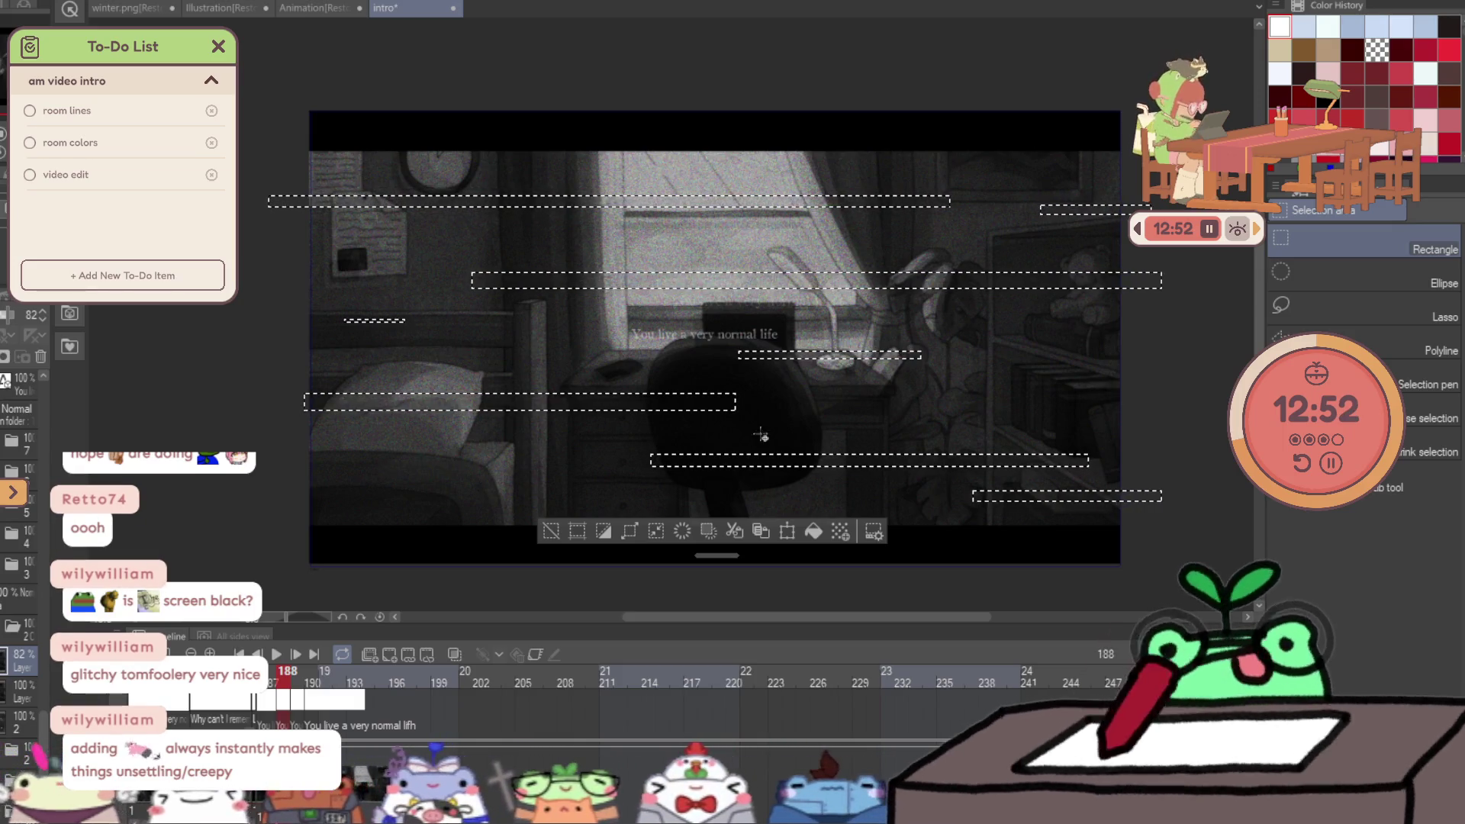
pyautogui.moveTo(1011, 398); pyautogui.dragTo(1131, 405)
pyautogui.moveTo(287, 513); pyautogui.dragTo(440, 519)
pyautogui.hotkey('ctrl', 't')
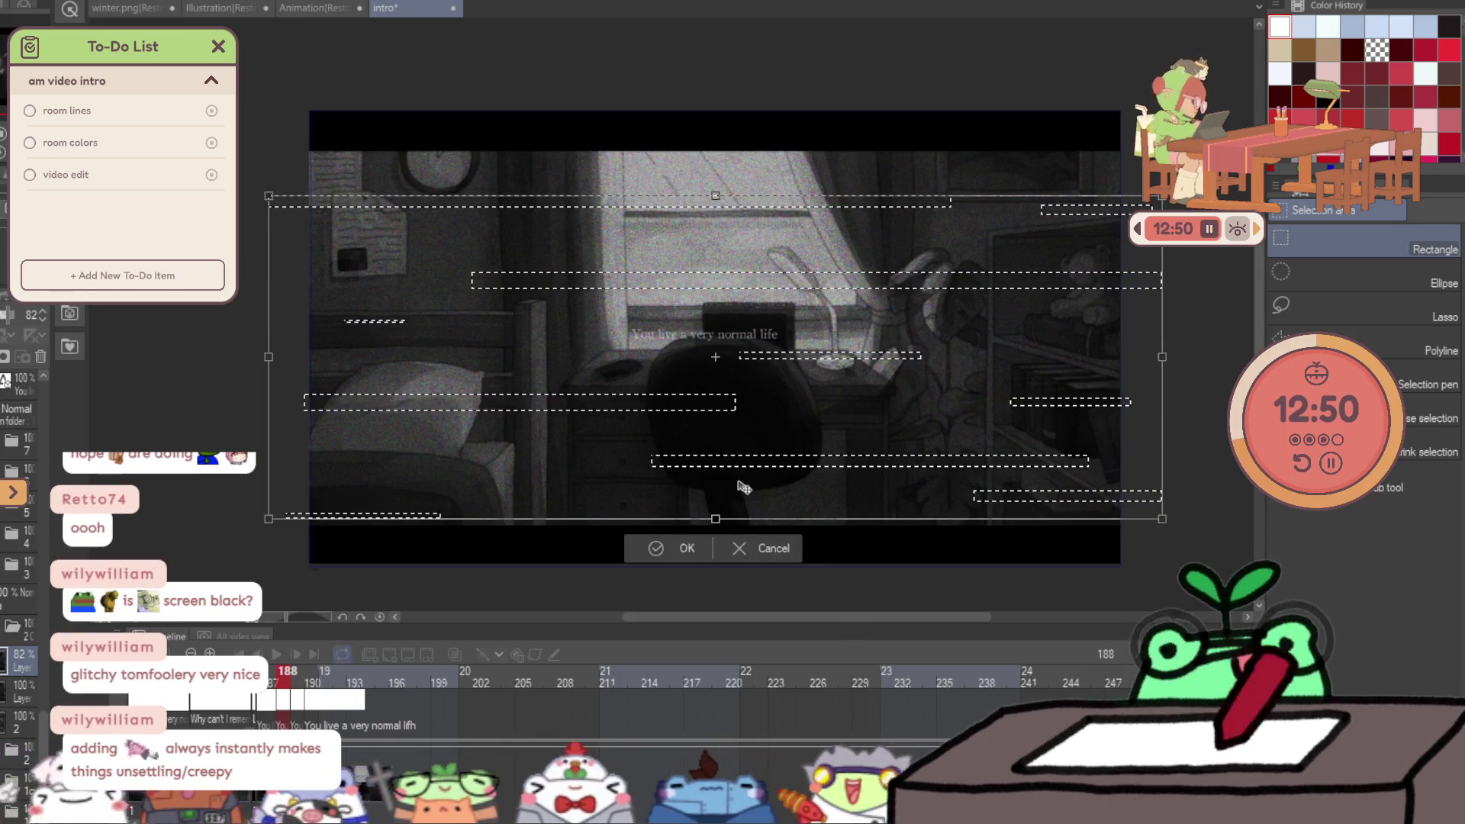
pyautogui.press('Left')
pyautogui.press('Left')
pyautogui.press('Left')
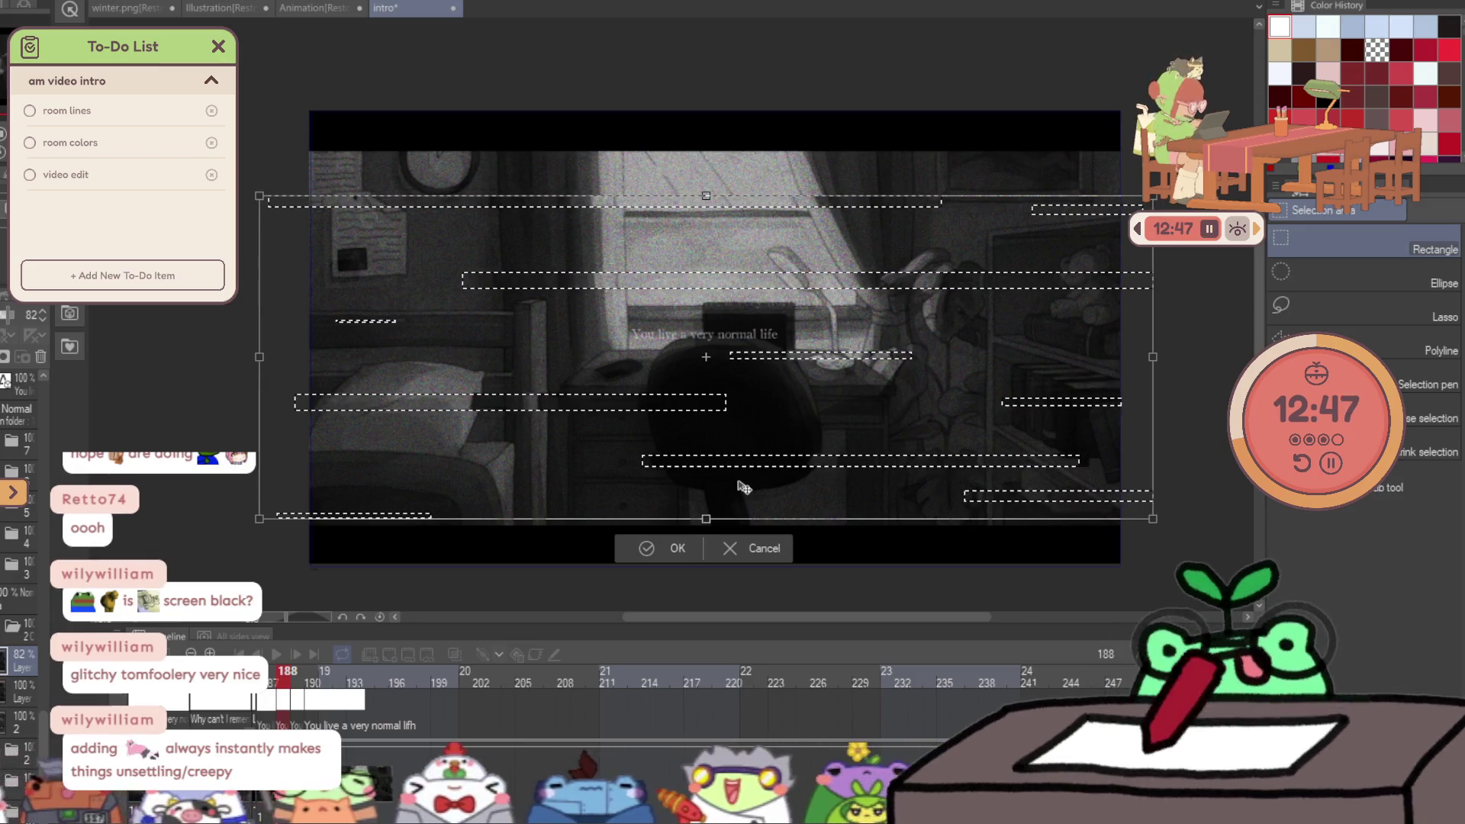
pyautogui.press('Return')
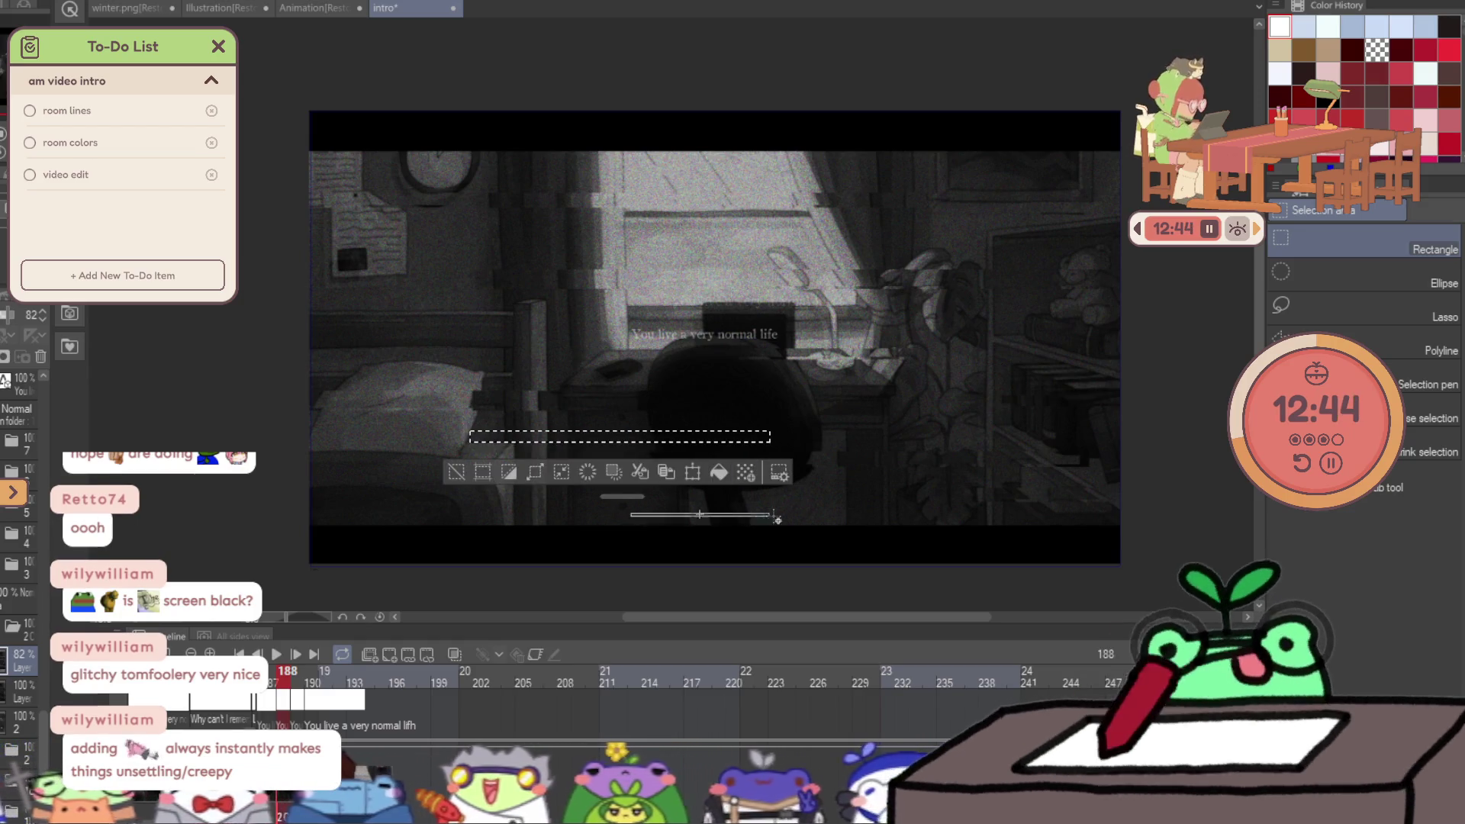
# Select another nine thin strips, offset them, clear the selection, and switch to the watercolour brush.
pyautogui.moveTo(1142, 360); pyautogui.dragTo(1144, 355)
pyautogui.moveTo(1125, 176); pyautogui.dragTo(1144, 166)
pyautogui.moveTo(383, 142); pyautogui.dragTo(708, 157)
pyautogui.moveTo(330, 295); pyautogui.dragTo(505, 298)
pyautogui.moveTo(291, 333); pyautogui.dragTo(562, 350)
pyautogui.moveTo(387, 503); pyautogui.dragTo(502, 502)
pyautogui.moveTo(933, 441); pyautogui.dragTo(1162, 449)
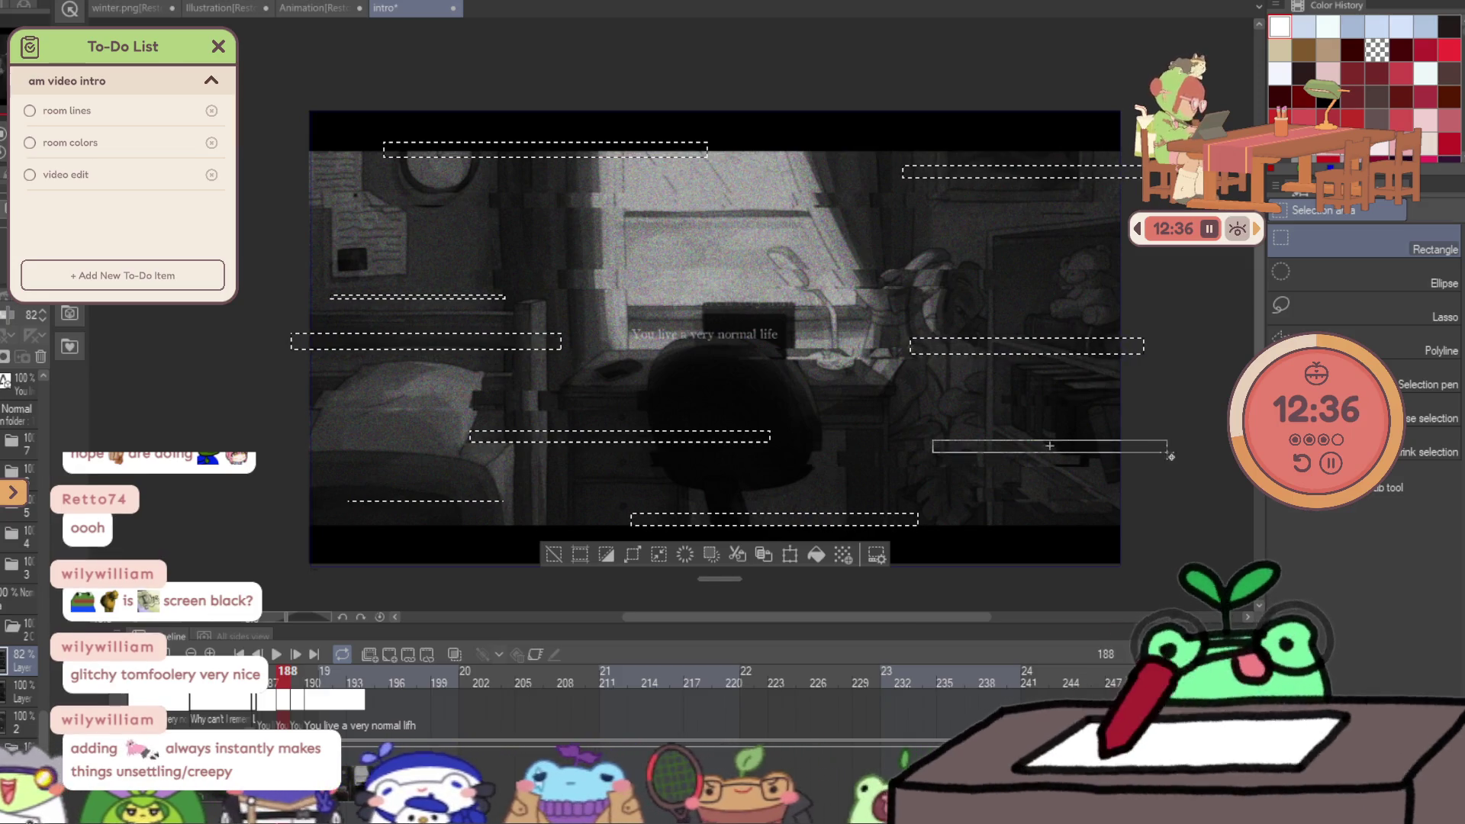
pyautogui.moveTo(649, 258); pyautogui.dragTo(915, 250)
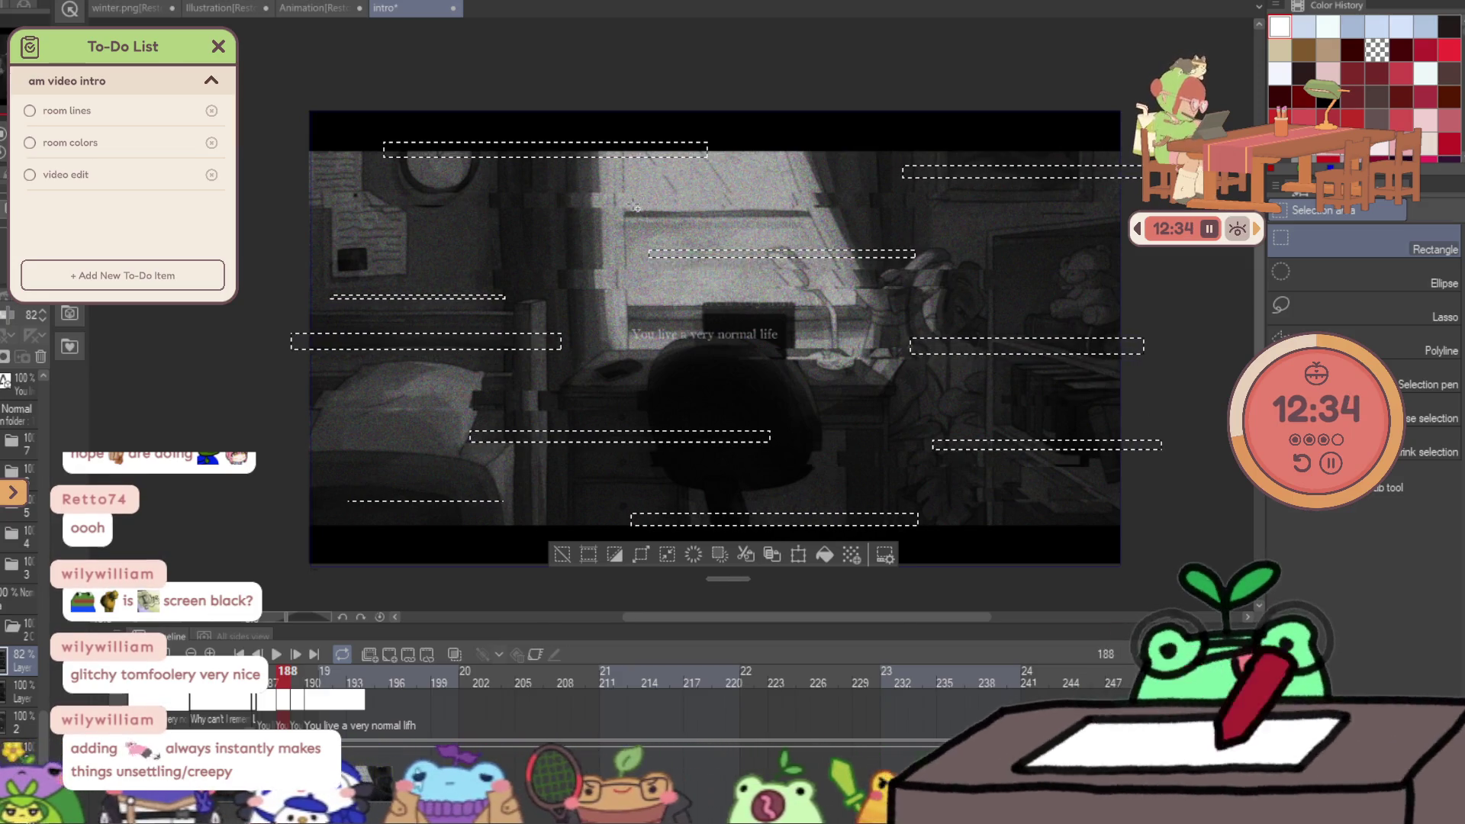
pyautogui.moveTo(558, 377)
pyautogui.mouseDown()
pyautogui.moveTo(774, 387)
pyautogui.moveTo(867, 434)
pyautogui.moveTo(931, 433)
pyautogui.mouseUp()
pyautogui.hotkey('ctrl', 't')
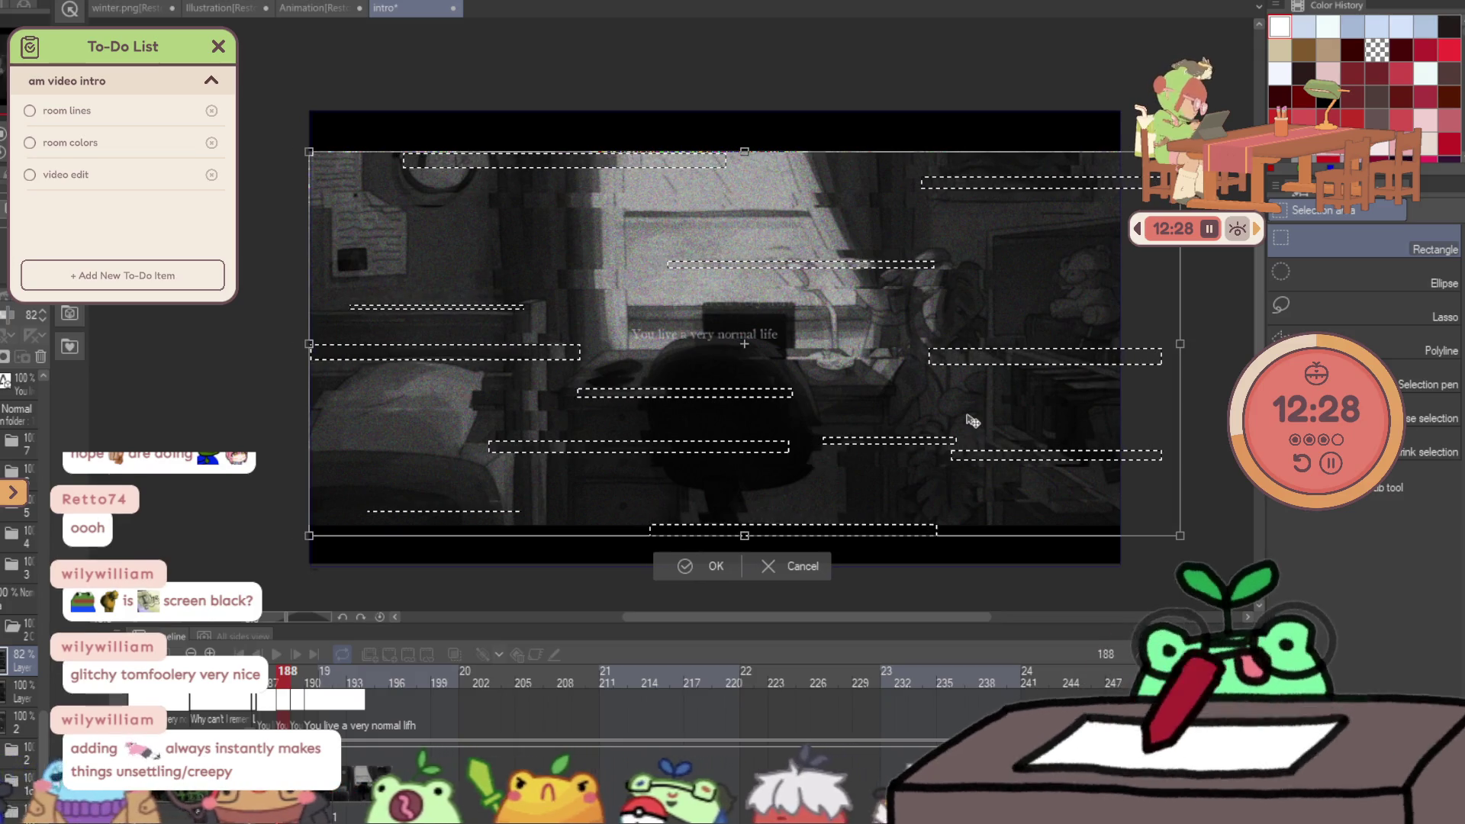
pyautogui.press('Return')
pyautogui.press('space')
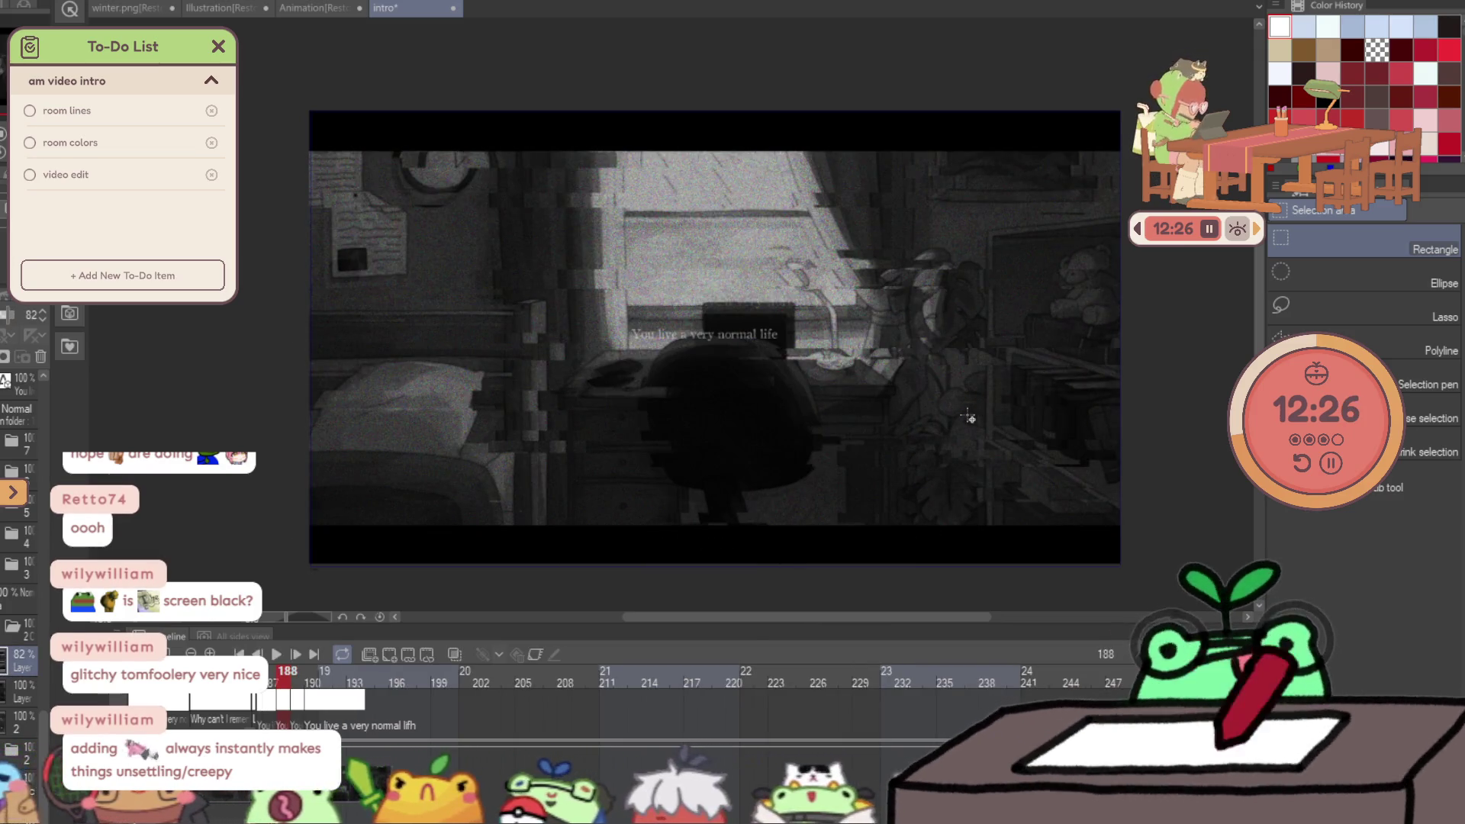
pyautogui.press('b')
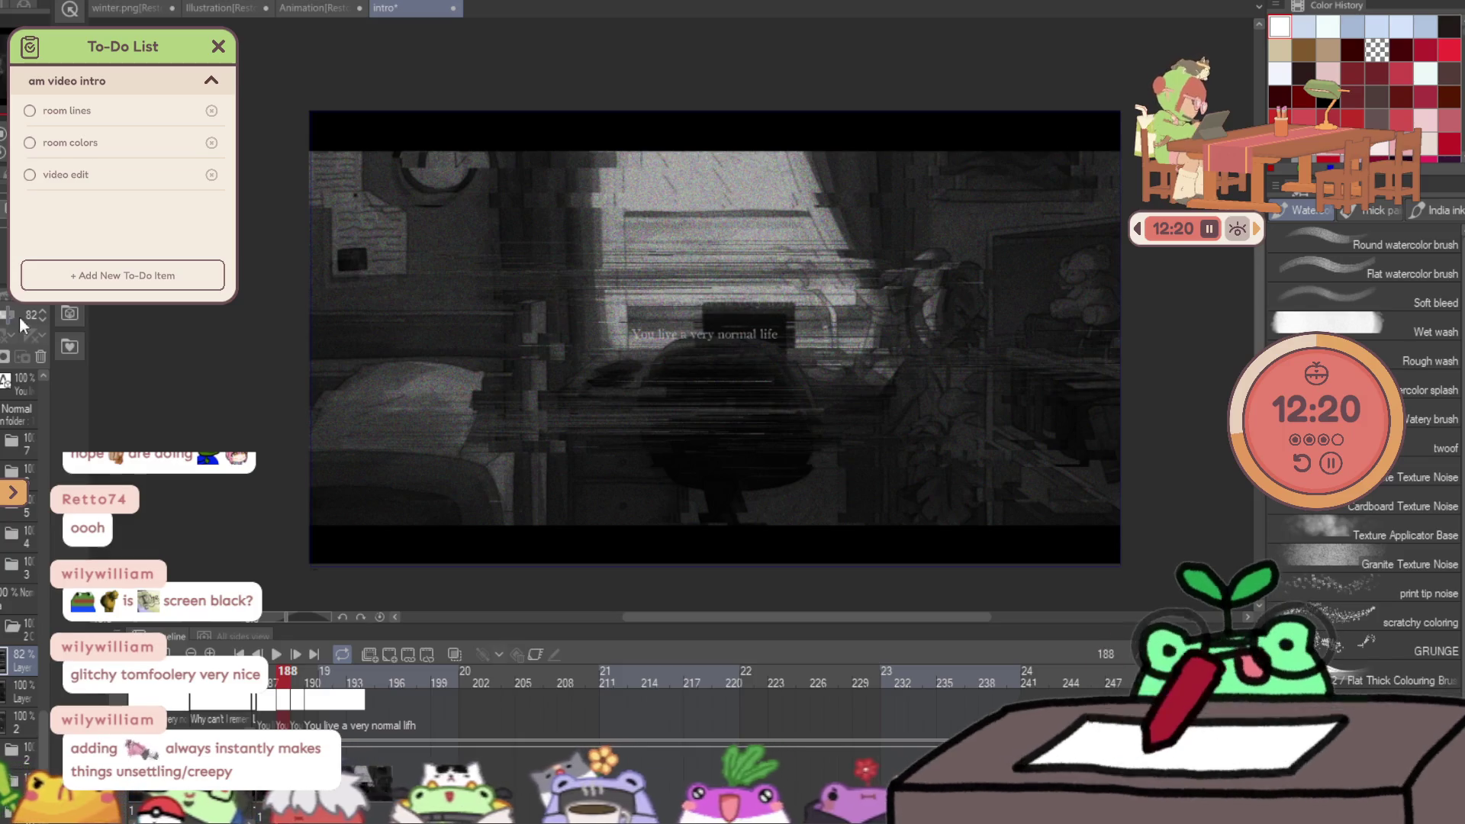
# Around frames 66–68, set the glitch layer's opacity to 97 and then 62.
pyautogui.hscroll(-5, 511, 717)
pyautogui.click(511, 738)
pyautogui.moveTo(512, 738)
pyautogui.mouseDown()
pyautogui.moveTo(169, 791)
pyautogui.moveTo(405, 748)
pyautogui.mouseUp()
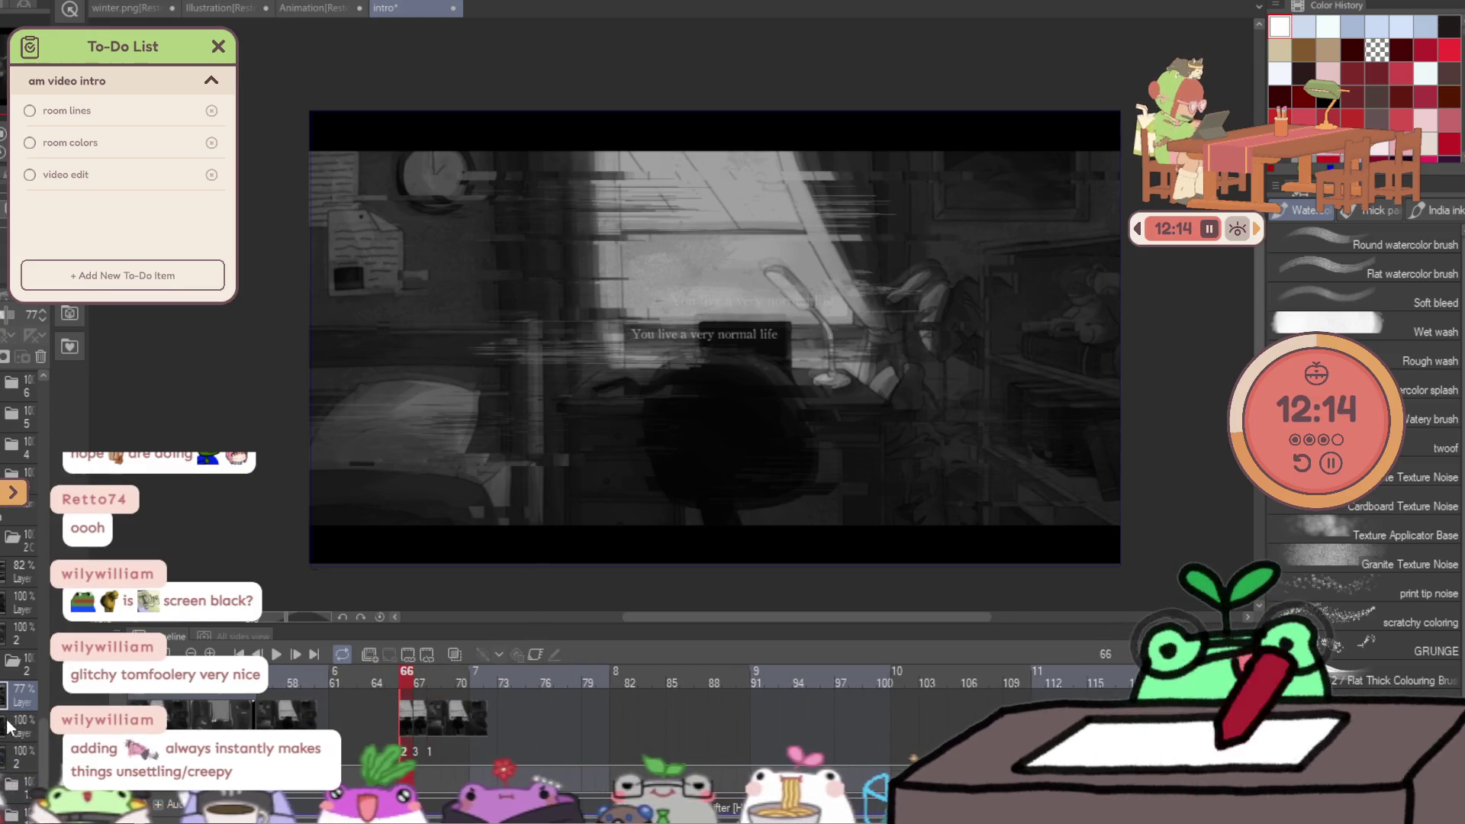
pyautogui.click(16, 319)
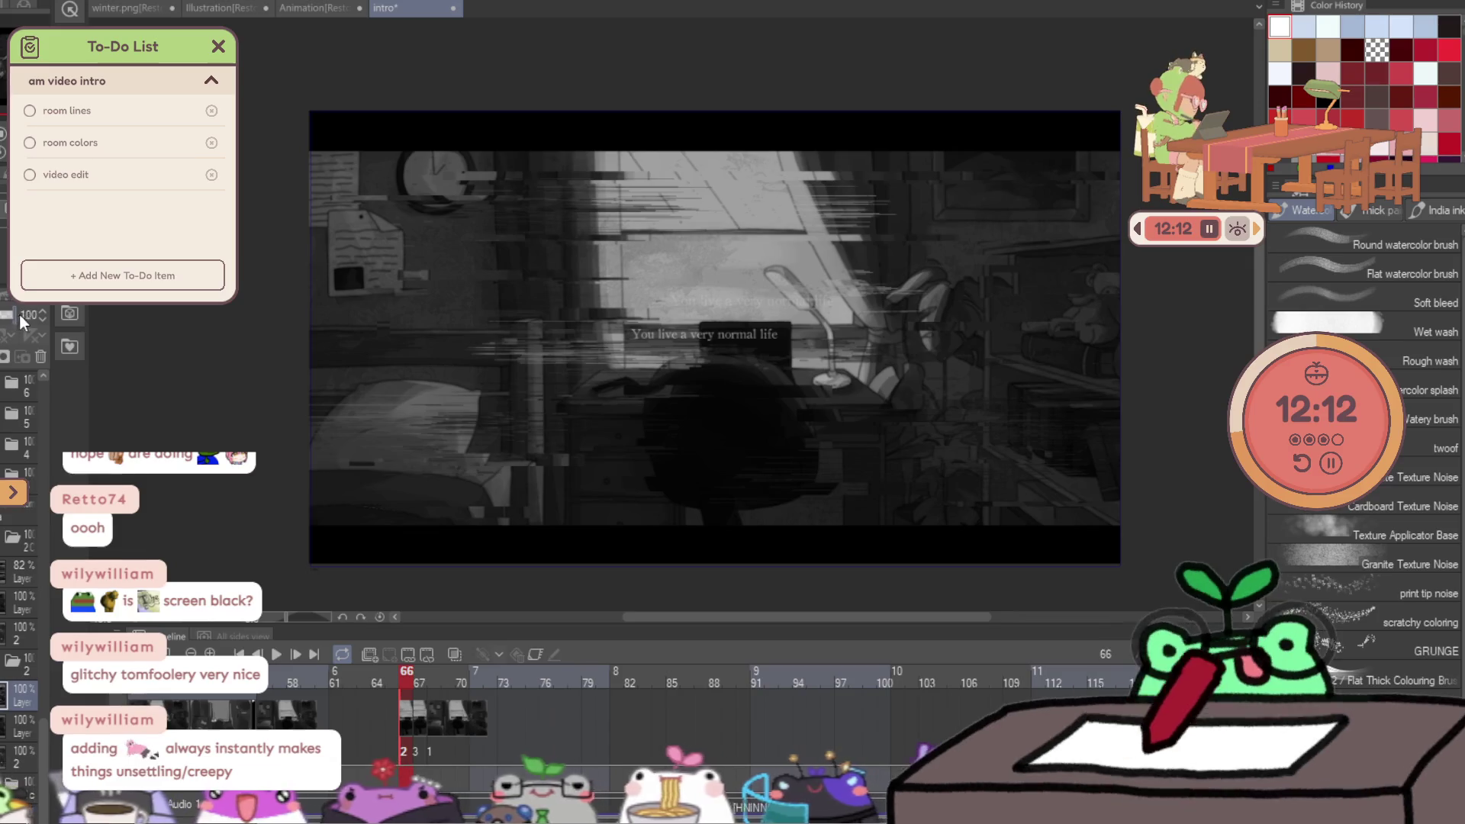
pyautogui.moveTo(24, 311); pyautogui.dragTo(21, 319)
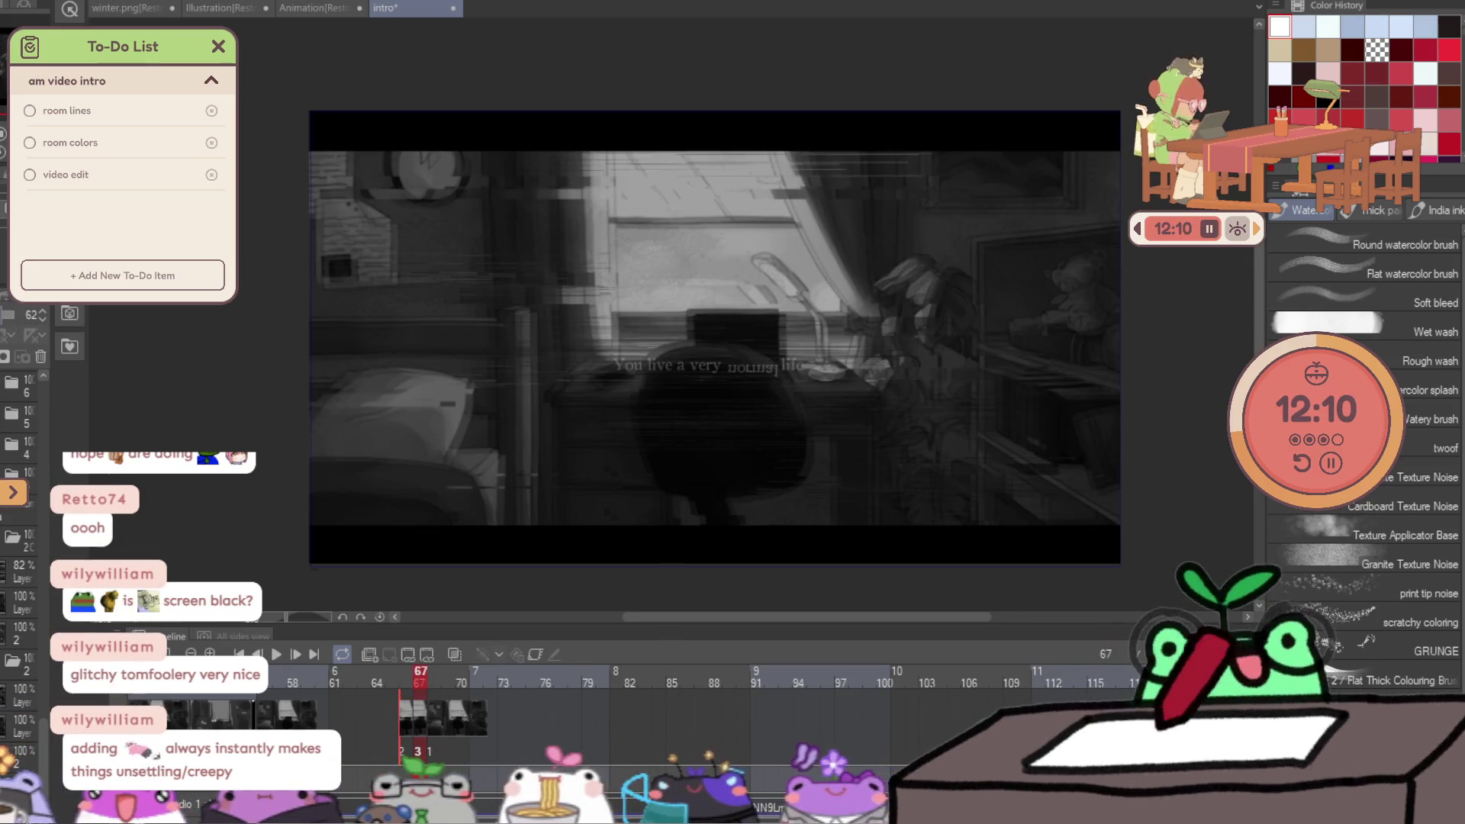
pyautogui.click(23, 449)
# Play the animation from frame 67, then return to frame 188.
pyautogui.press('space')
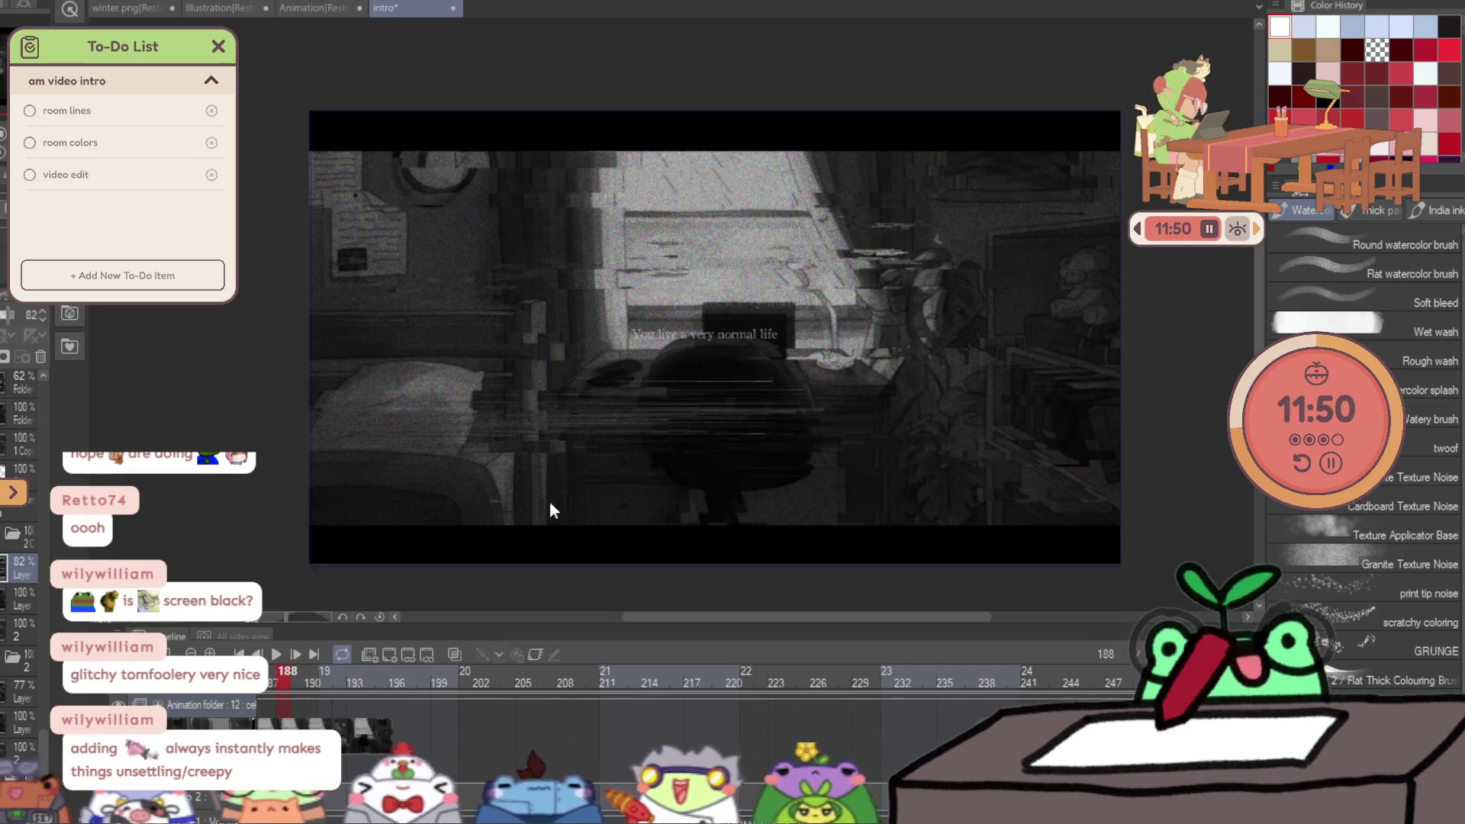
pyautogui.scroll(10, 846, 732)
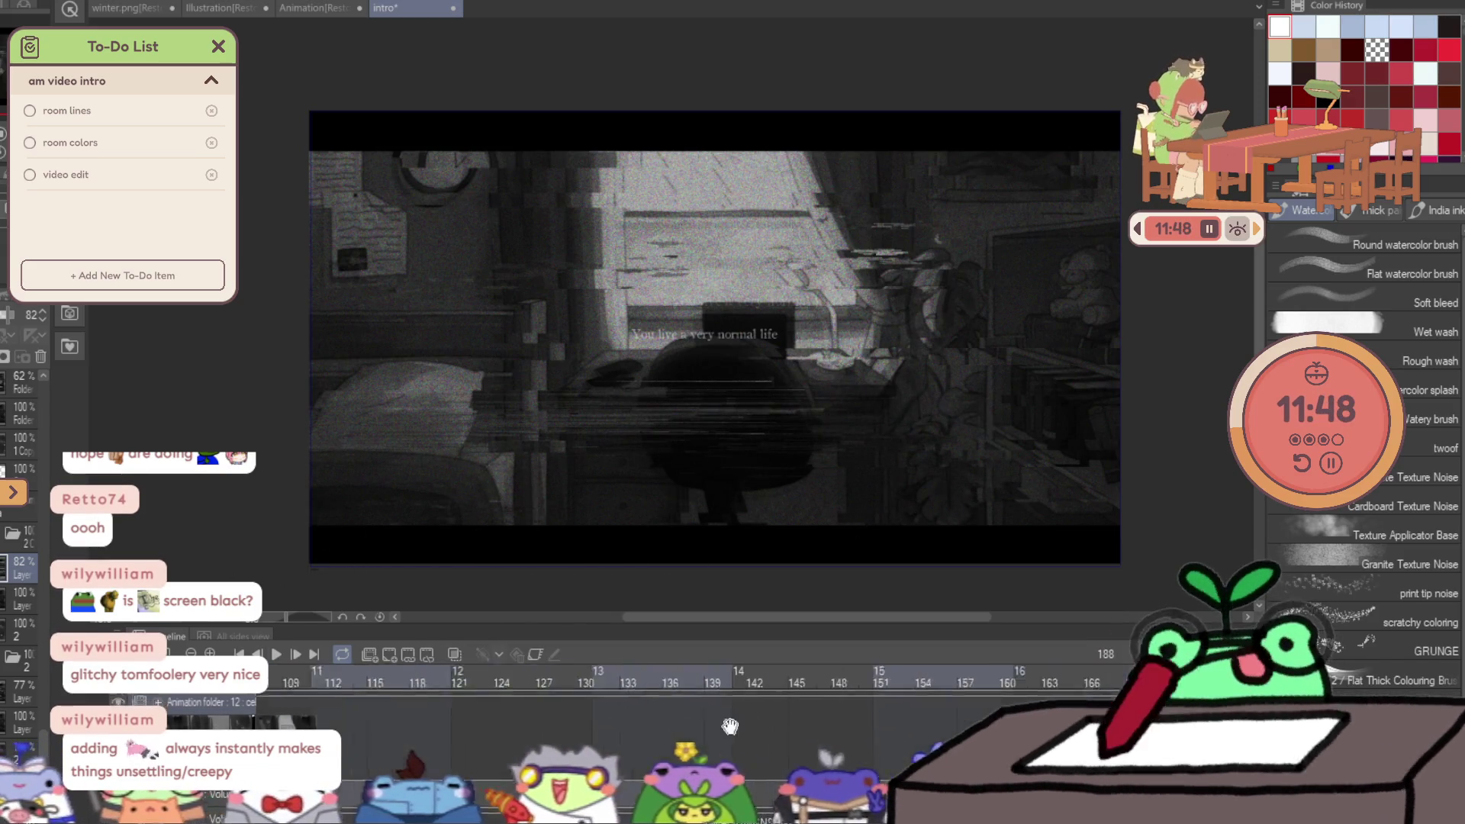
pyautogui.click(751, 714)
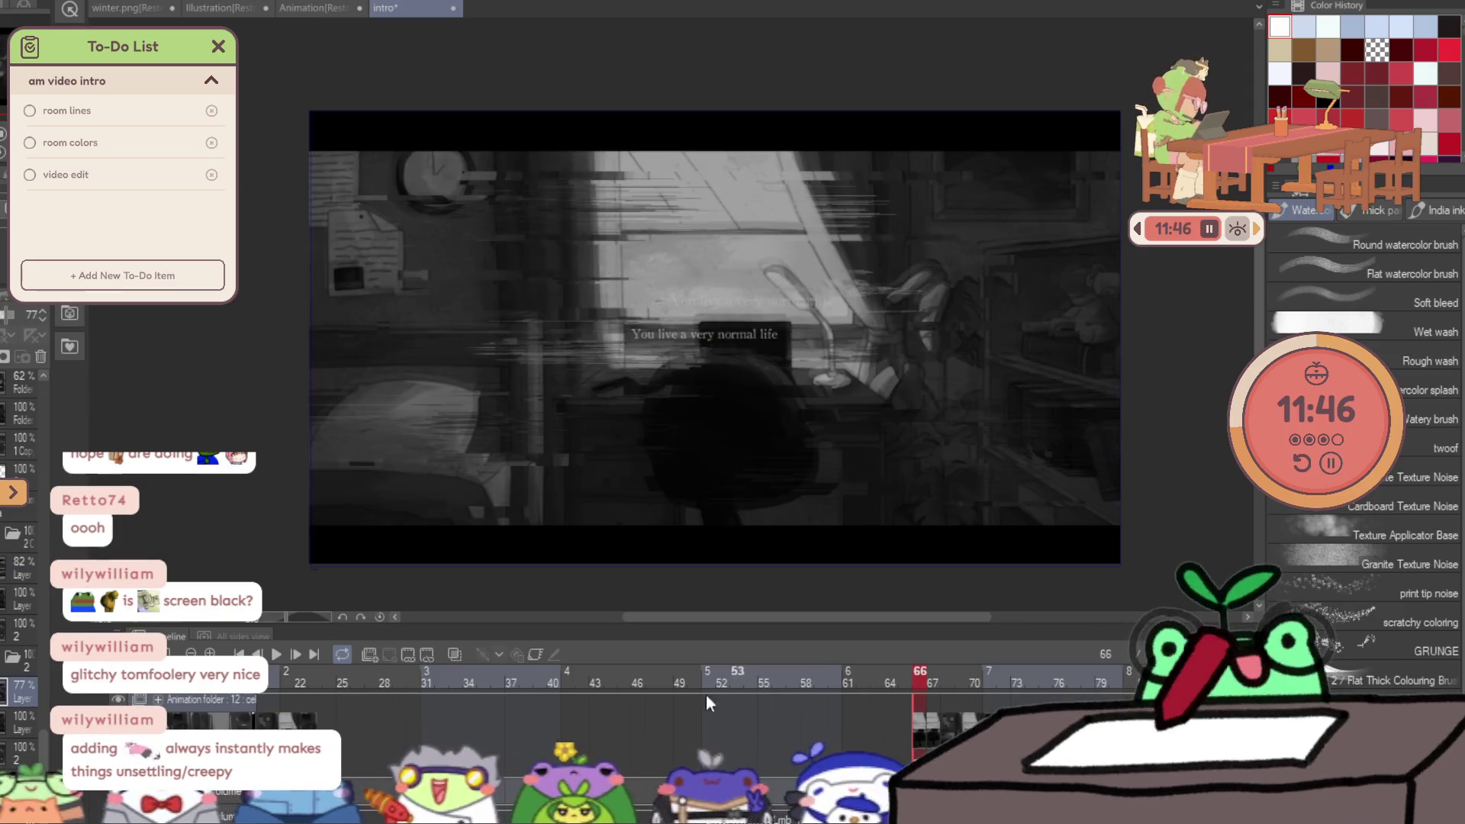
pyautogui.press('Right')
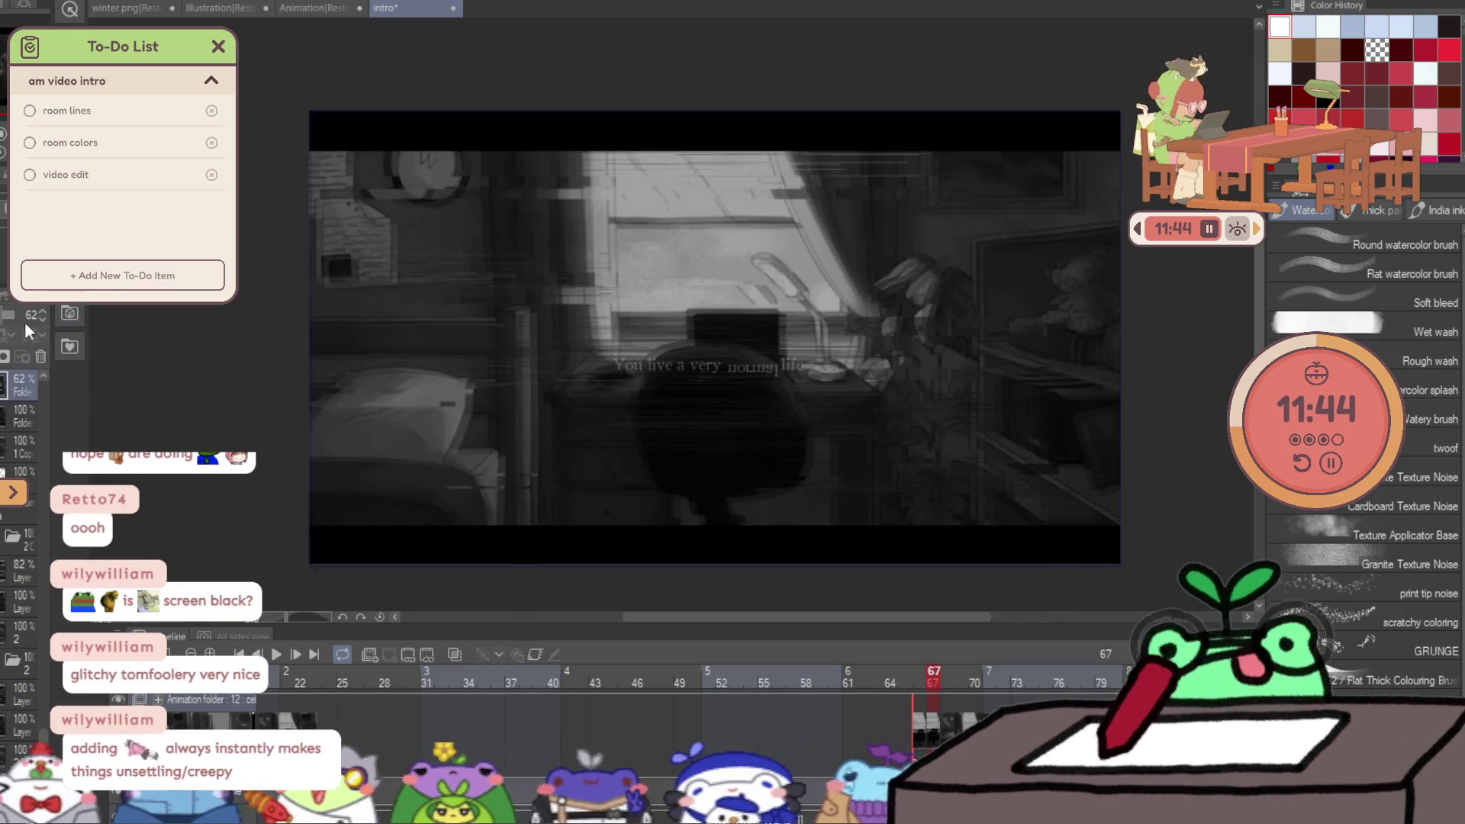
pyautogui.hotkey('ctrl', 'z')
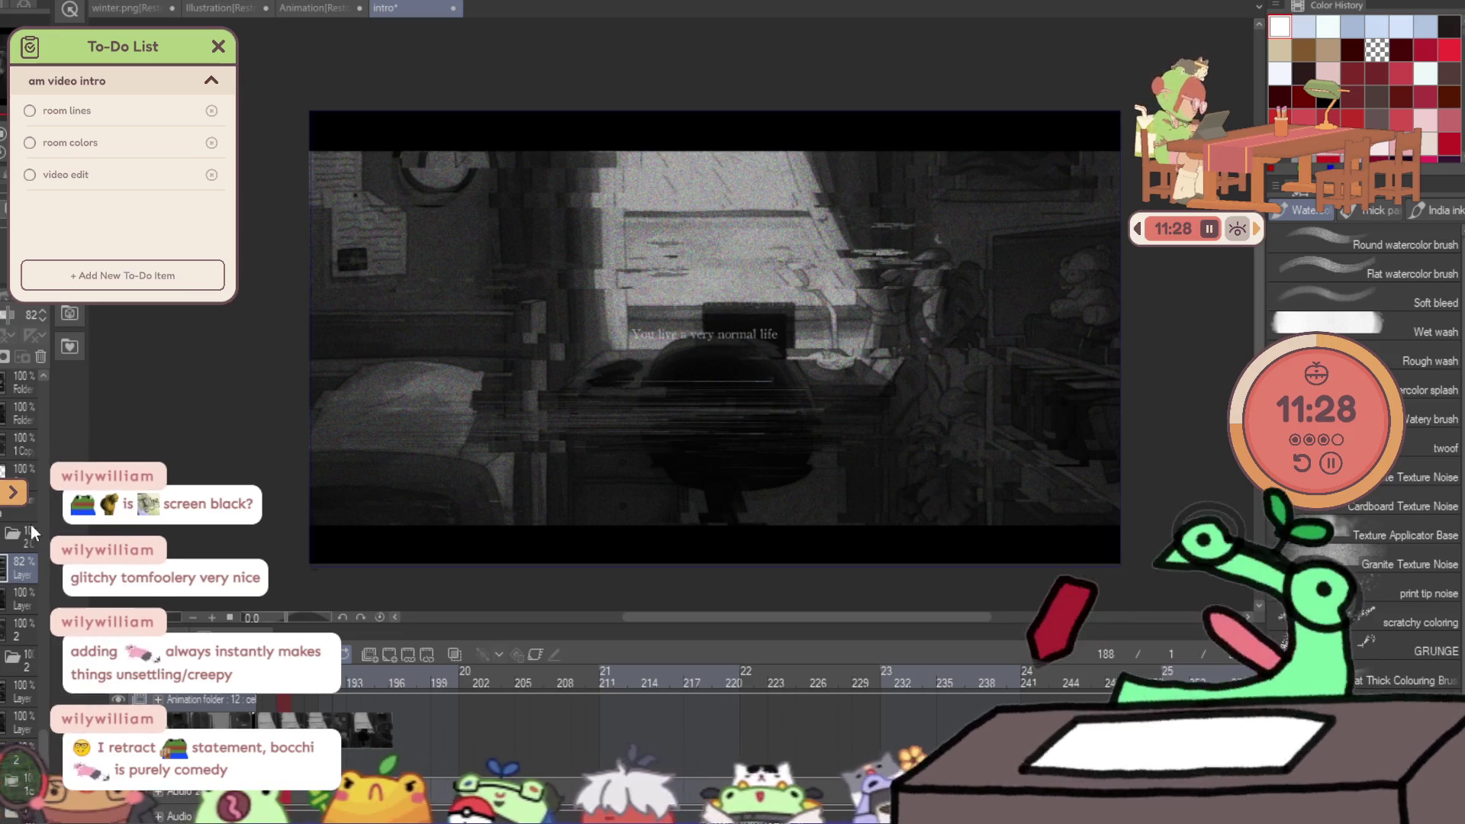
# On frame 189, select cel 3a and delete its Folder, 1 Copy and 3 layers.
pyautogui.hscroll(-3, 611, 683)
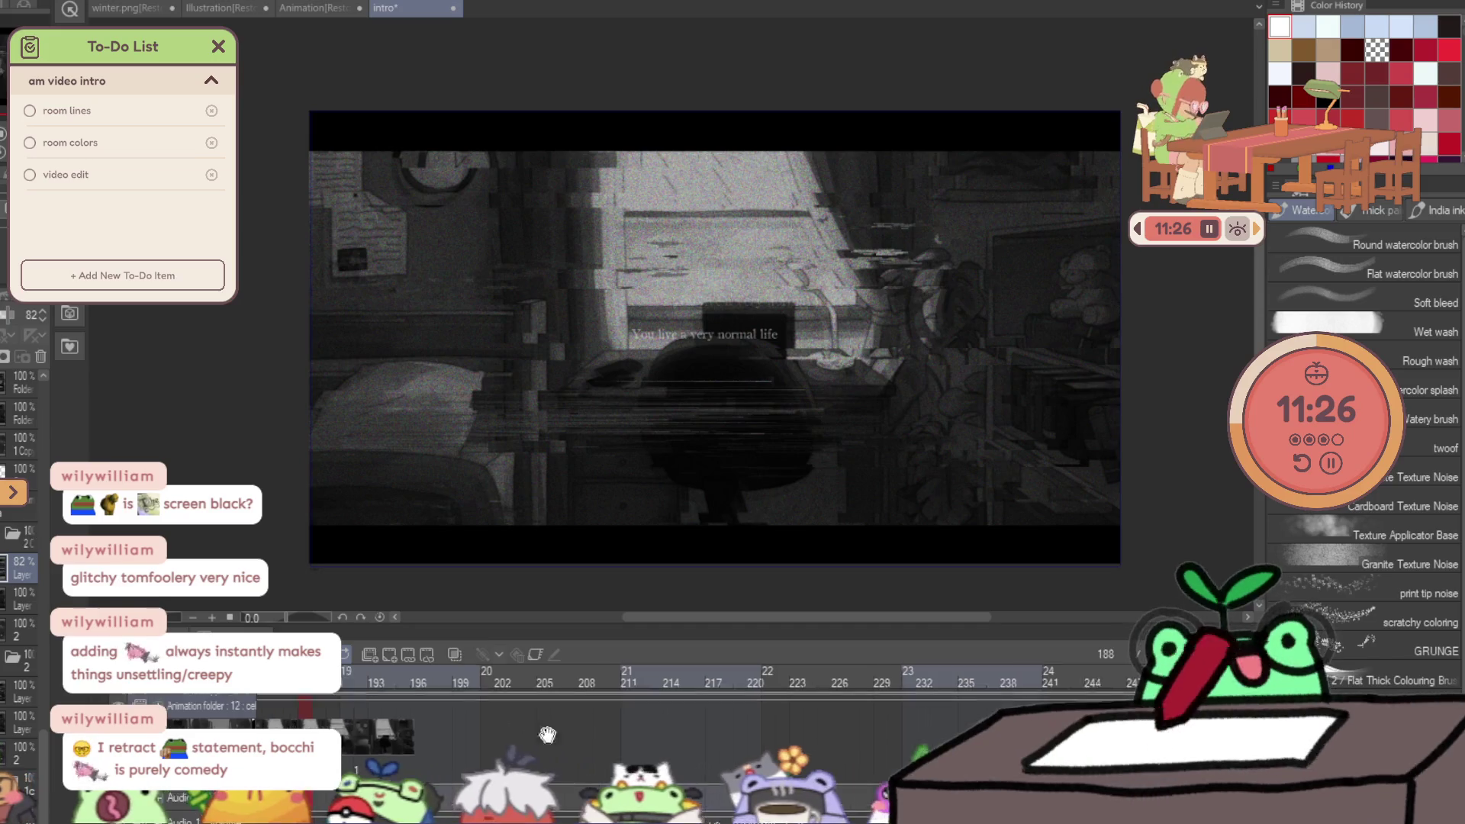
pyautogui.click(533, 763)
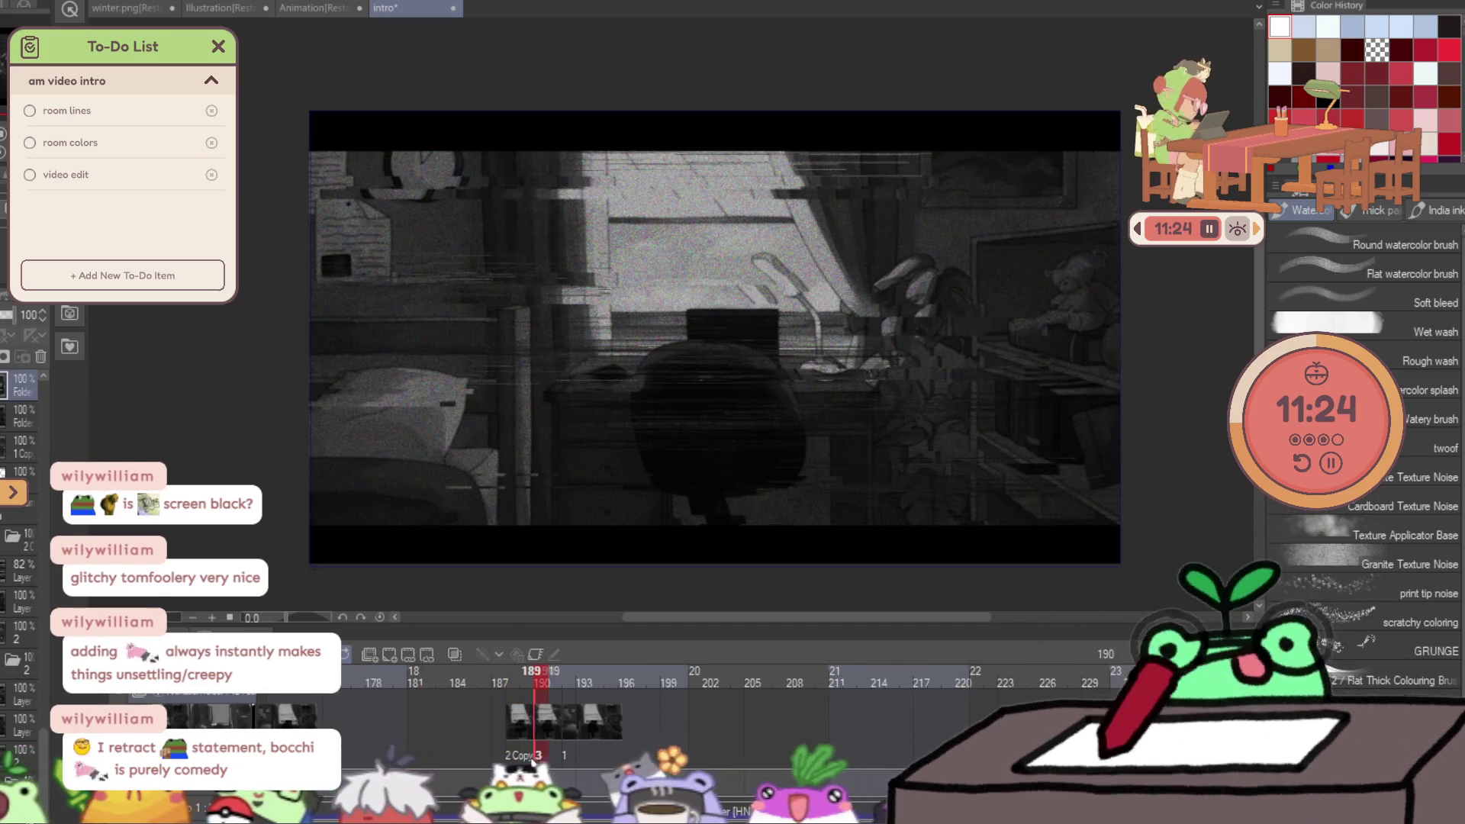
pyautogui.click(527, 759)
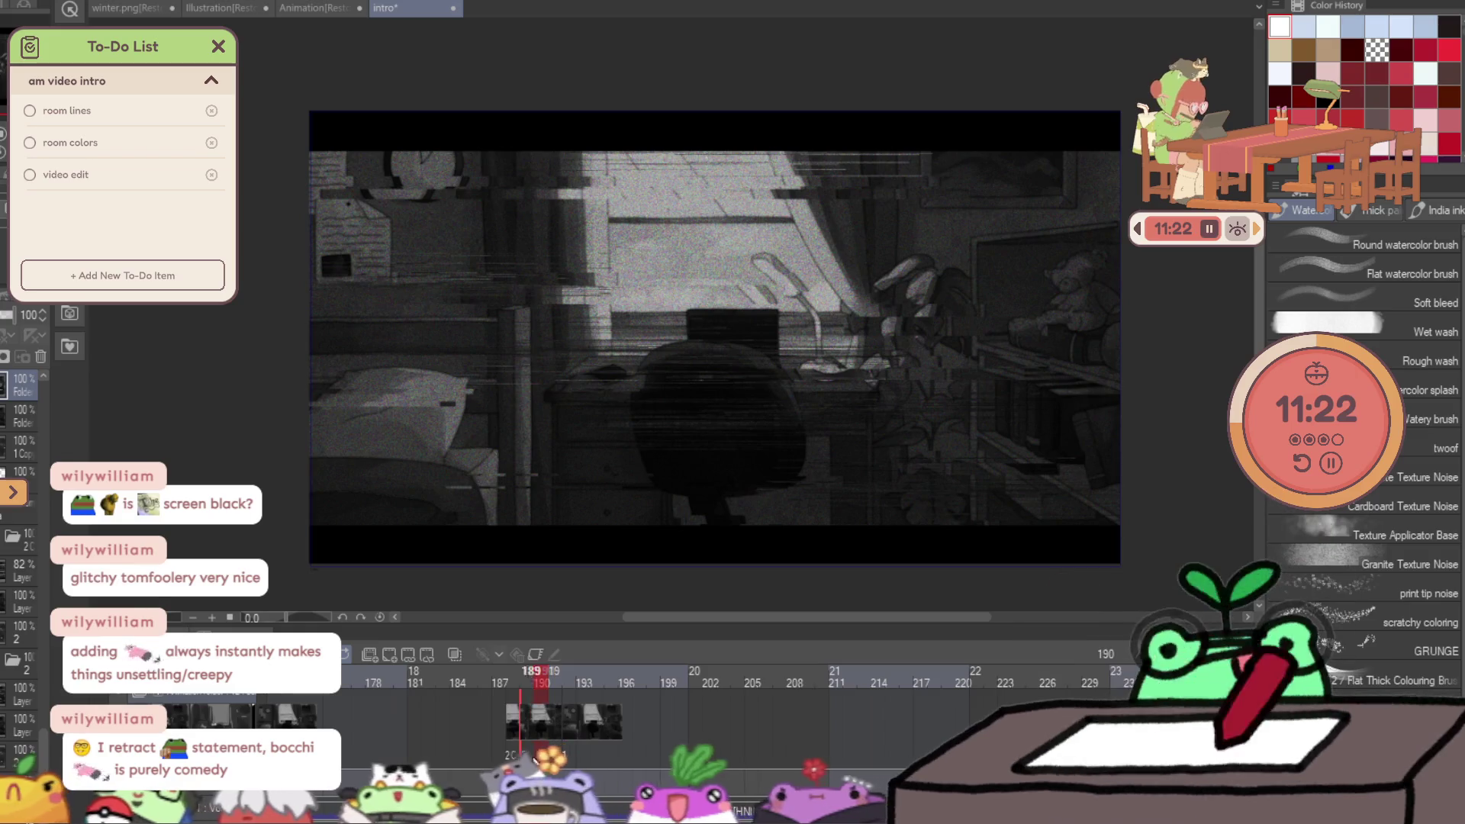
pyautogui.scroll(2, 23, 428)
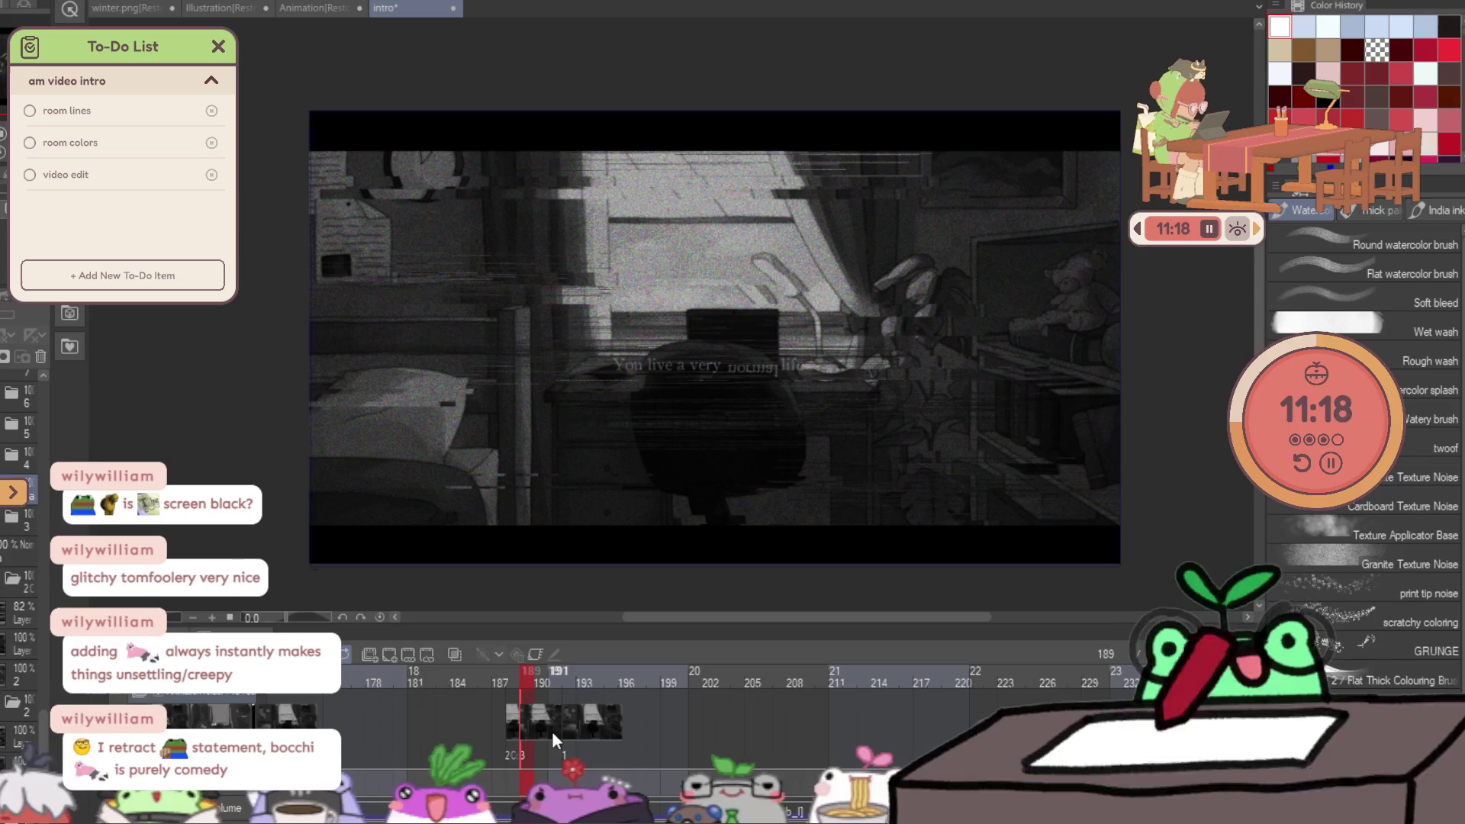
pyautogui.click(525, 755)
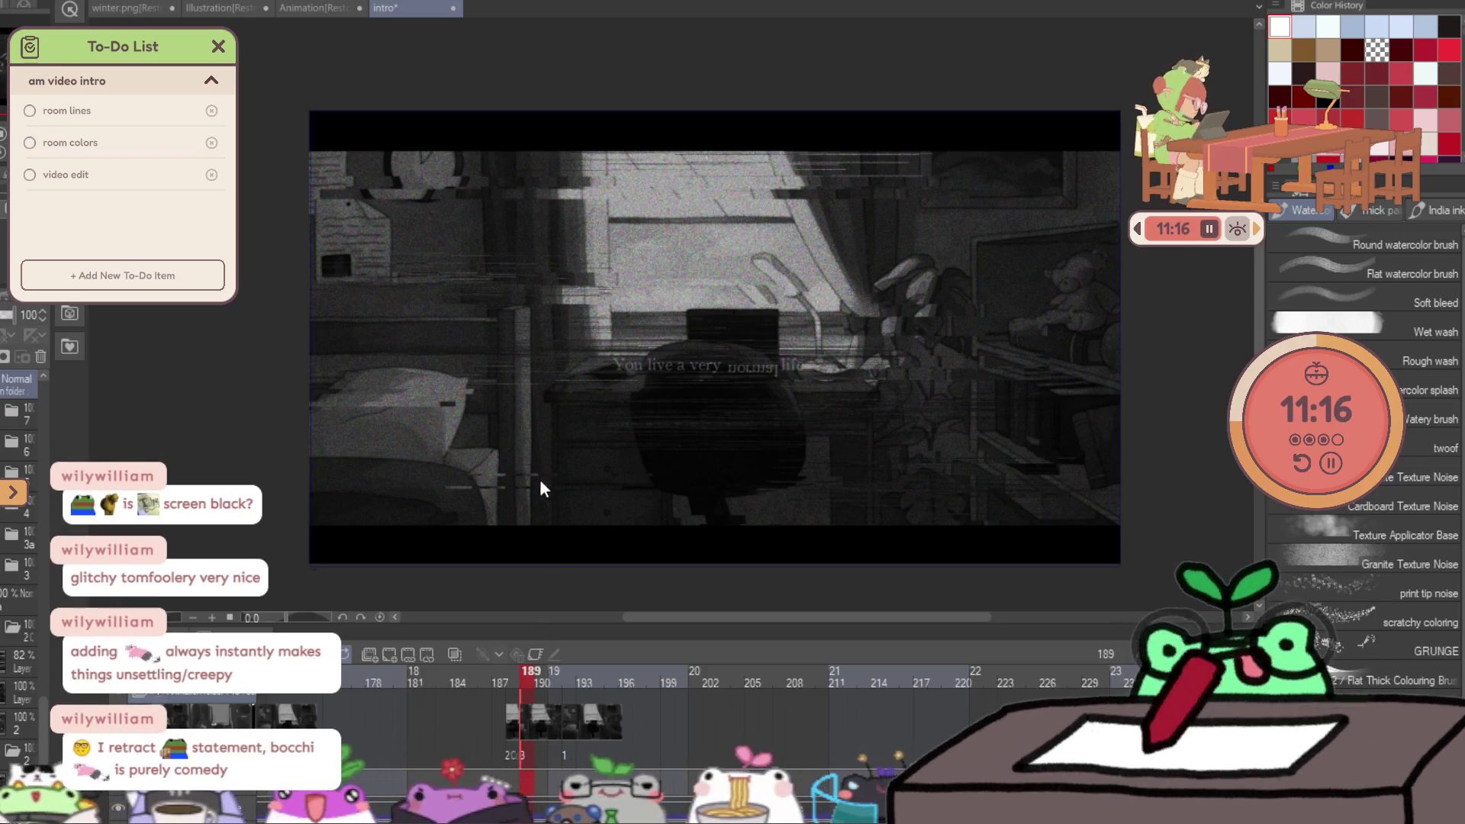
pyautogui.click(38, 356)
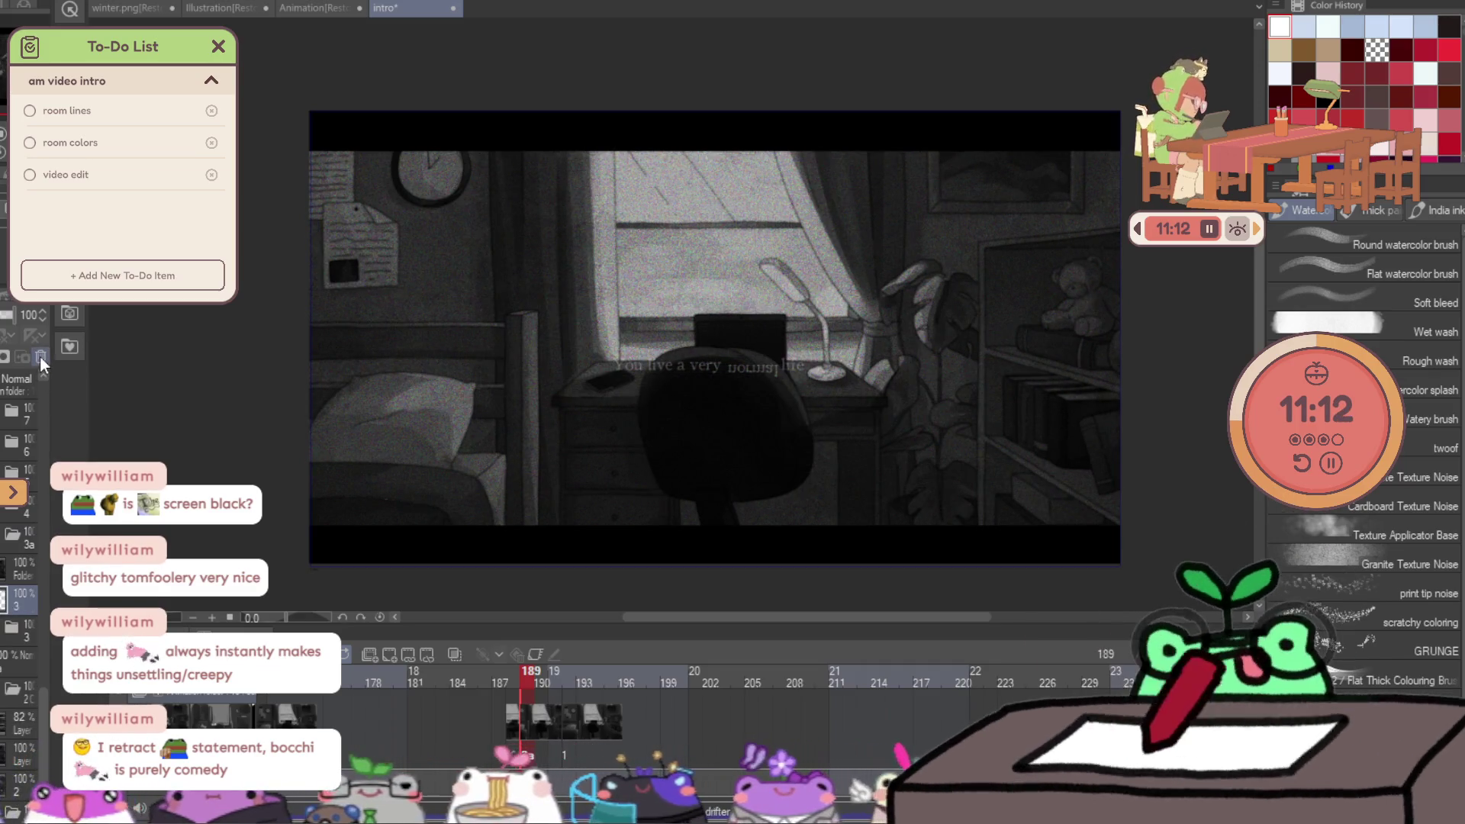
pyautogui.click(40, 355)
# Nudge the room image slightly and lower a layer folder's opacity to 67.
pyautogui.press('k')
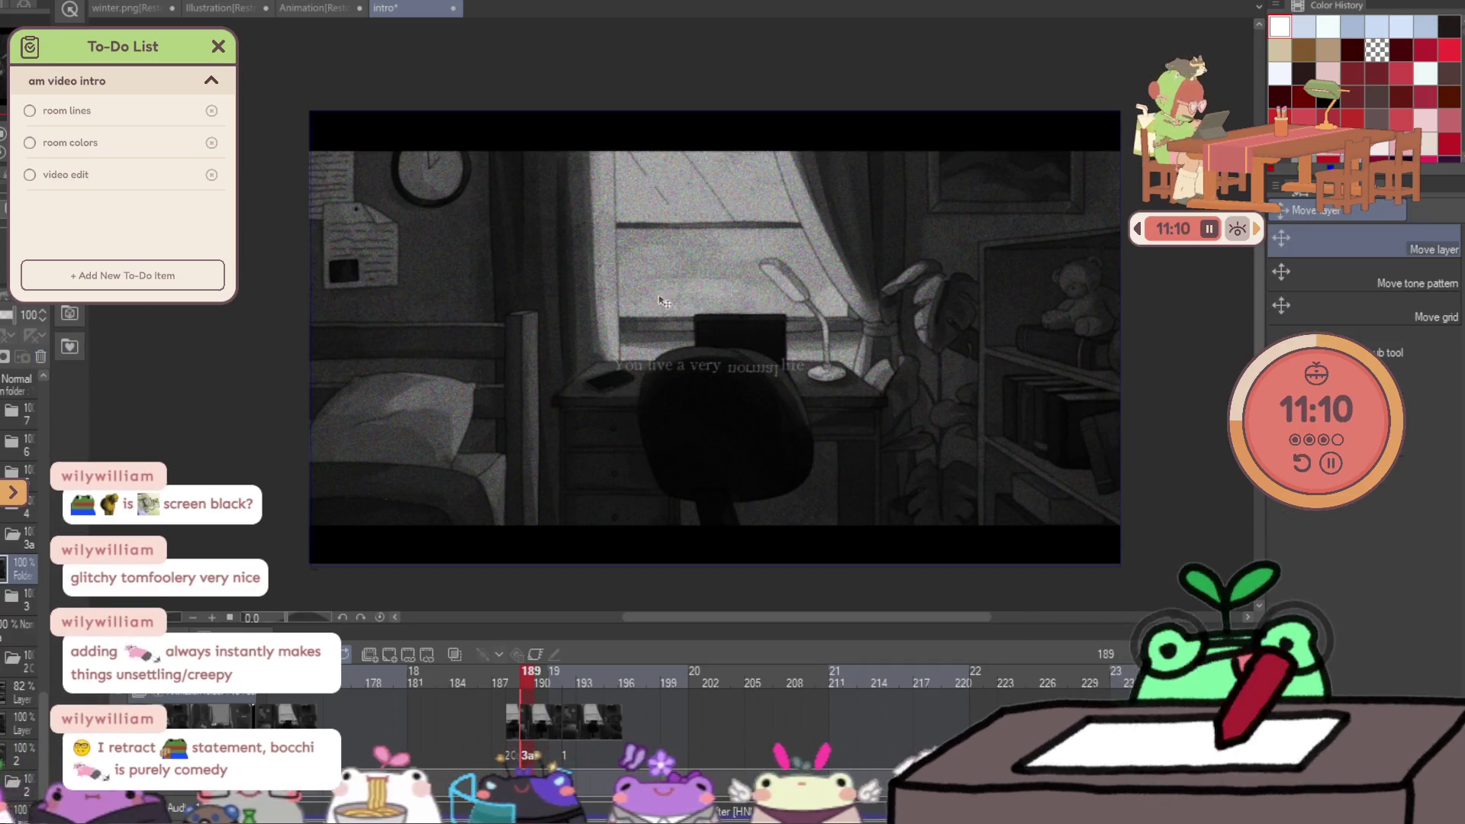
pyautogui.moveTo(1022, 477); pyautogui.dragTo(1024, 482)
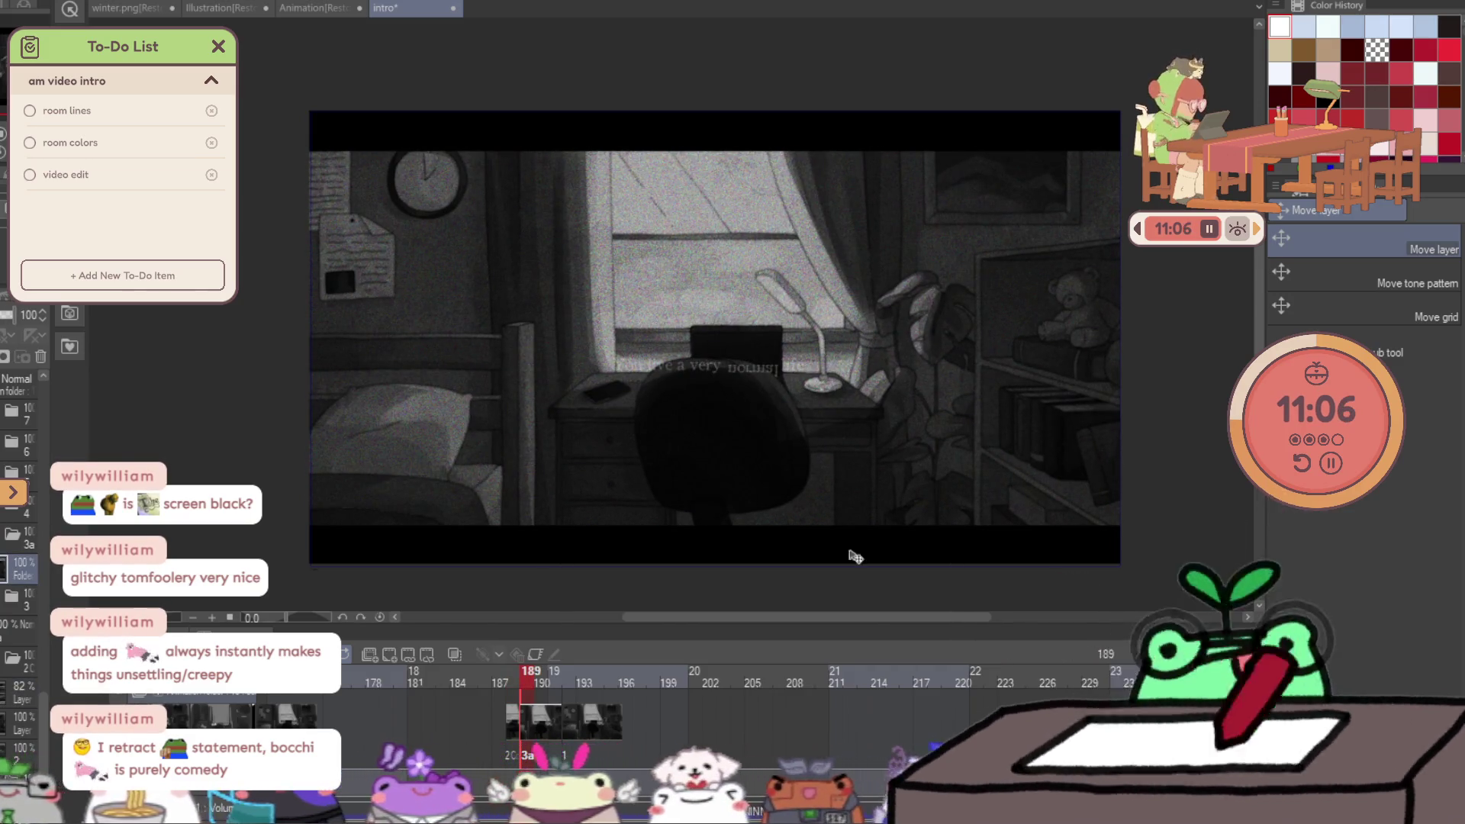
pyautogui.scroll(-3, 557, 745)
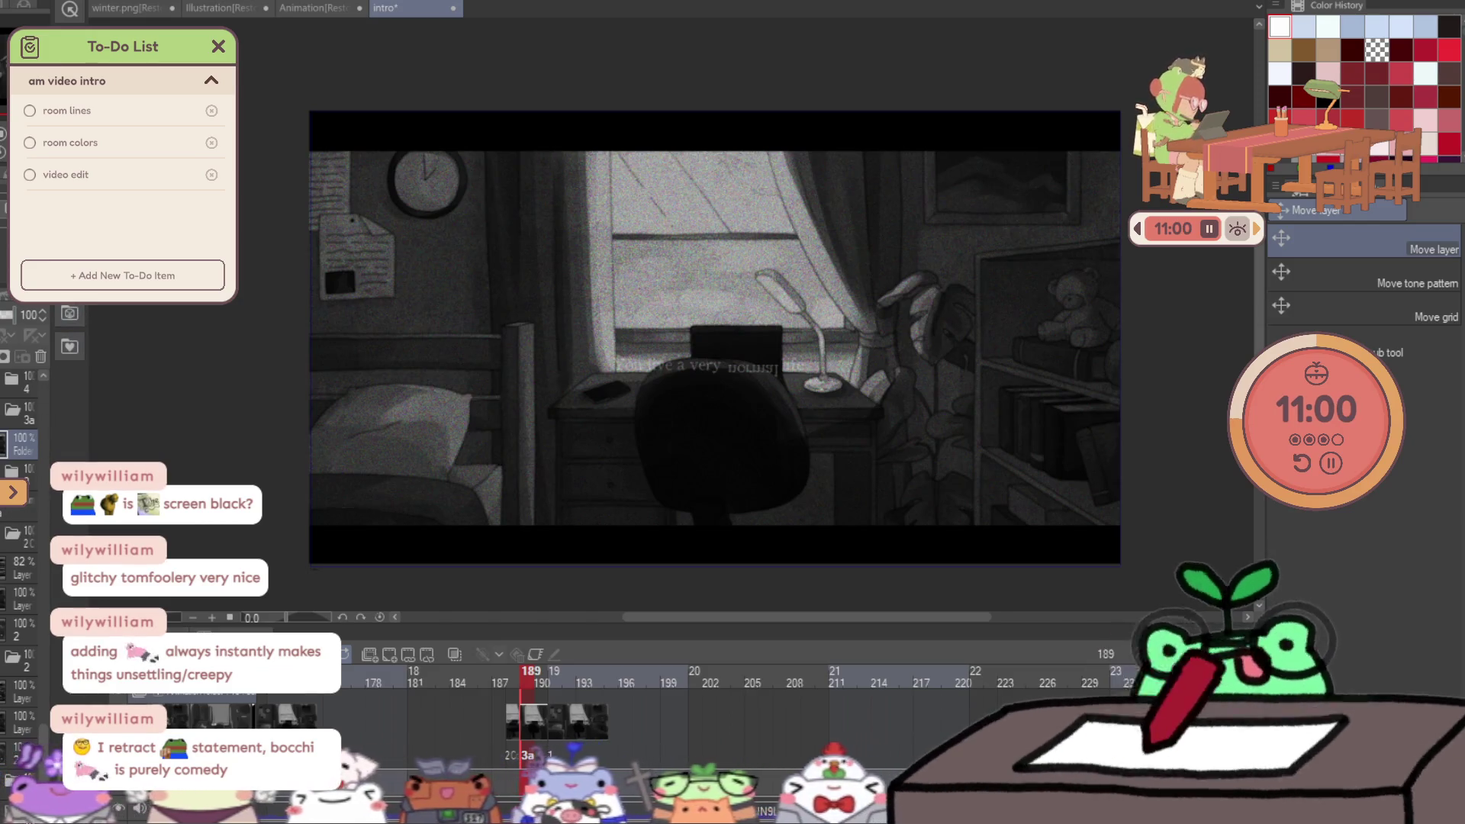
pyautogui.click(45, 493)
pyautogui.click(46, 495)
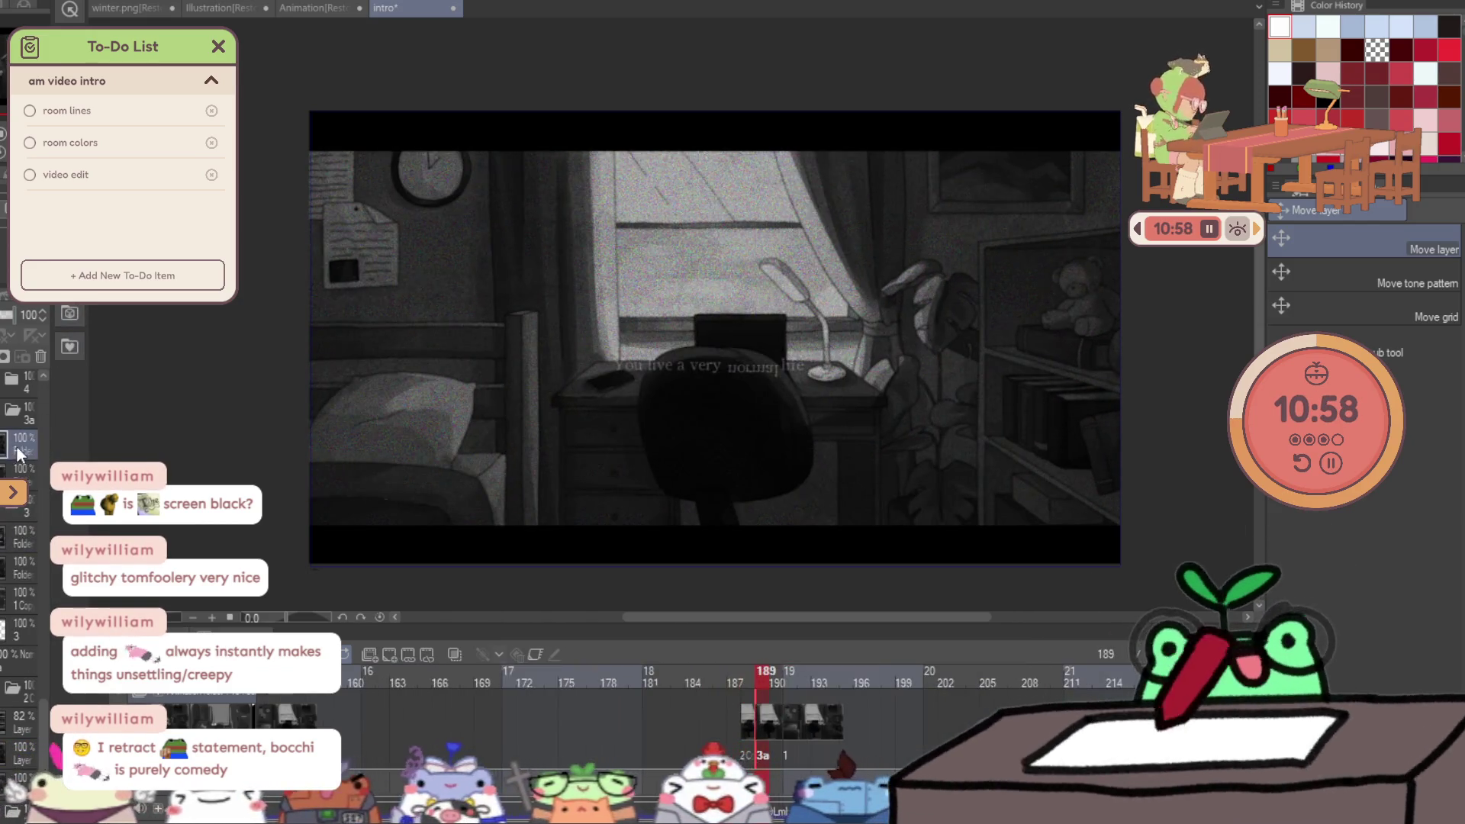
pyautogui.moveTo(15, 317); pyautogui.dragTo(3, 323)
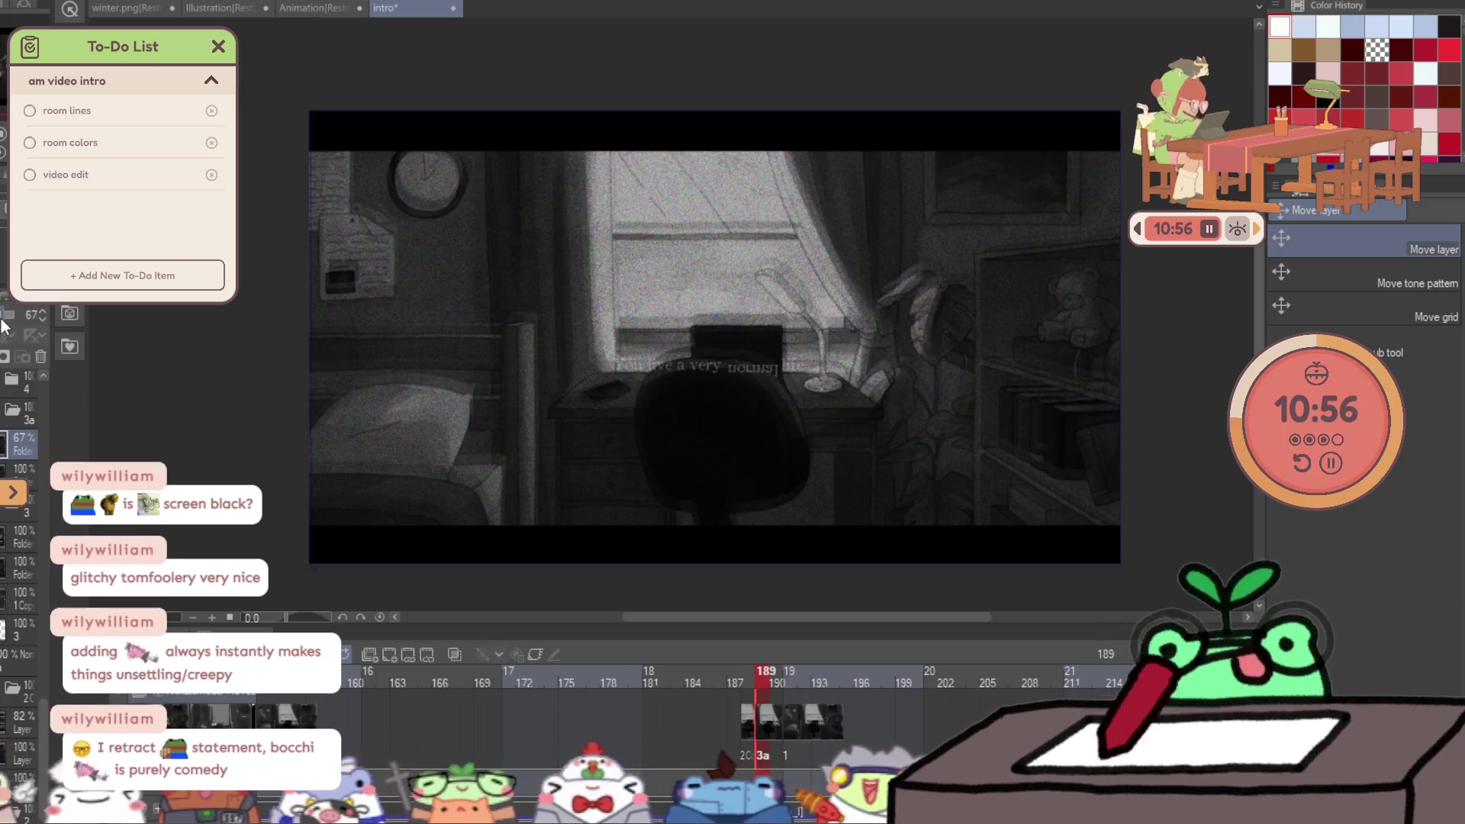
# Select six thin horizontal strips across the frame with Rectangle selection for the glitch slices.
pyautogui.press('m')
pyautogui.moveTo(284, 196); pyautogui.dragTo(1012, 205)
pyautogui.moveTo(522, 264); pyautogui.dragTo(970, 275)
pyautogui.moveTo(858, 335); pyautogui.dragTo(1156, 361)
pyautogui.moveTo(495, 420); pyautogui.dragTo(336, 421)
pyautogui.moveTo(507, 392); pyautogui.dragTo(653, 404)
pyautogui.moveTo(885, 476); pyautogui.dragTo(1084, 505)
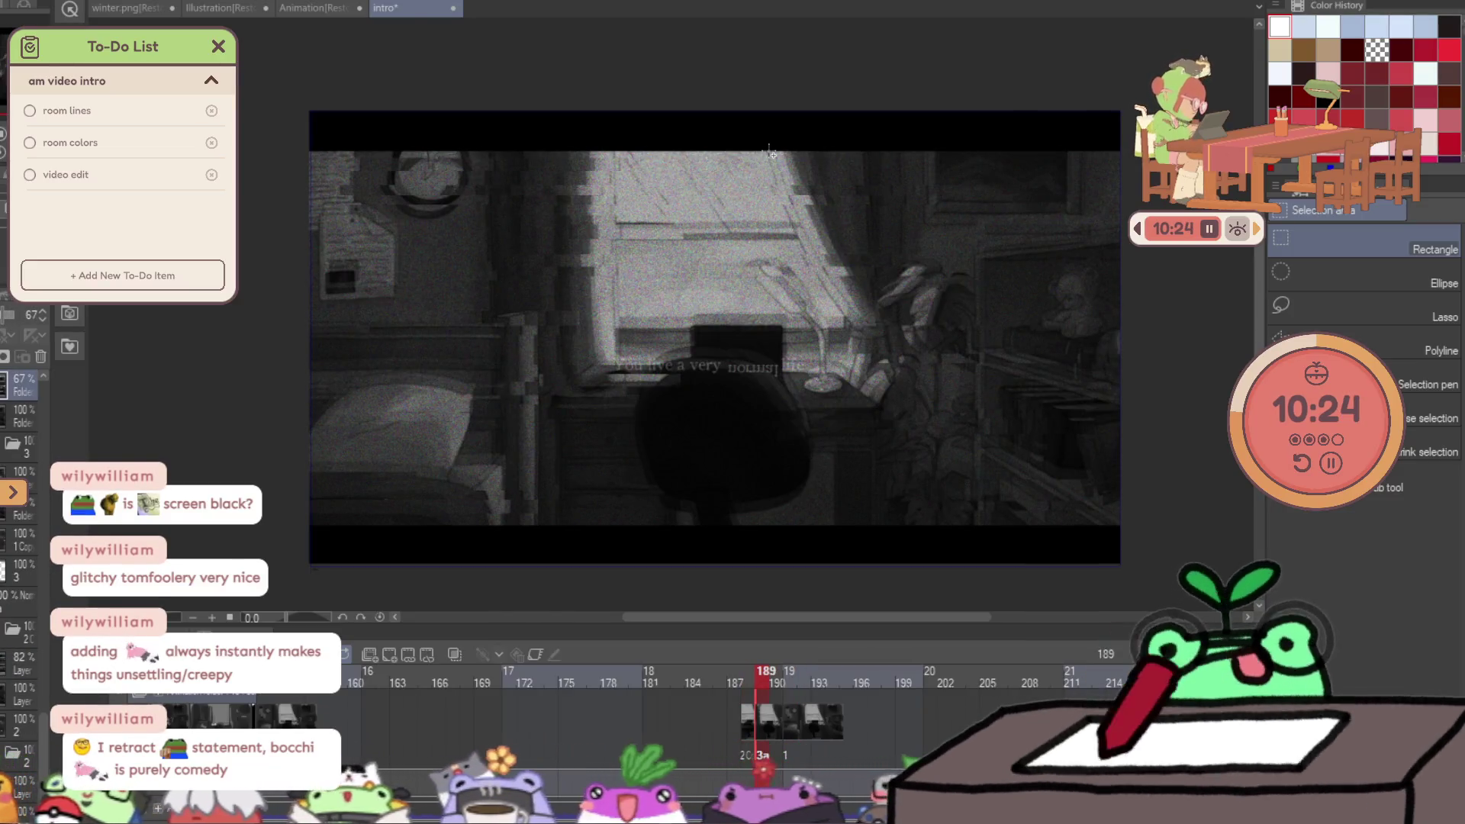
pyautogui.press('b')
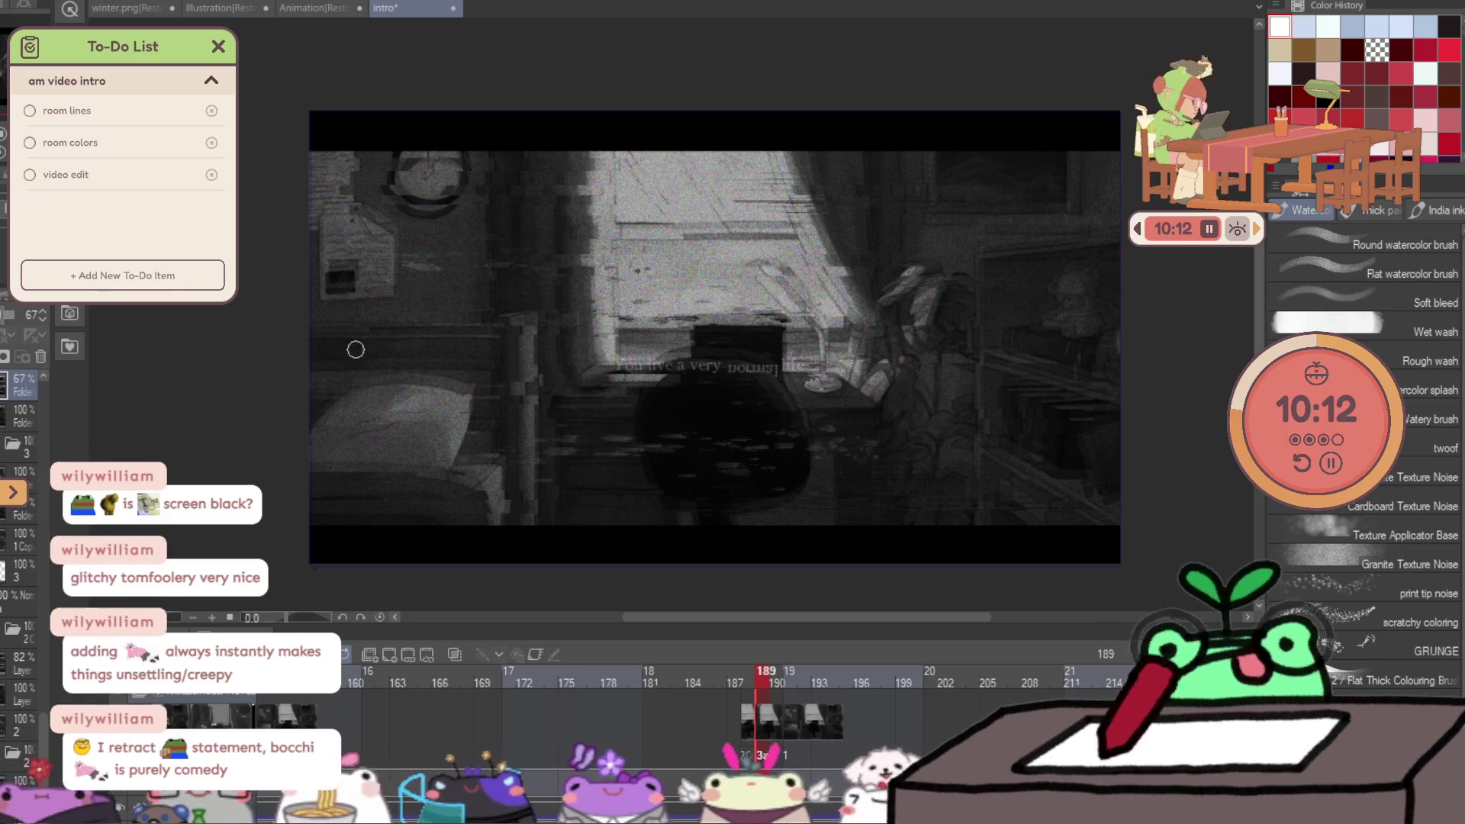
# Play the animation back from frame 184 to review the glitch frames.
pyautogui.press('Right')
pyautogui.press('Right')
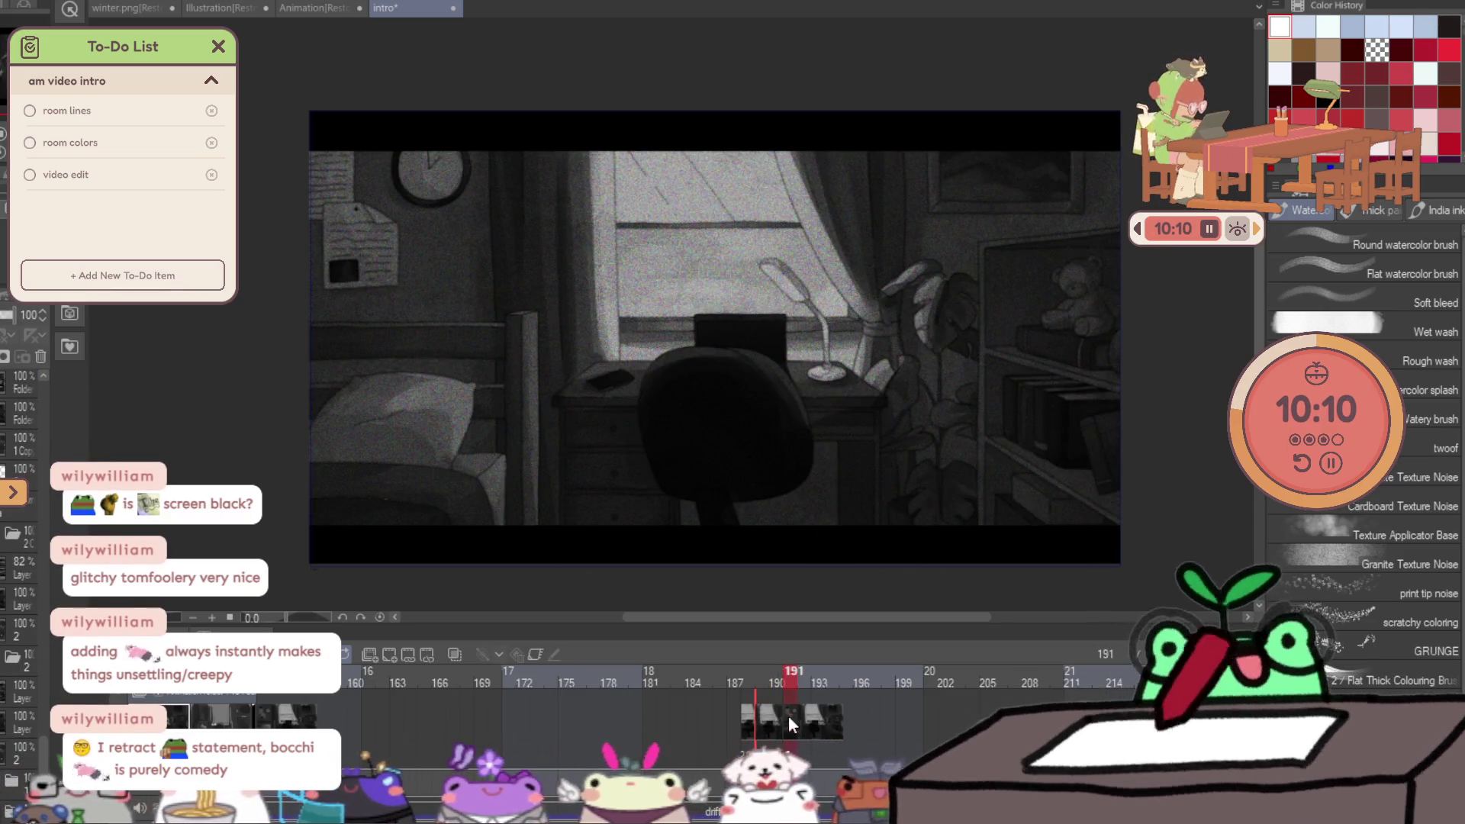
pyautogui.click(697, 745)
pyautogui.press('space')
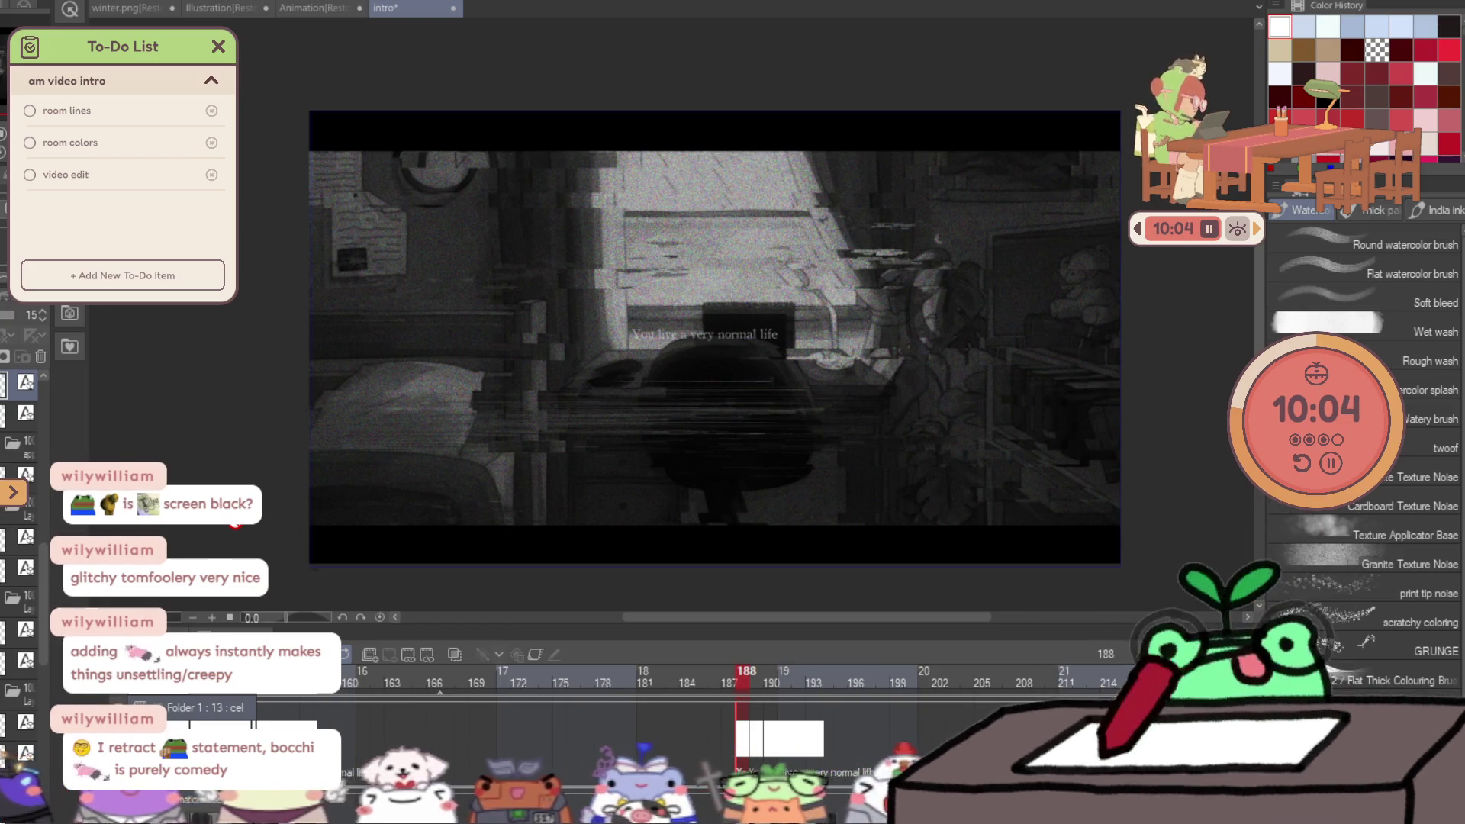
pyautogui.moveTo(678, 766); pyautogui.dragTo(717, 777)
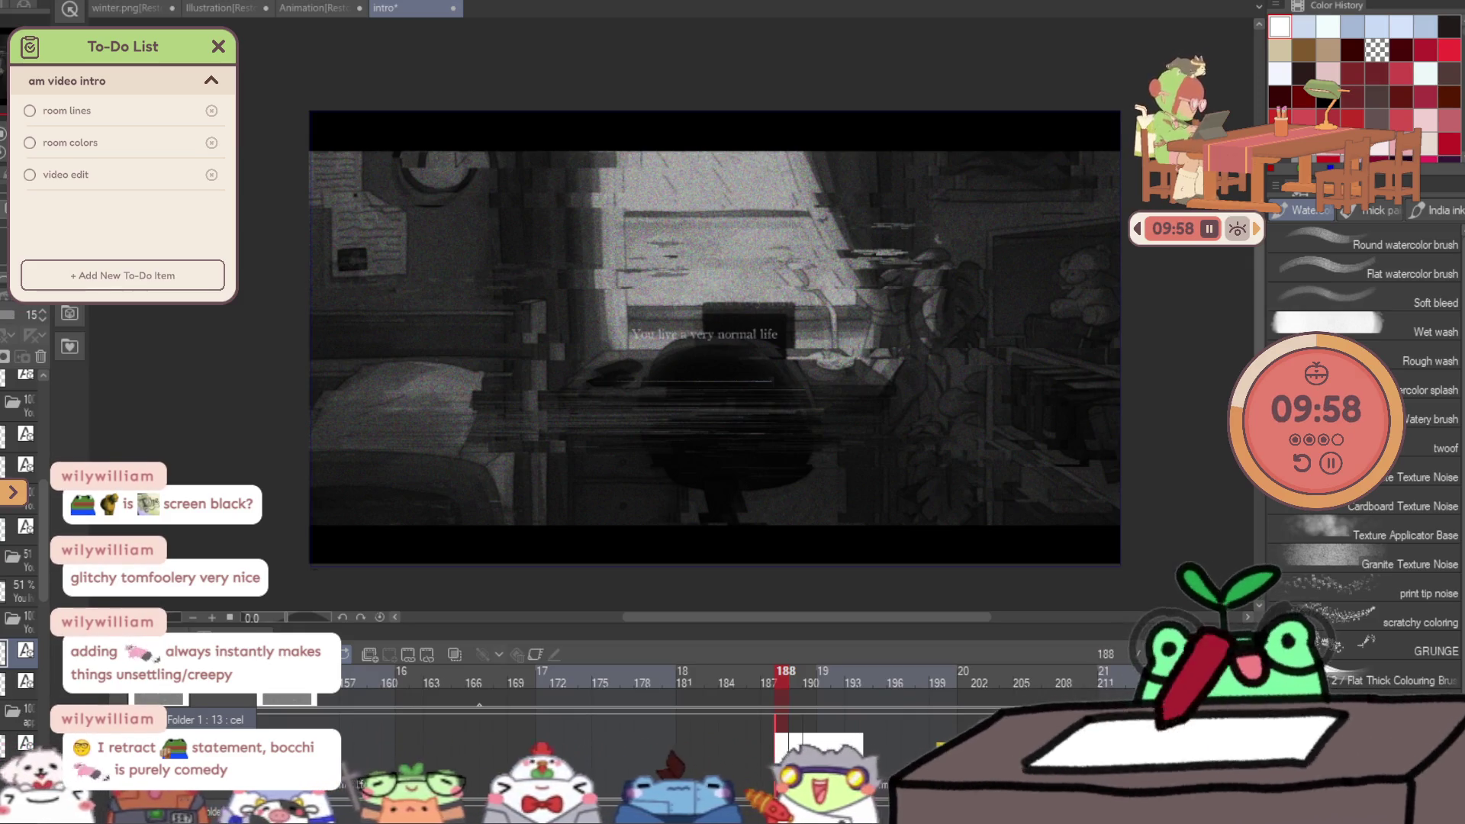
# Create a new cel at frame 189 in the animation folder from the full-opacity layer.
pyautogui.click(16, 622)
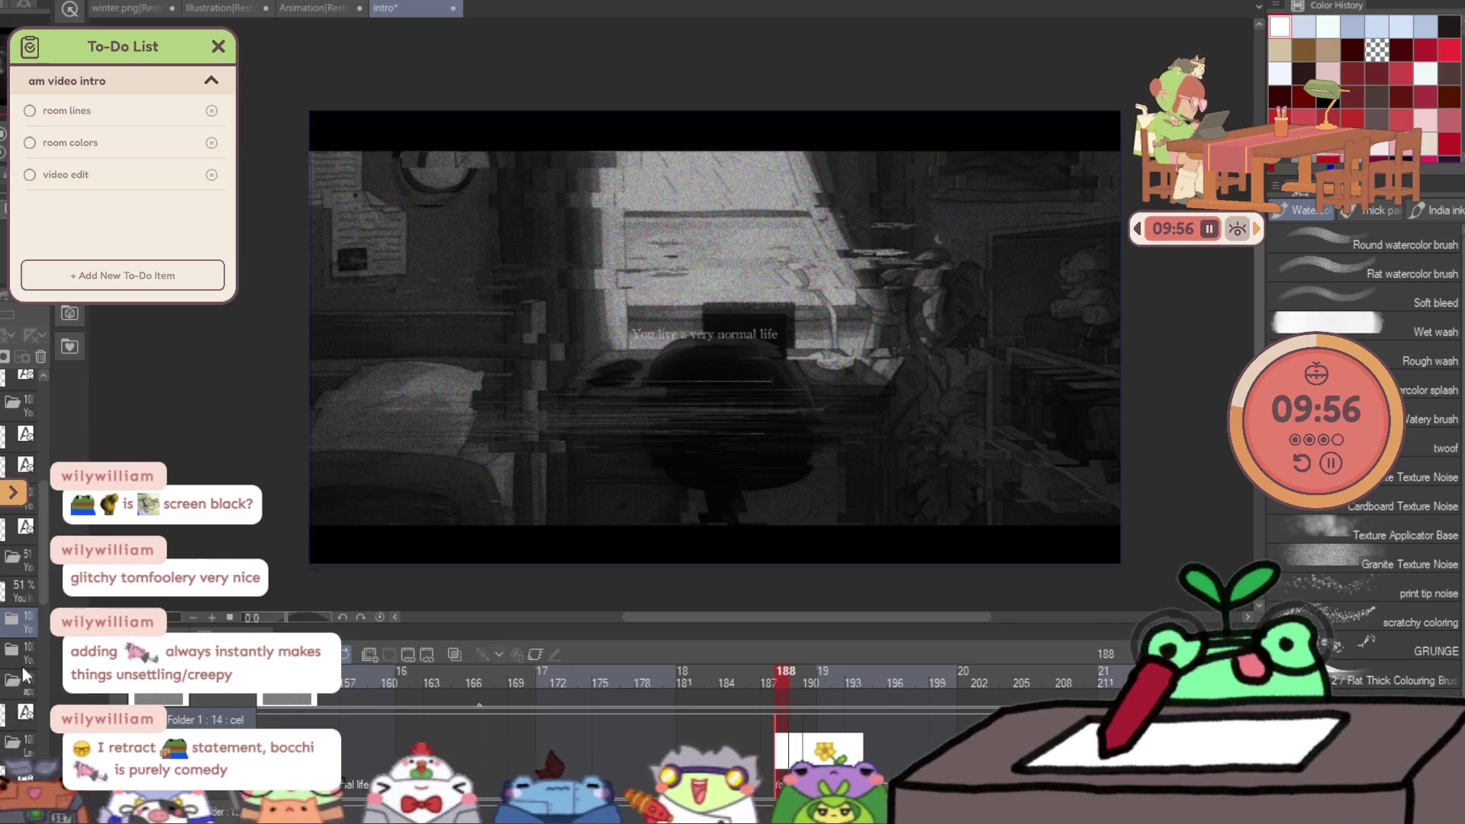
pyautogui.click(344, 654)
pyautogui.click(790, 782)
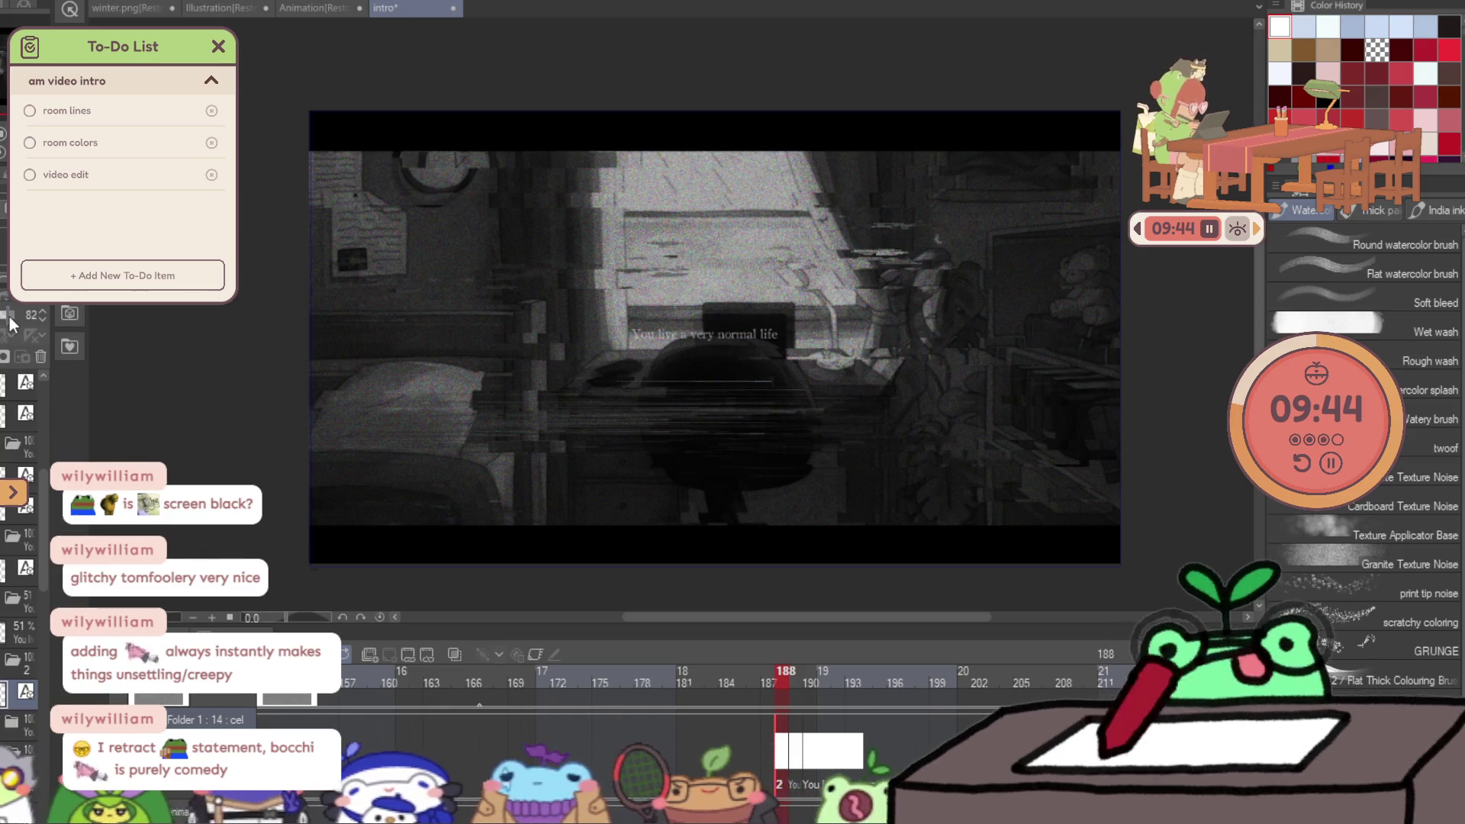
pyautogui.press('k')
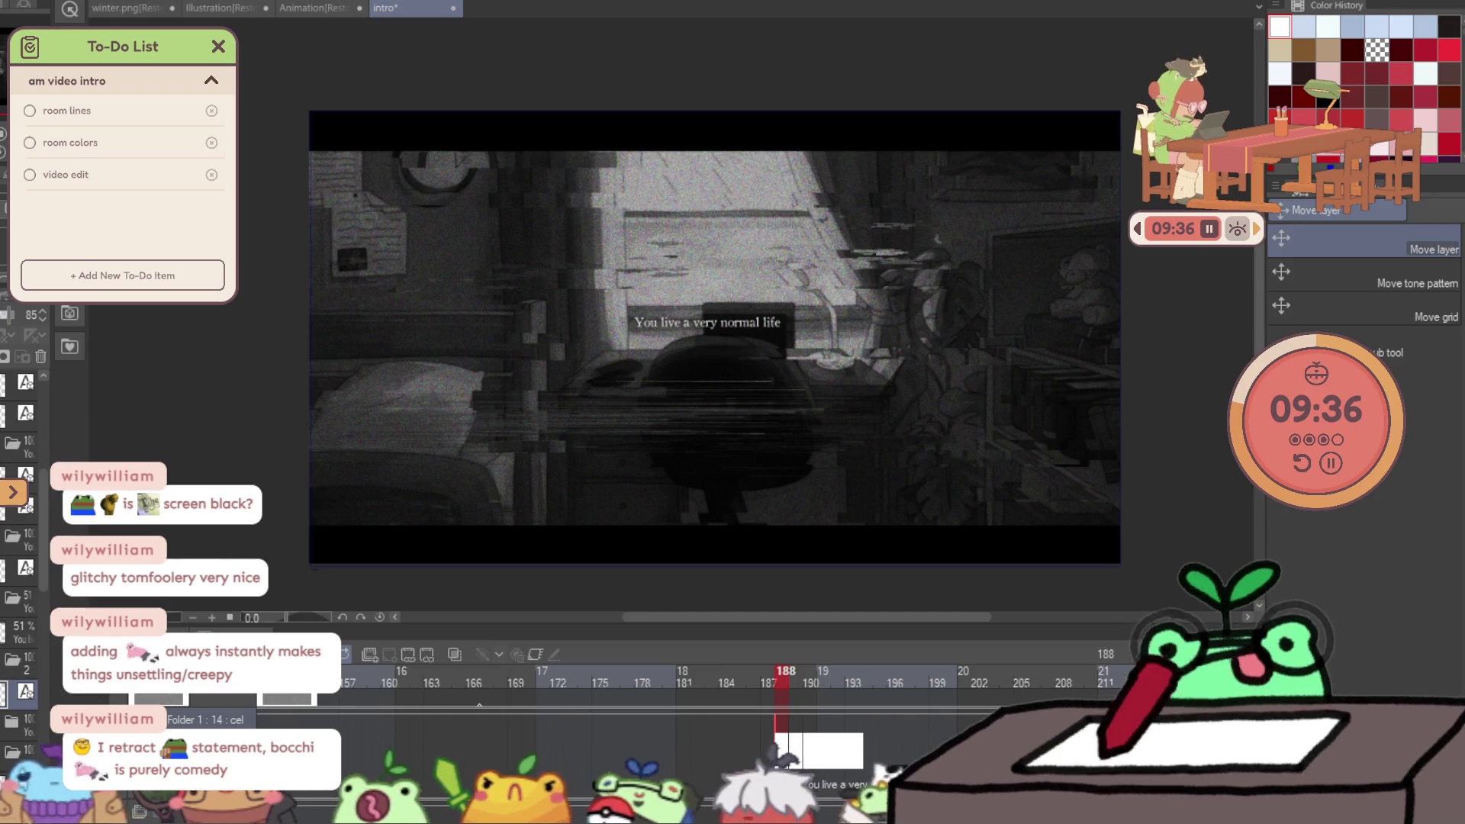
# Commit the transform of the glitched caption on frame 188.
pyautogui.click(731, 329)
pyautogui.press('m')
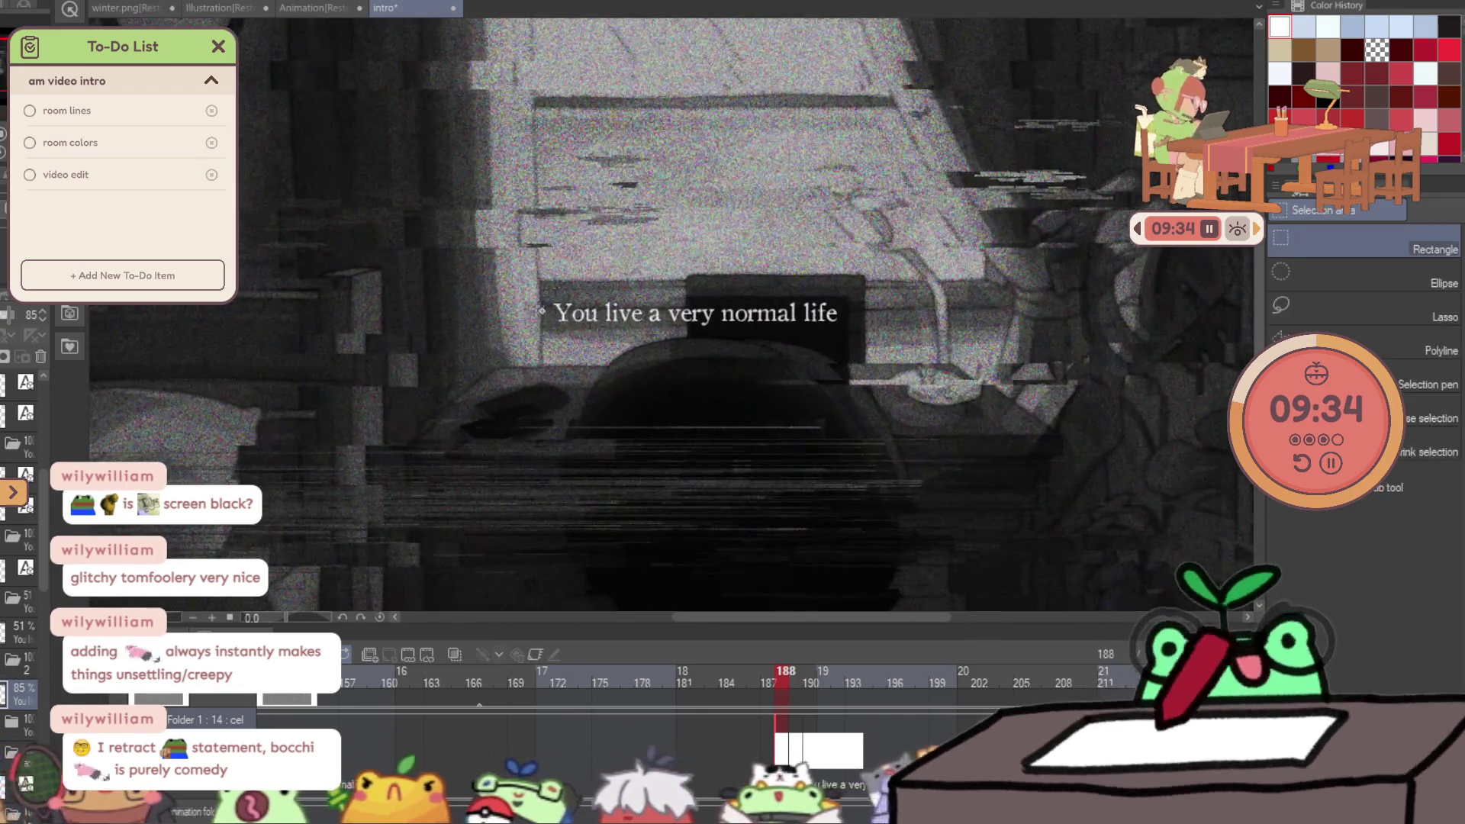
pyautogui.click(864, 342)
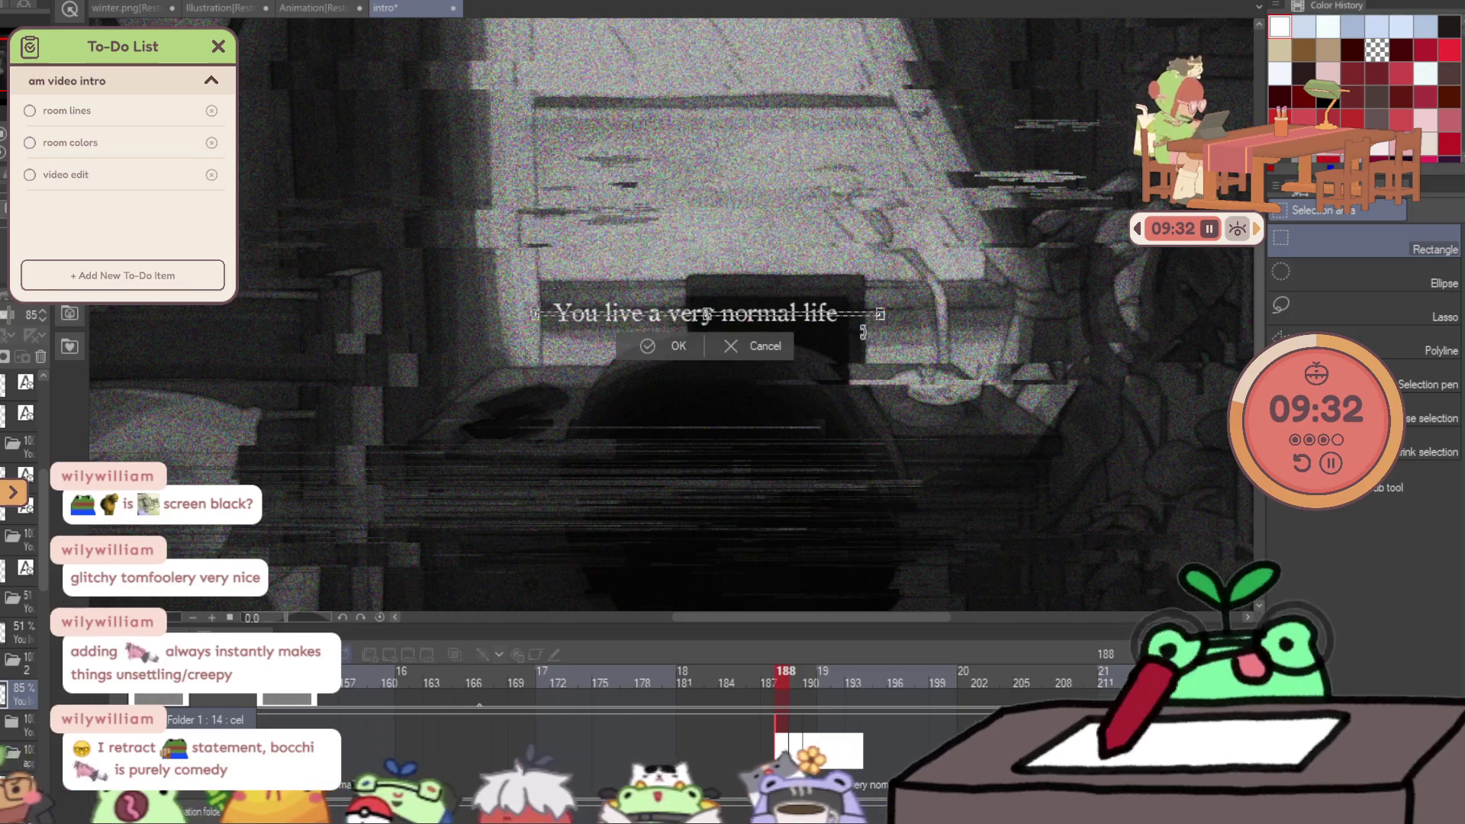
pyautogui.press('Return')
pyautogui.click(868, 336)
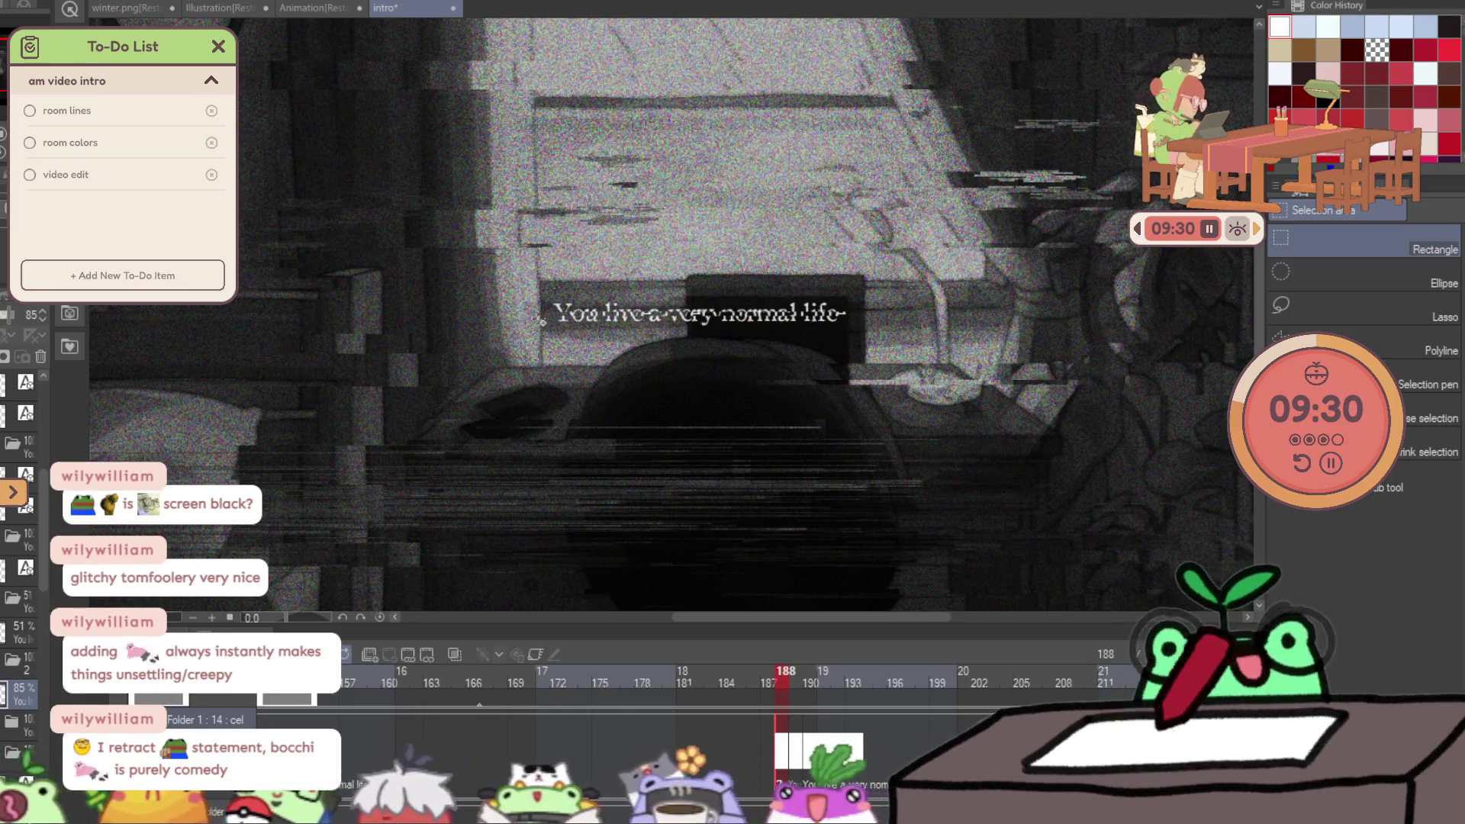
pyautogui.hotkey('ctrl', 'z')
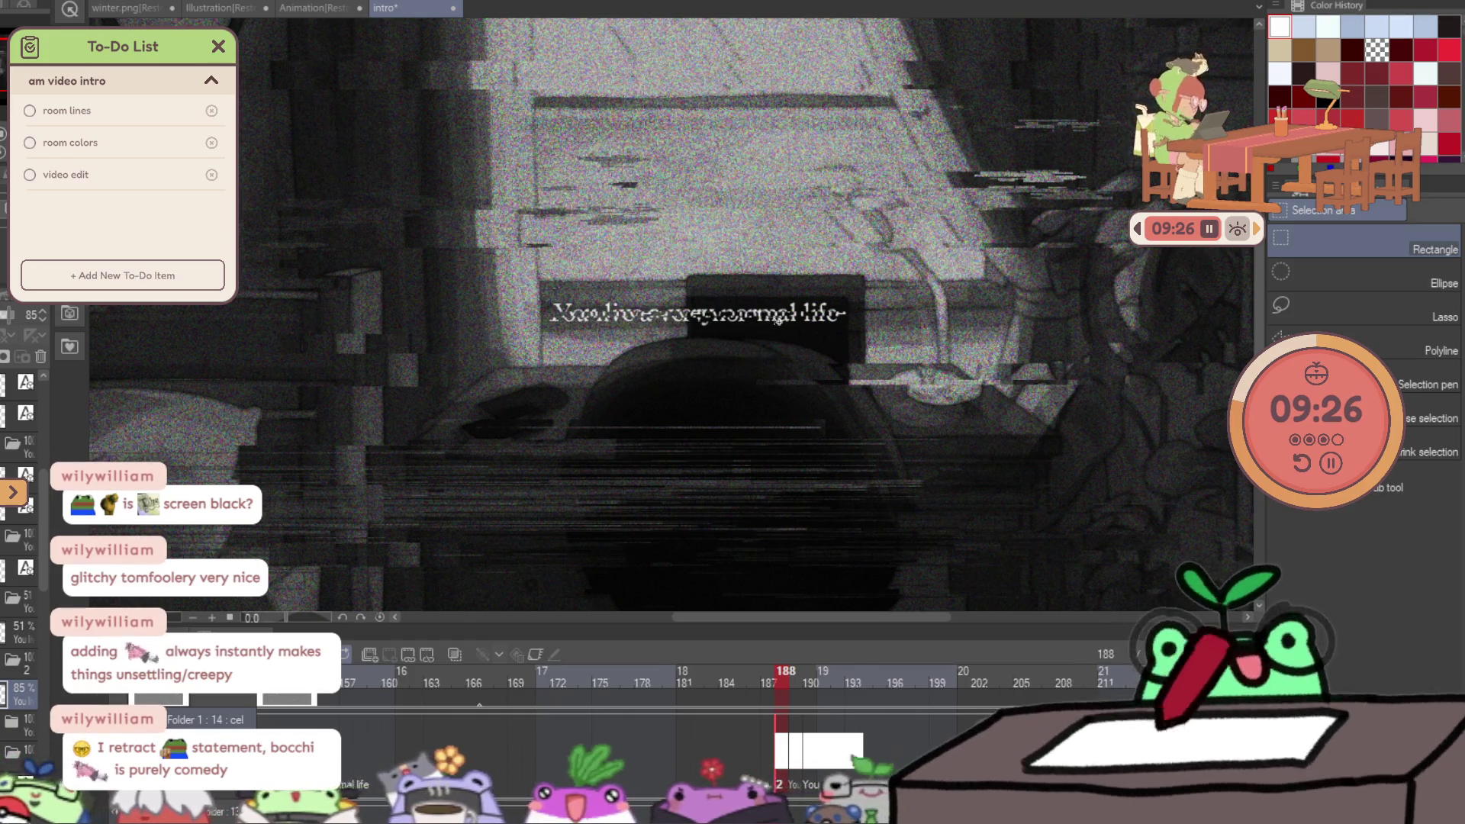
pyautogui.scroll(-2, 875, 422)
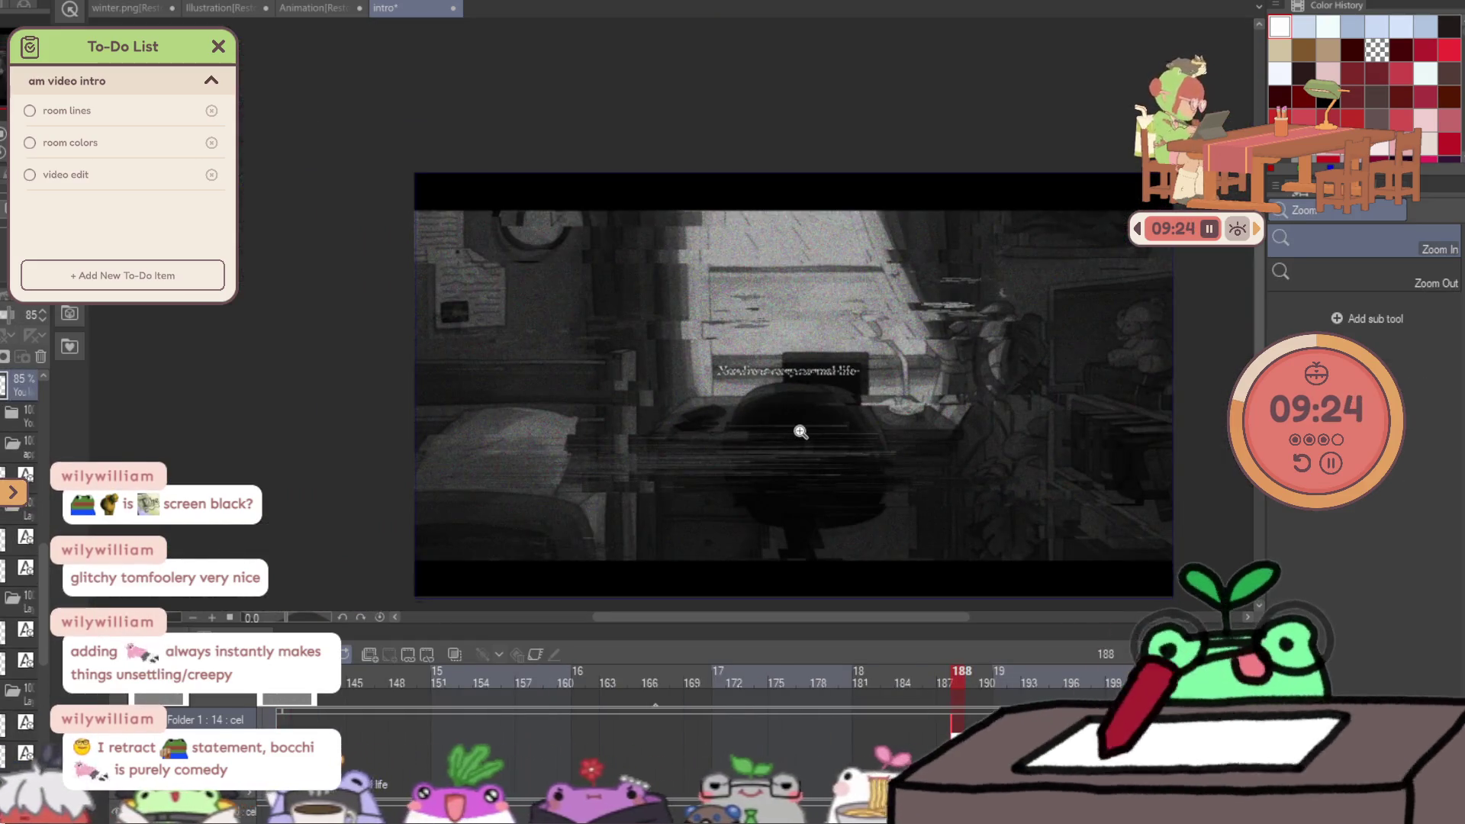
# Delete the faint extra caption layer on frame 189 and clear the selection.
pyautogui.press('Right')
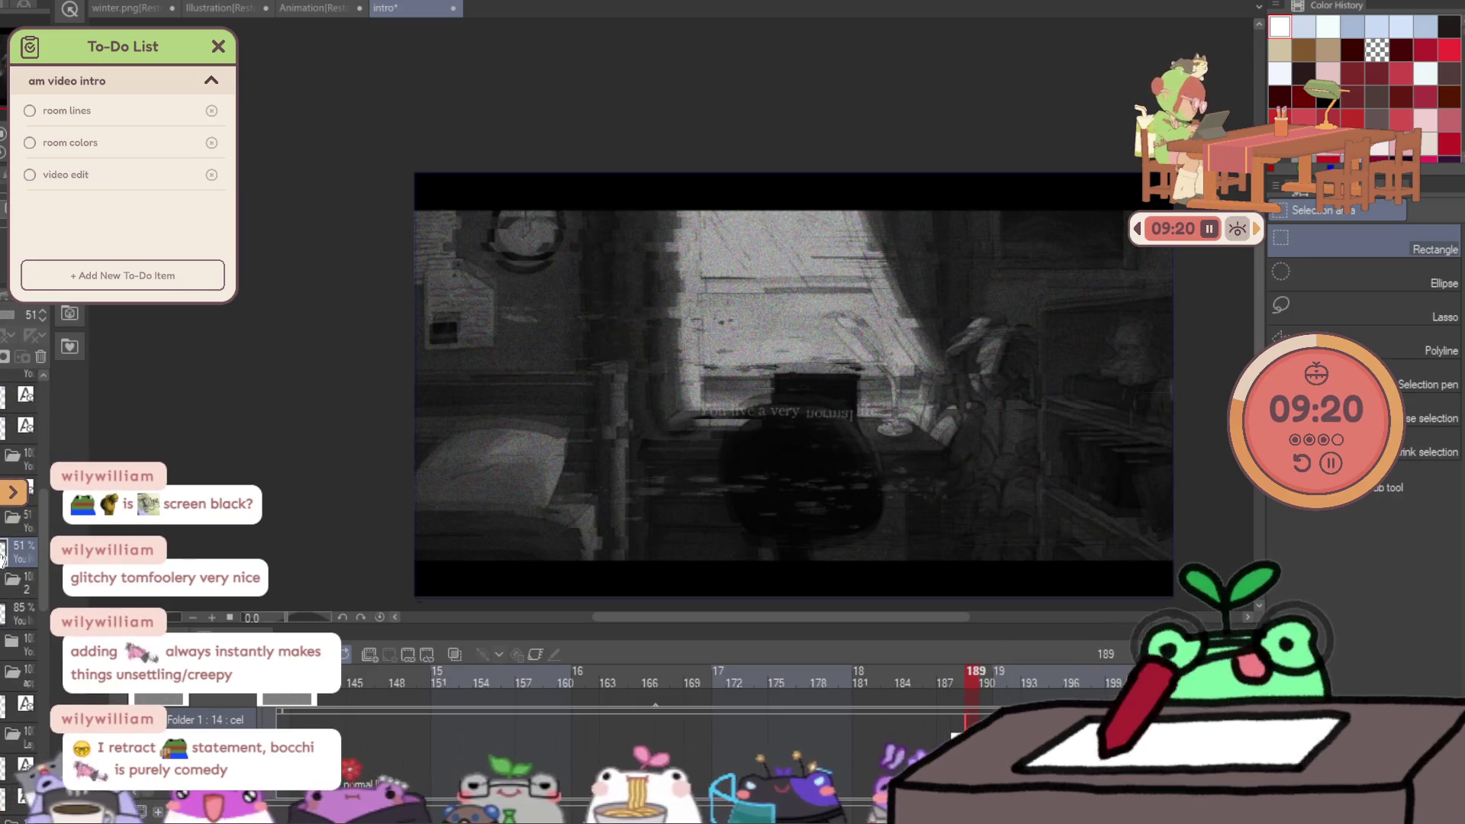
pyautogui.click(39, 356)
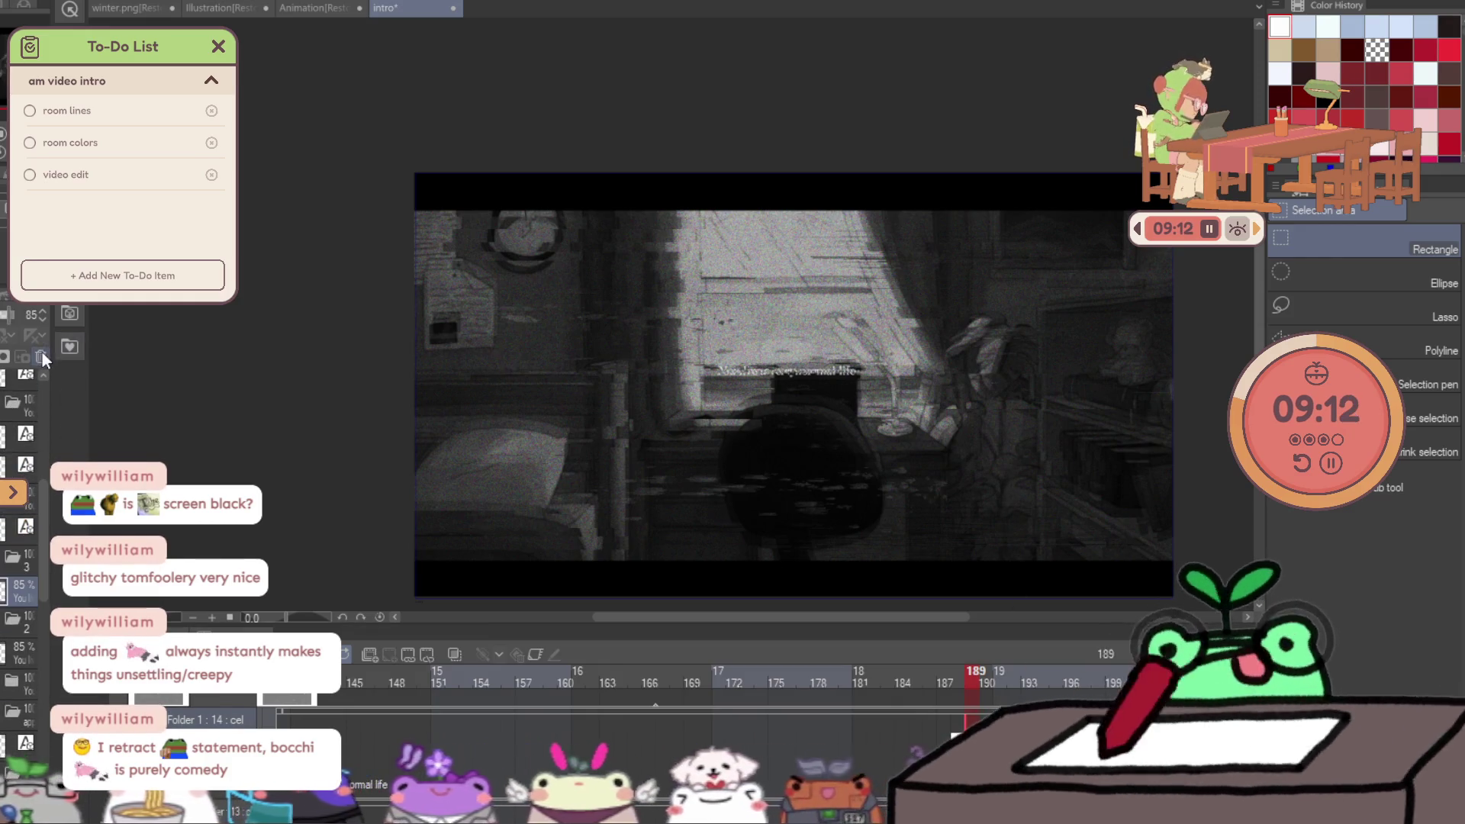
pyautogui.press('space')
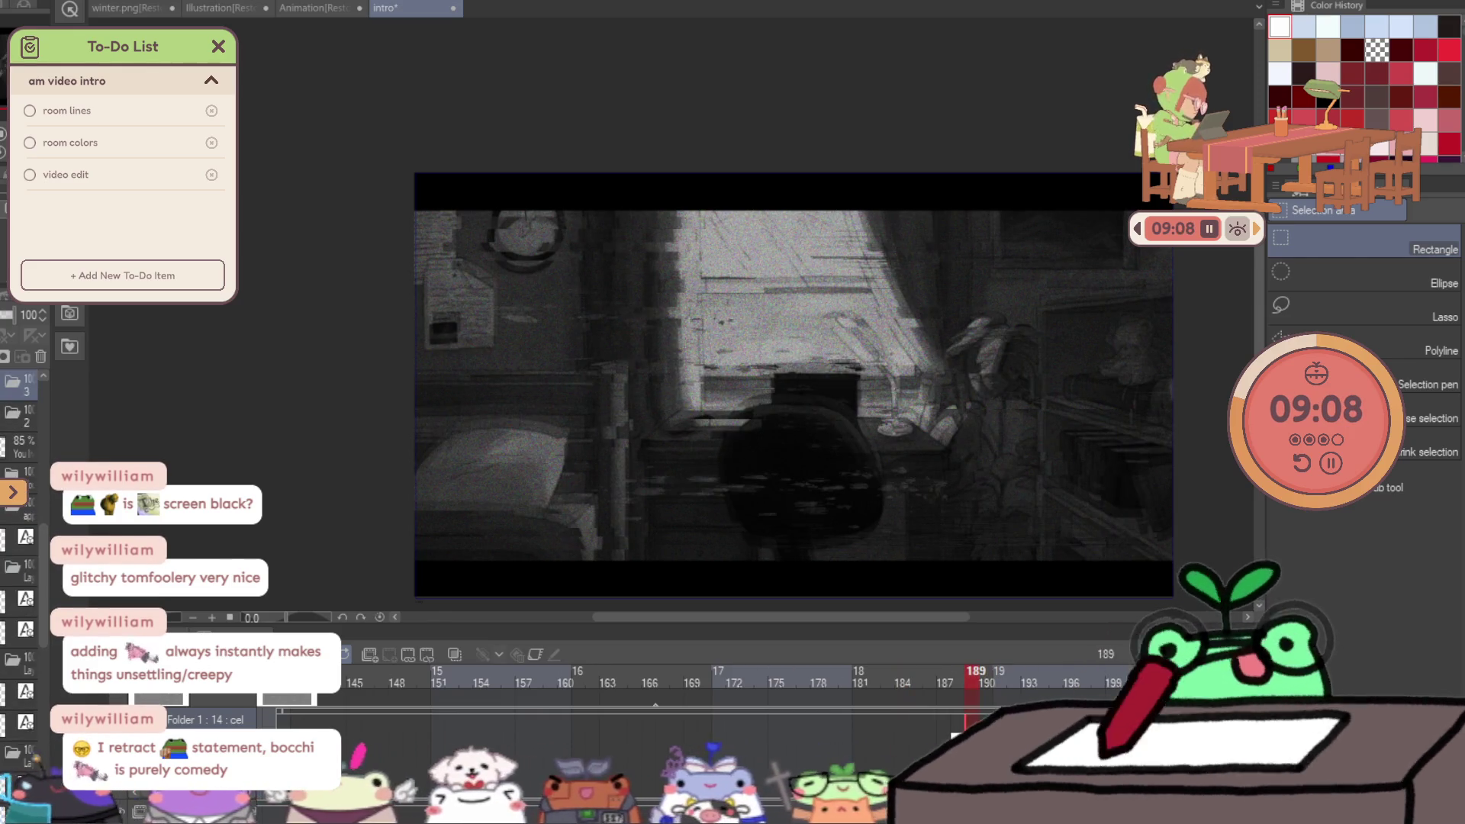
pyautogui.click(849, 399)
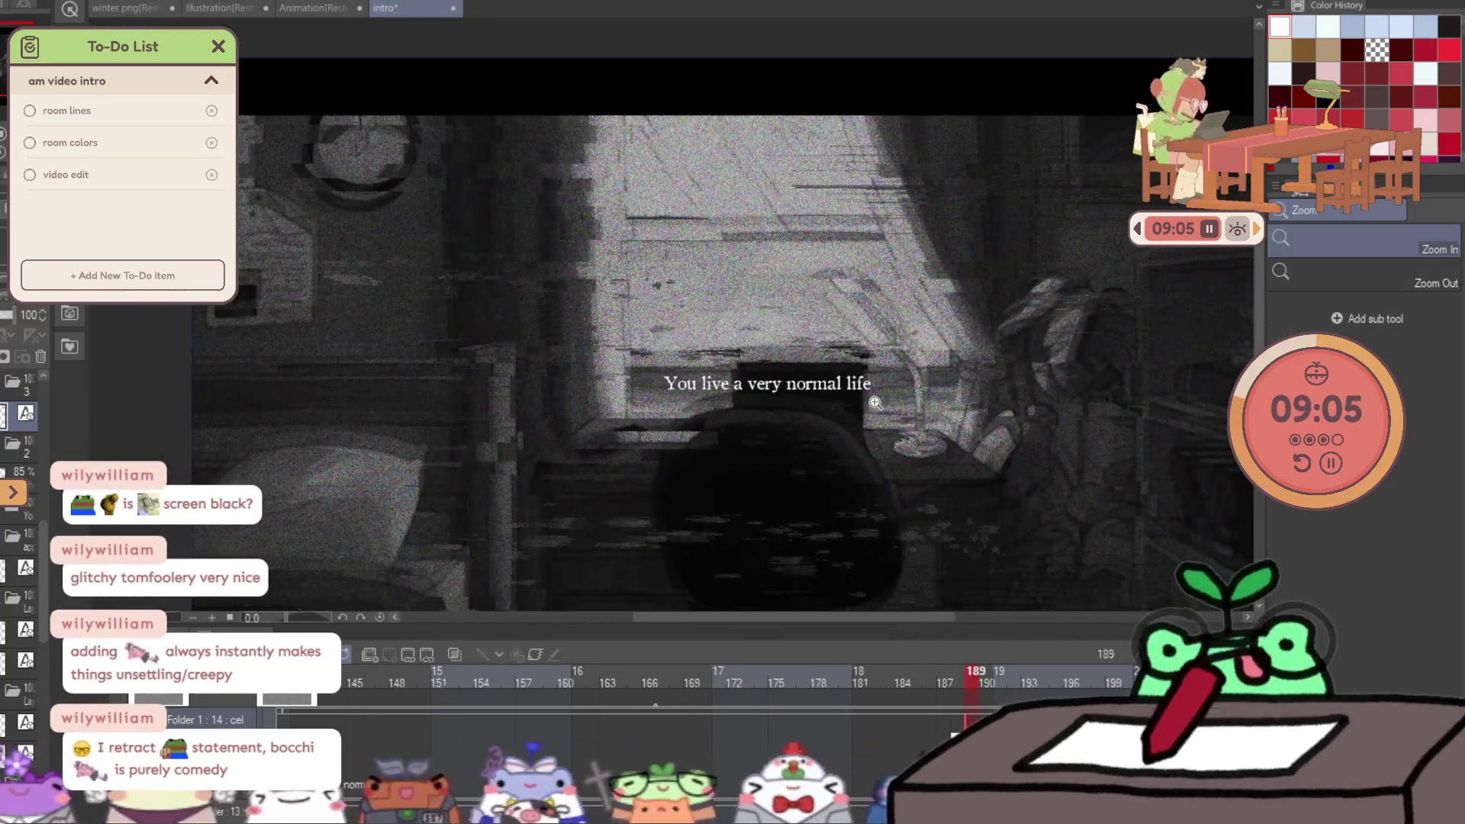
pyautogui.moveTo(876, 402); pyautogui.dragTo(899, 399)
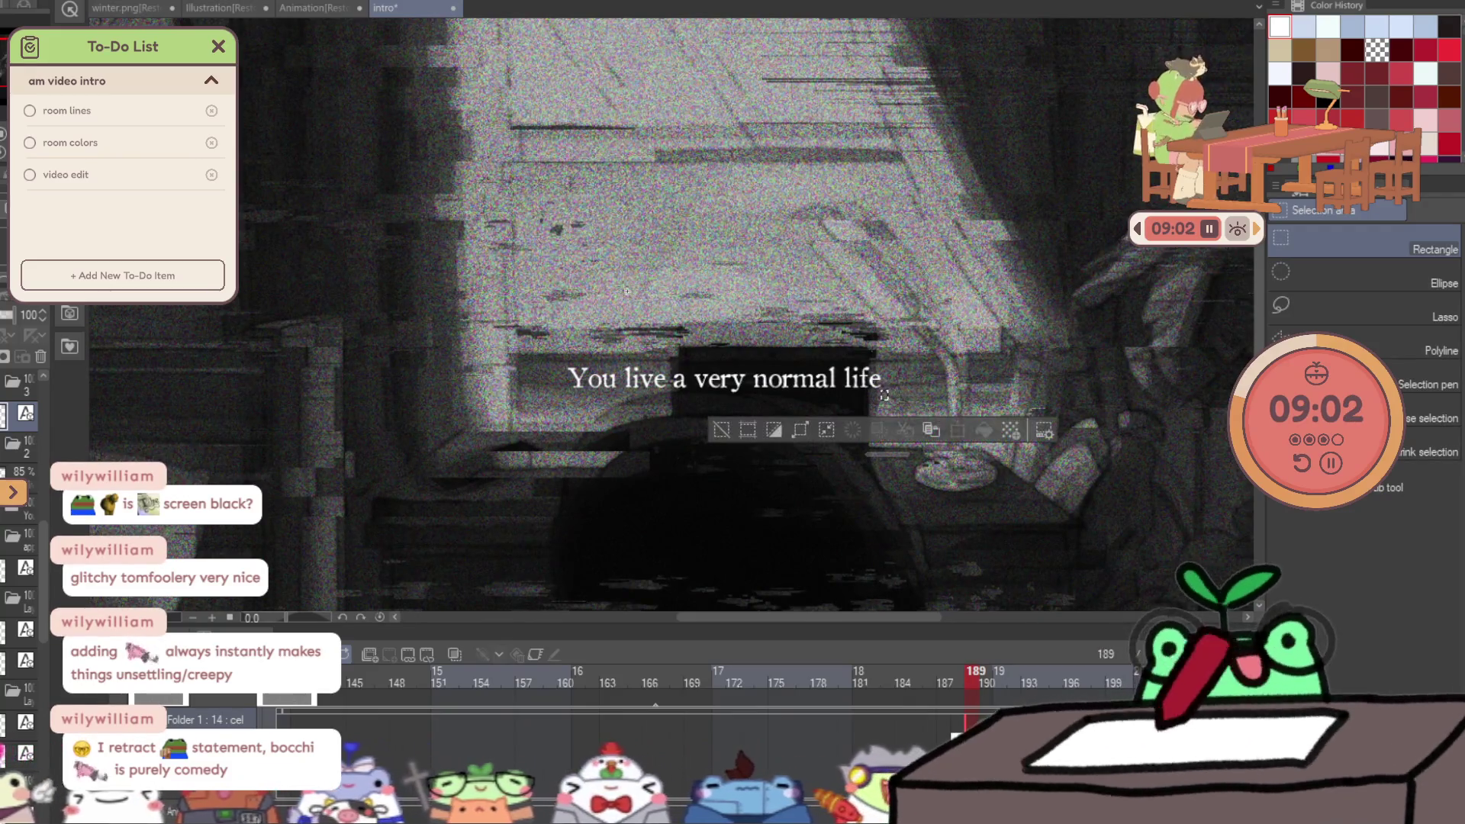
pyautogui.hotkey('ctrl', 'd')
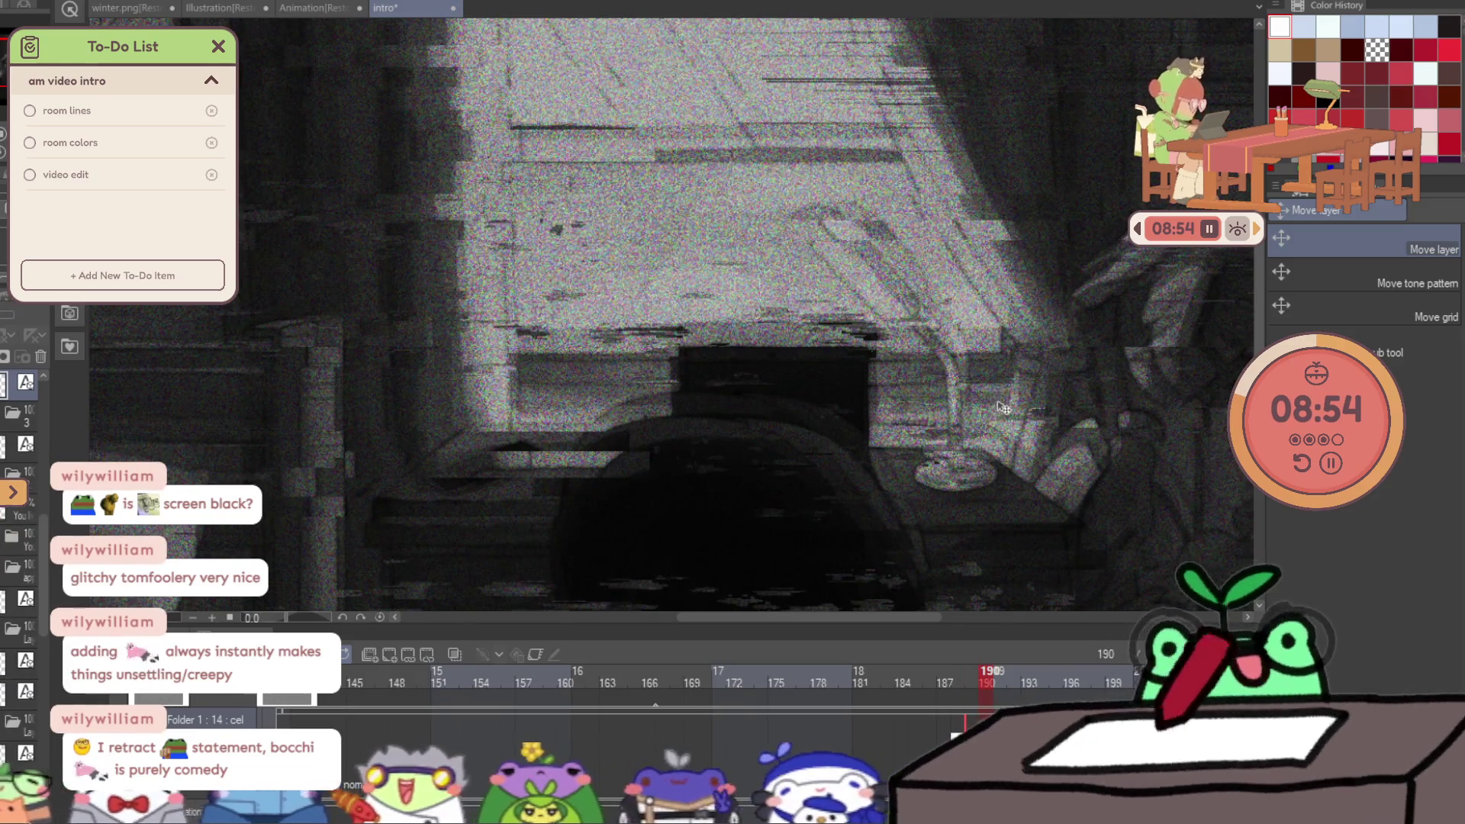
# Preview frames 187 to 190, ending zoomed out on frame 189.
pyautogui.hscroll(3, 799, 769)
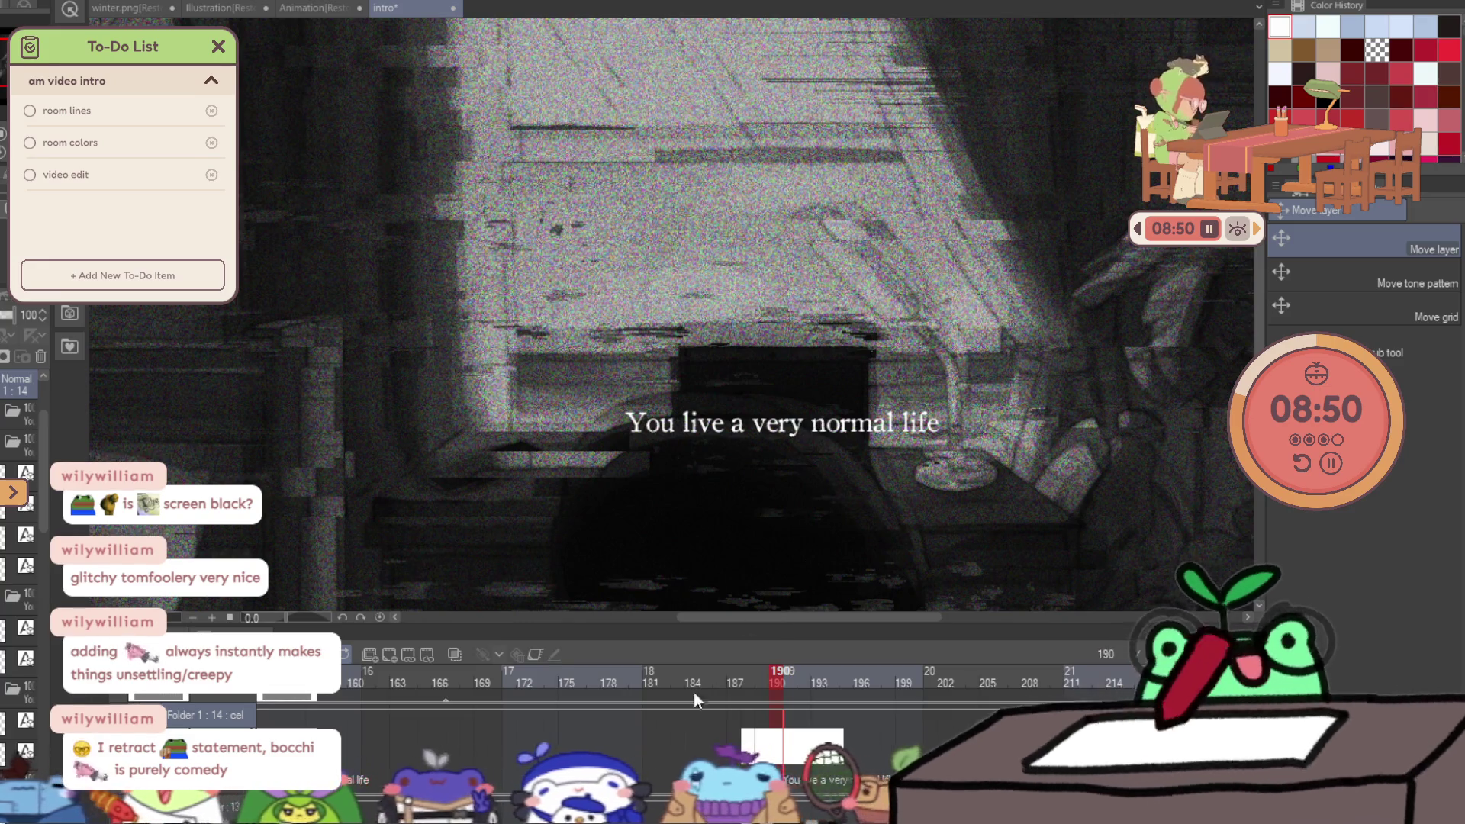
pyautogui.hscroll(-3, 426, 771)
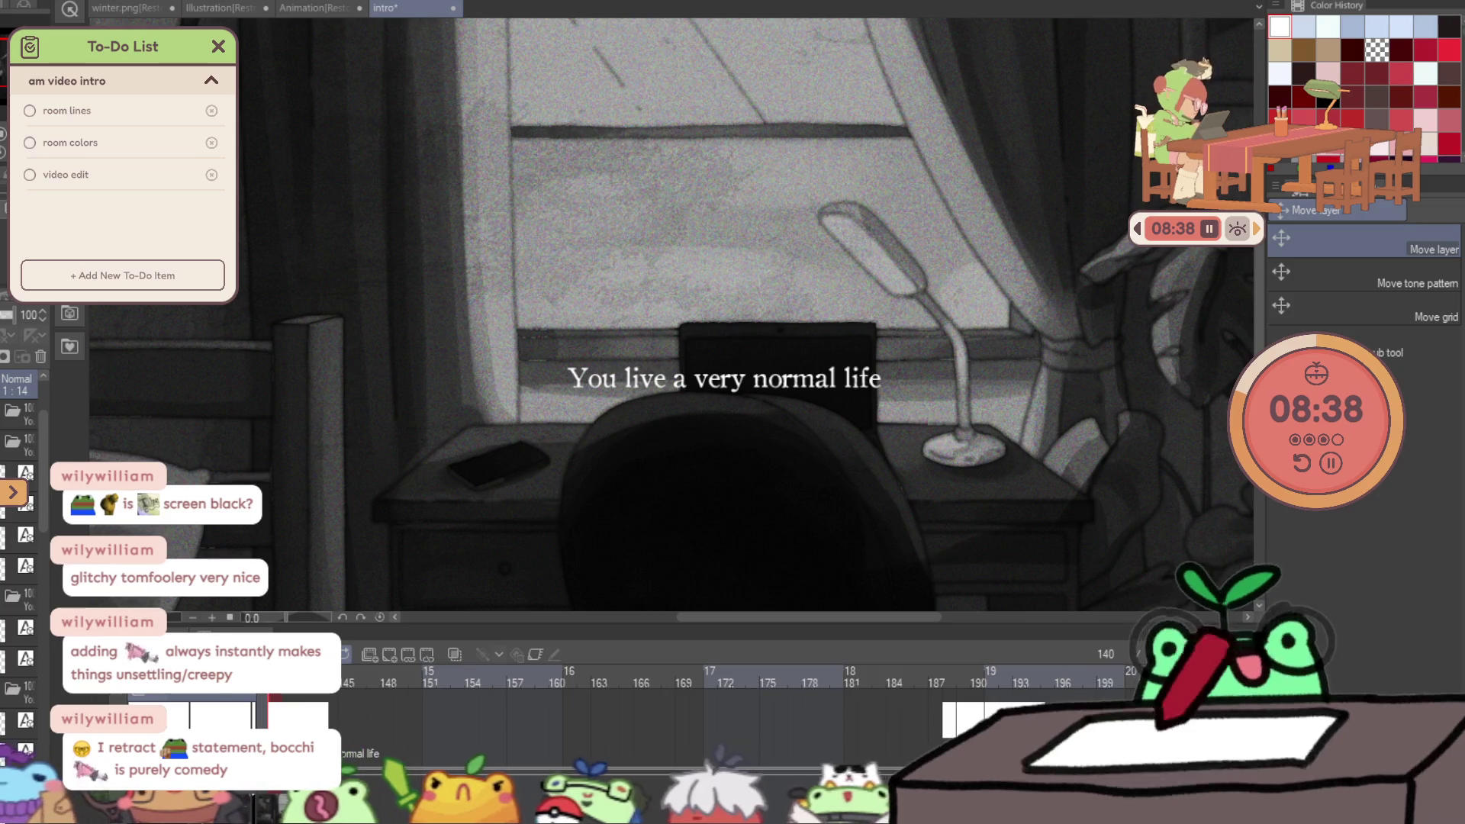
pyautogui.scroll(2, 31, 533)
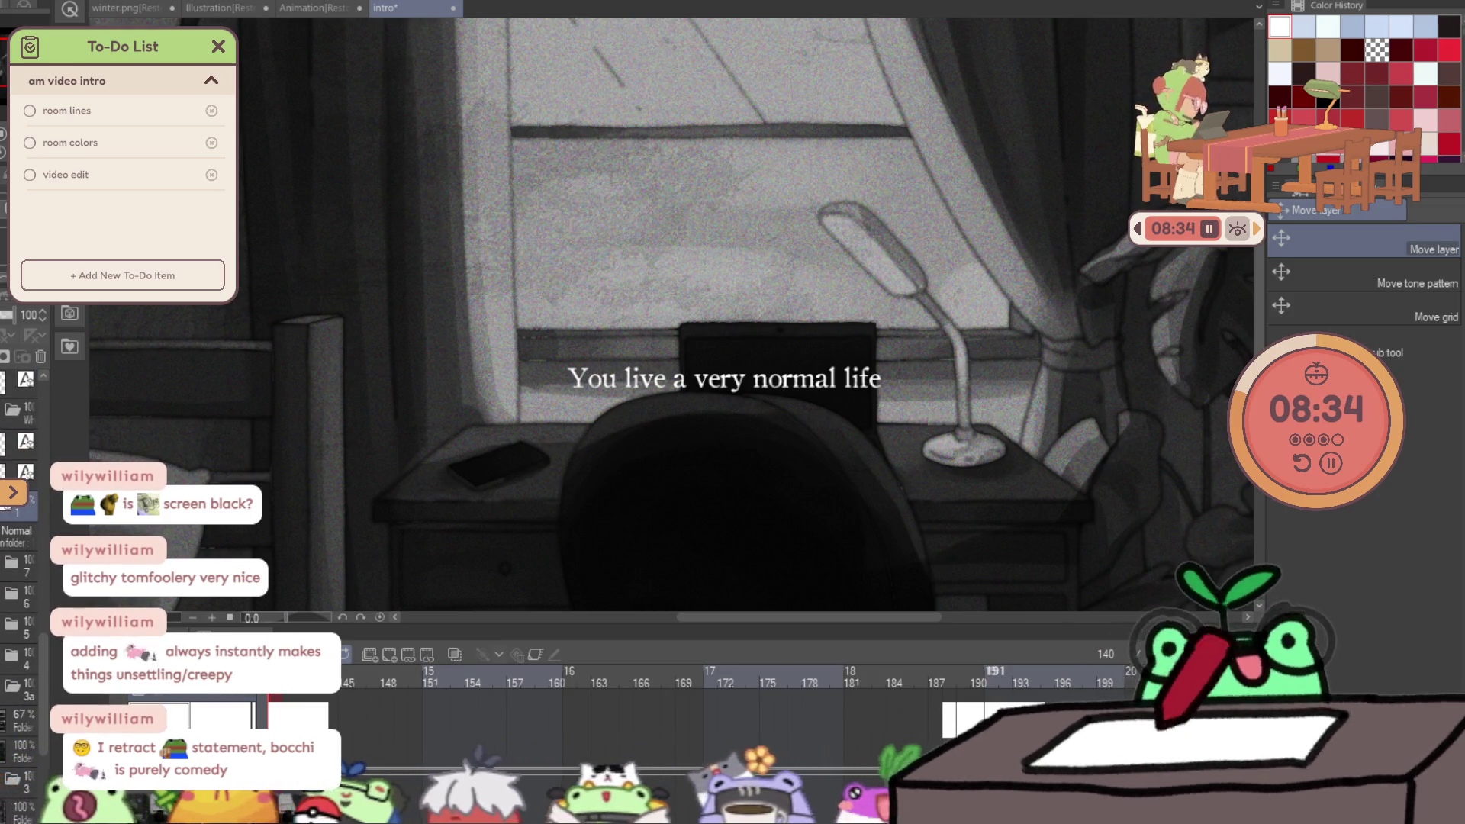
pyautogui.click(979, 677)
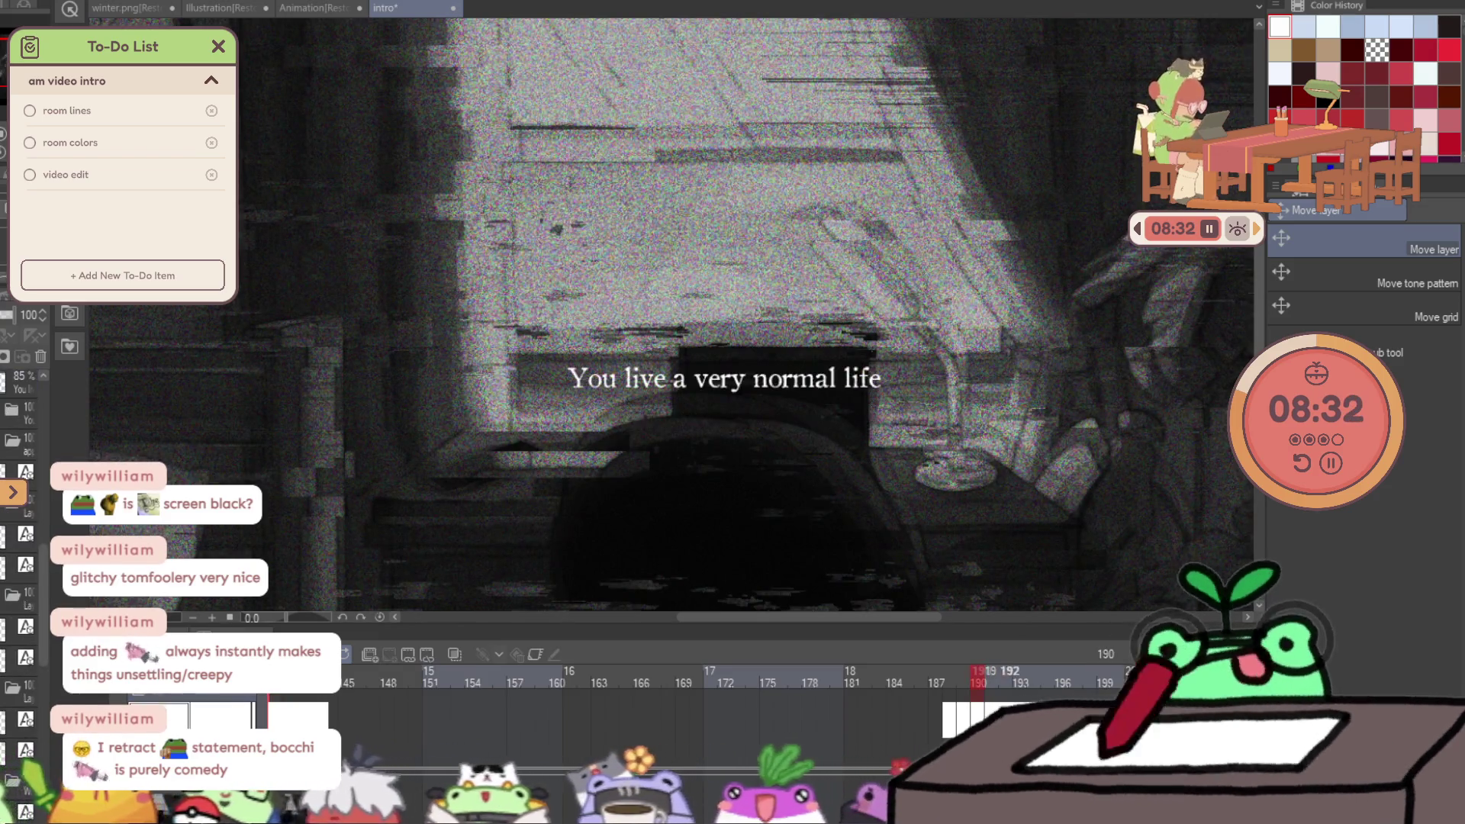
pyautogui.press('Left')
pyautogui.press('Left')
pyautogui.press('Left')
pyautogui.press('Right')
pyautogui.press('Right')
pyautogui.press('Right')
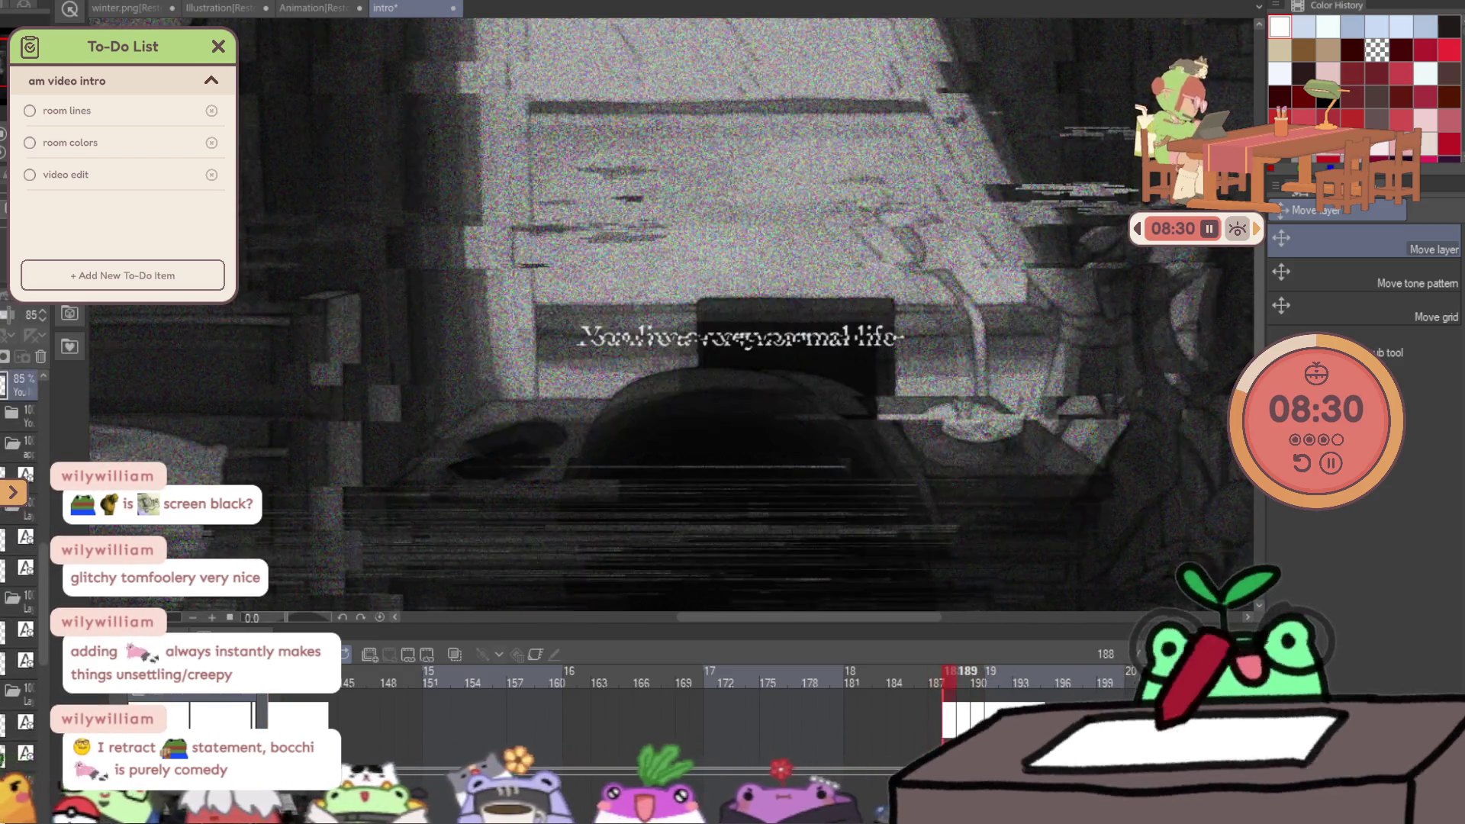
pyautogui.press('Left')
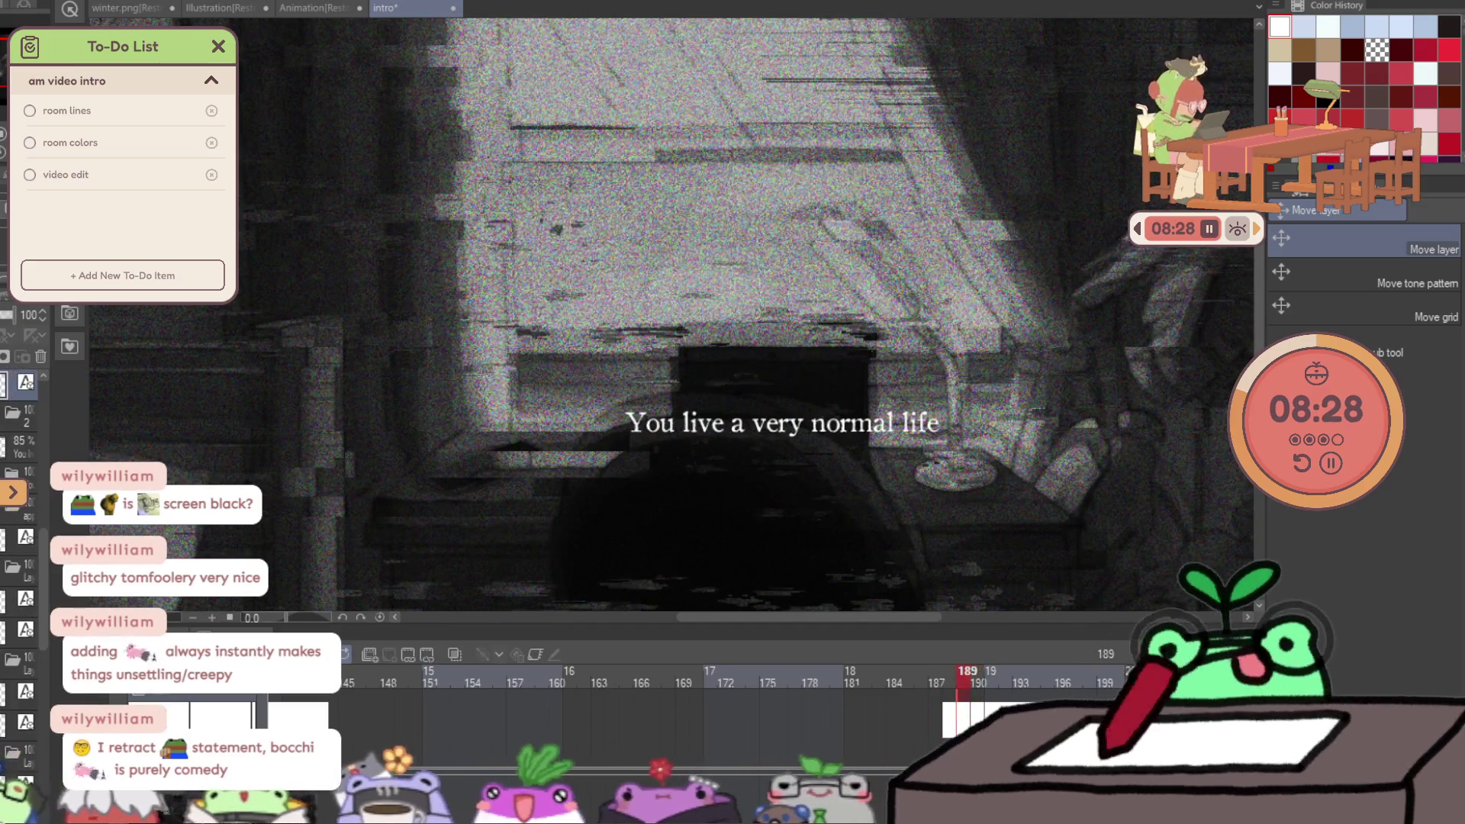
pyautogui.press('/')
pyautogui.scroll(-5, 747, 484)
pyautogui.scroll(5, 746, 484)
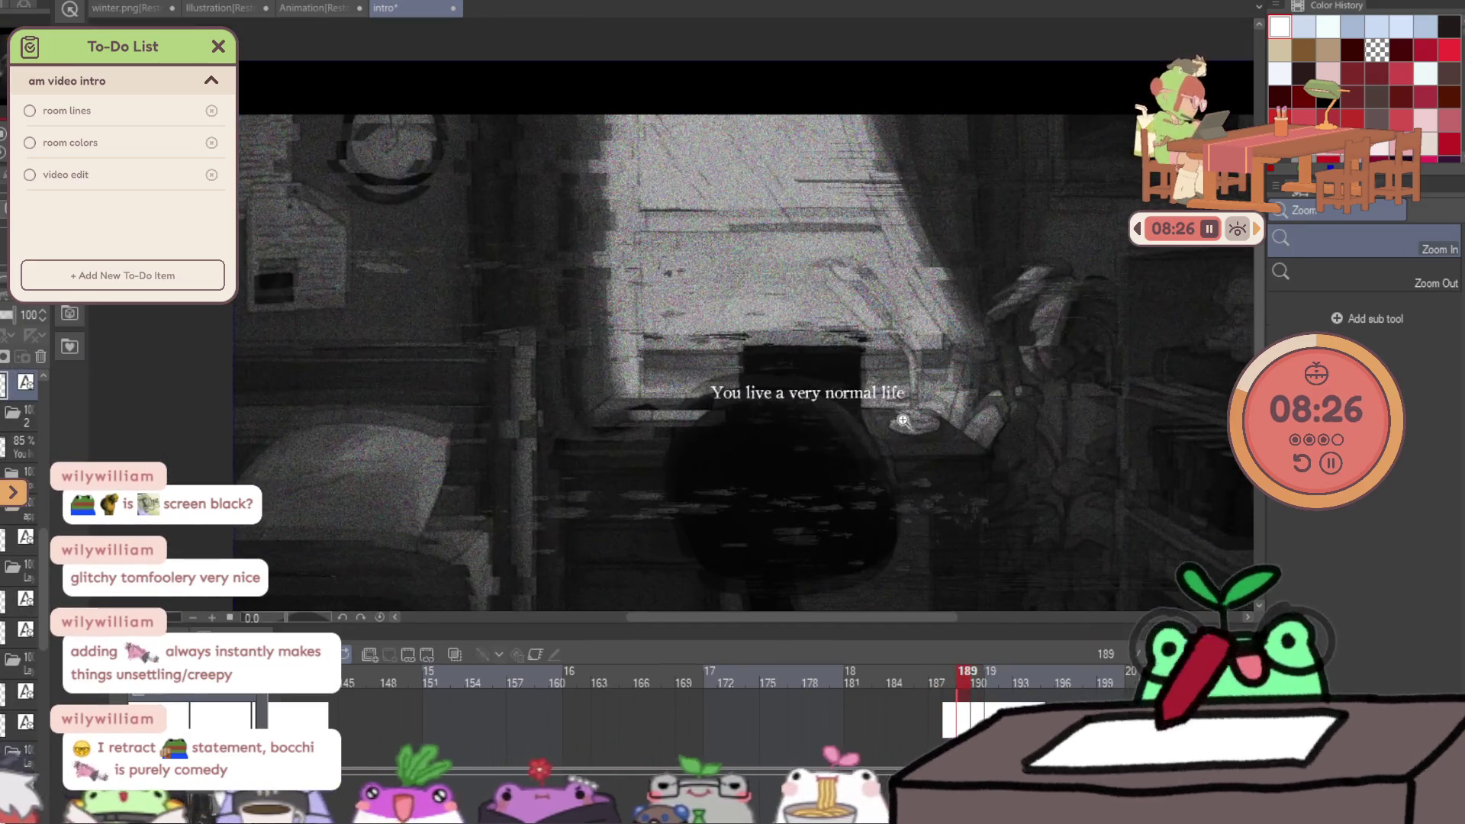
# Color the word 'normal' red from Color History and set the caption layer's opacity to 74.
pyautogui.press('t')
pyautogui.doubleClick(849, 392)
pyautogui.click(1299, 113)
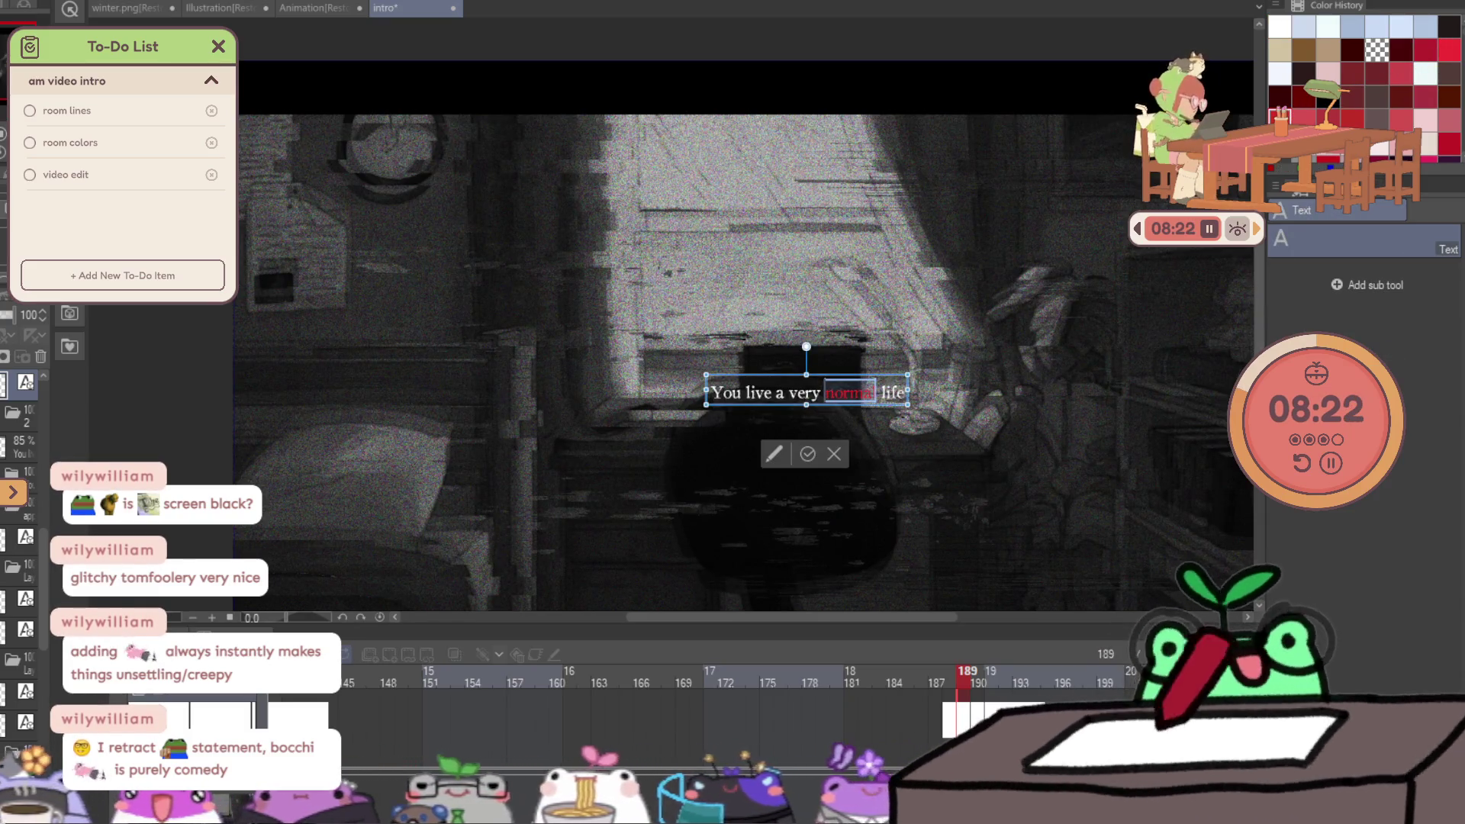
pyautogui.press('Escape')
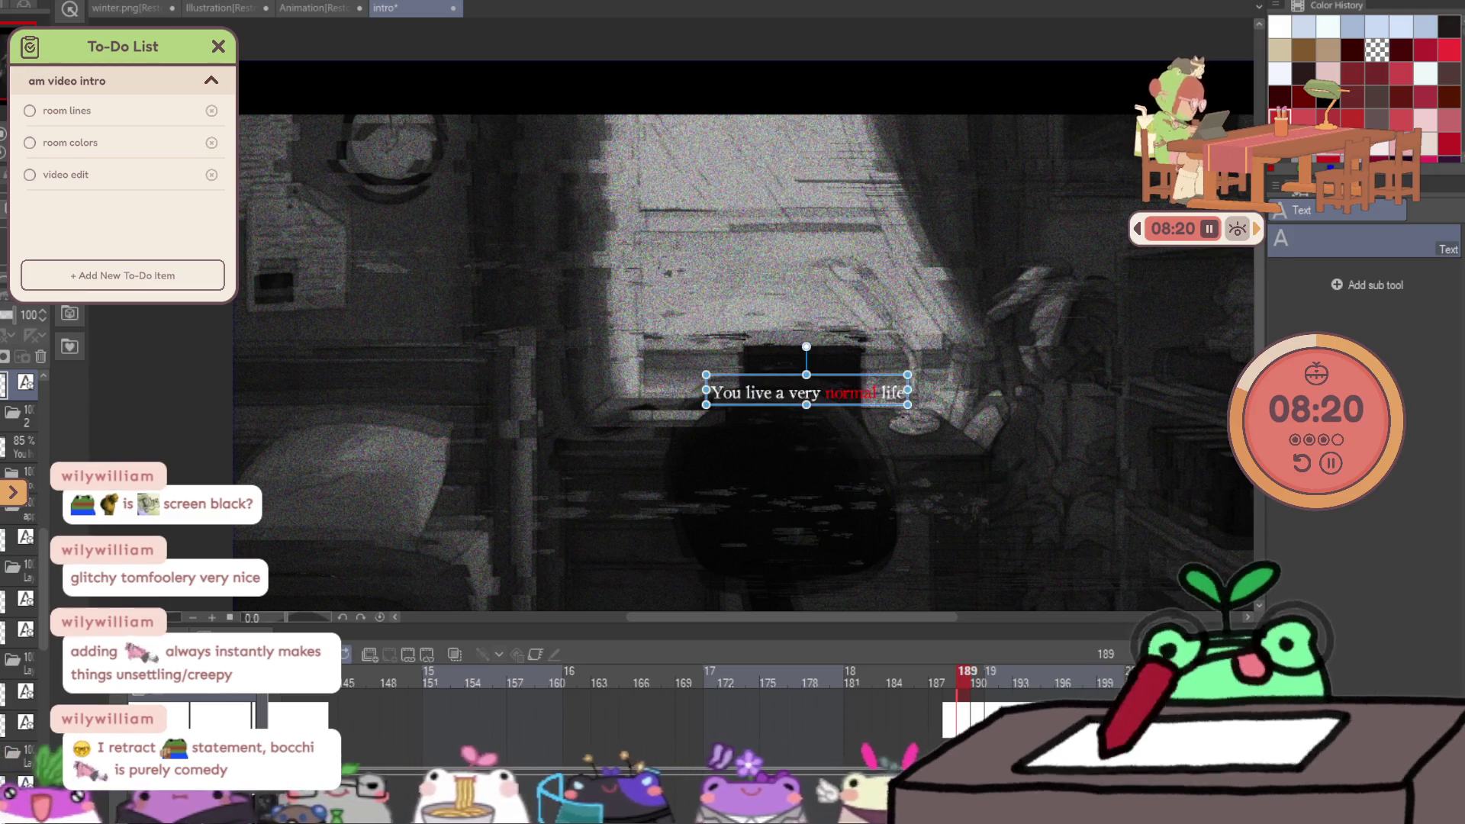
pyautogui.press('k')
pyautogui.click(6, 321)
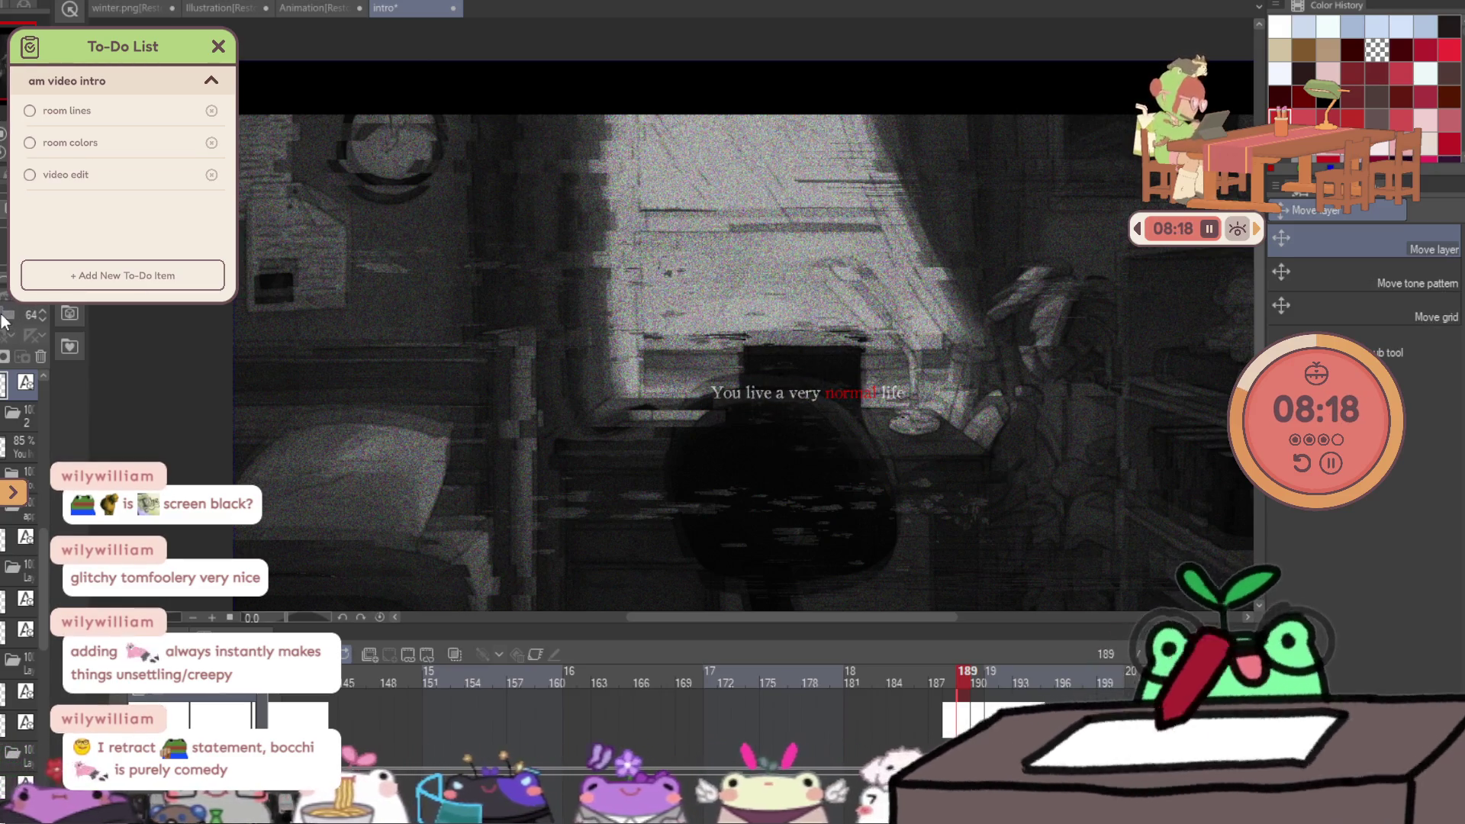
# Play the animation from frame 172 and scrub through frames 277 to 291.
pyautogui.click(726, 733)
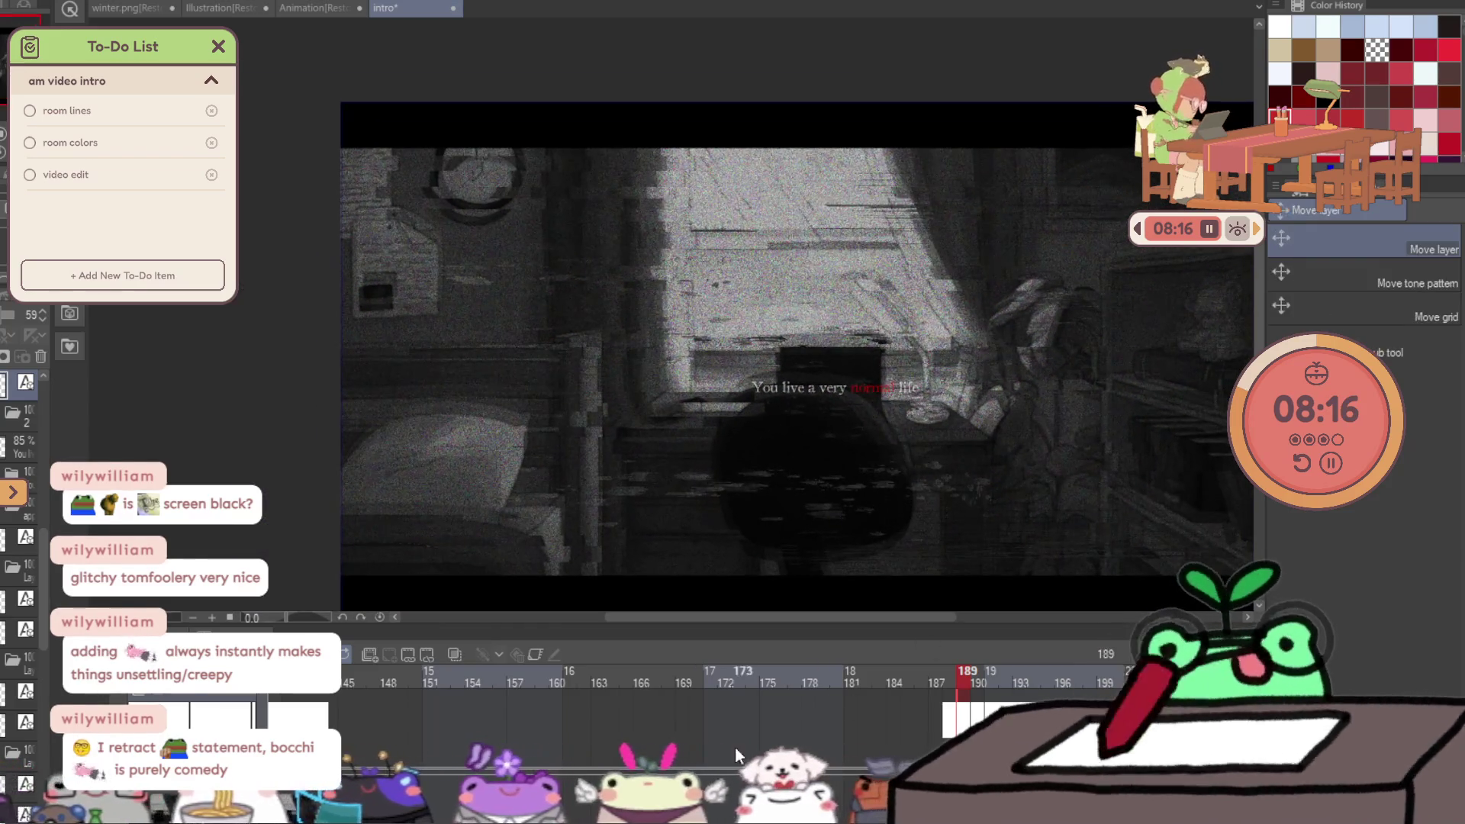
pyautogui.press('space')
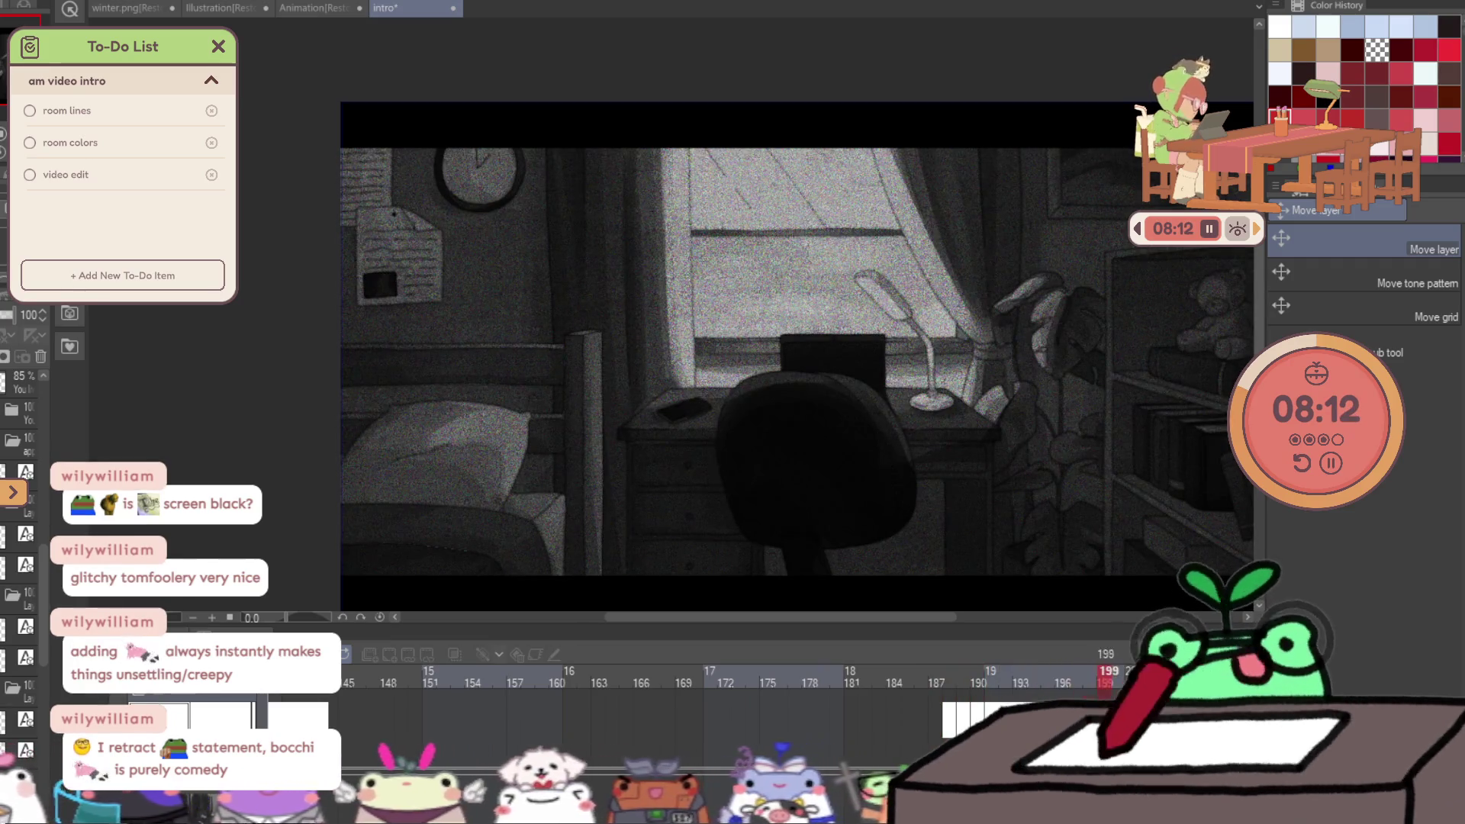
pyautogui.hscroll(10, 620, 731)
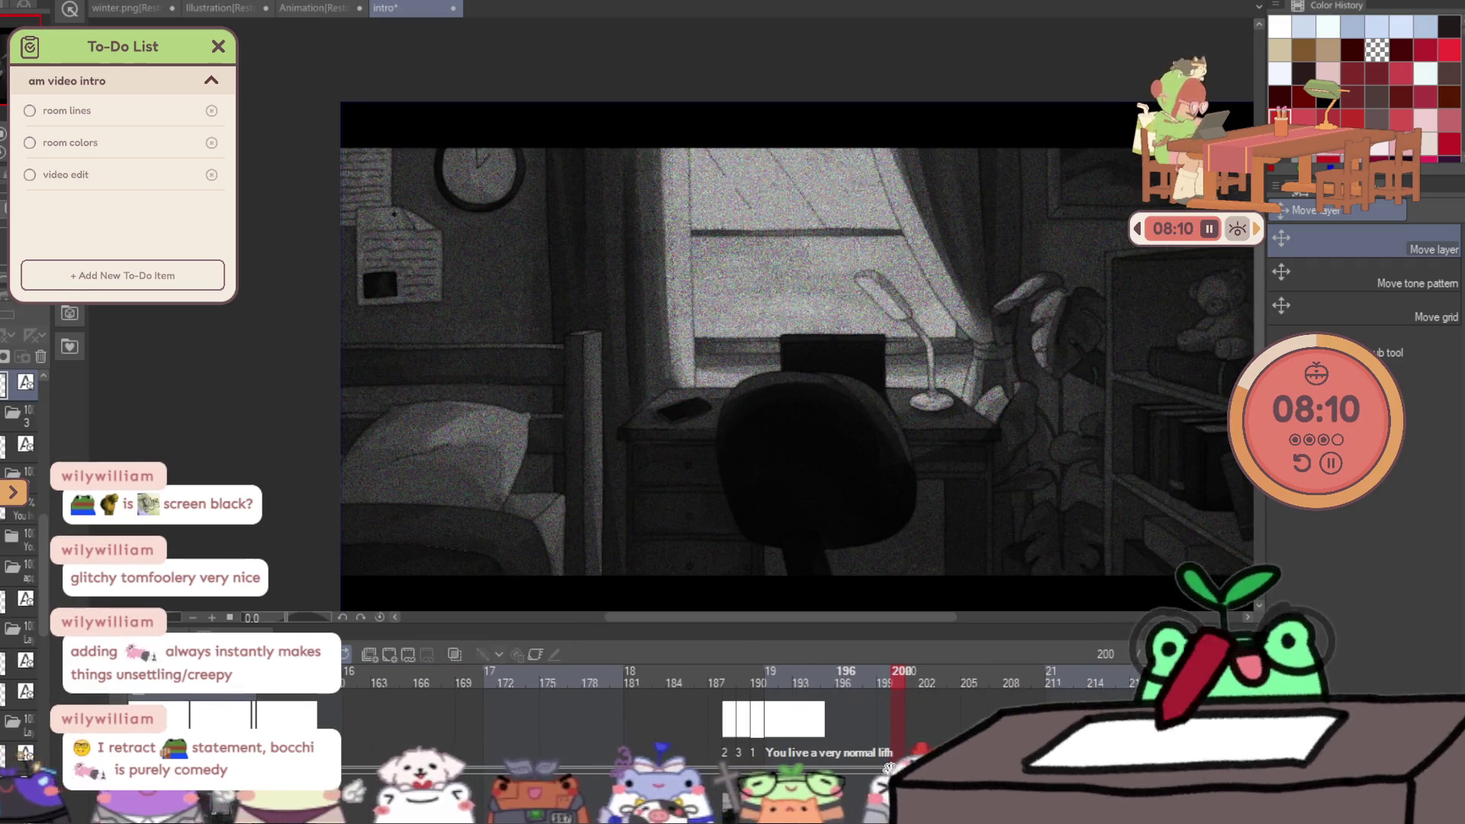
pyautogui.hscroll(4, 619, 730)
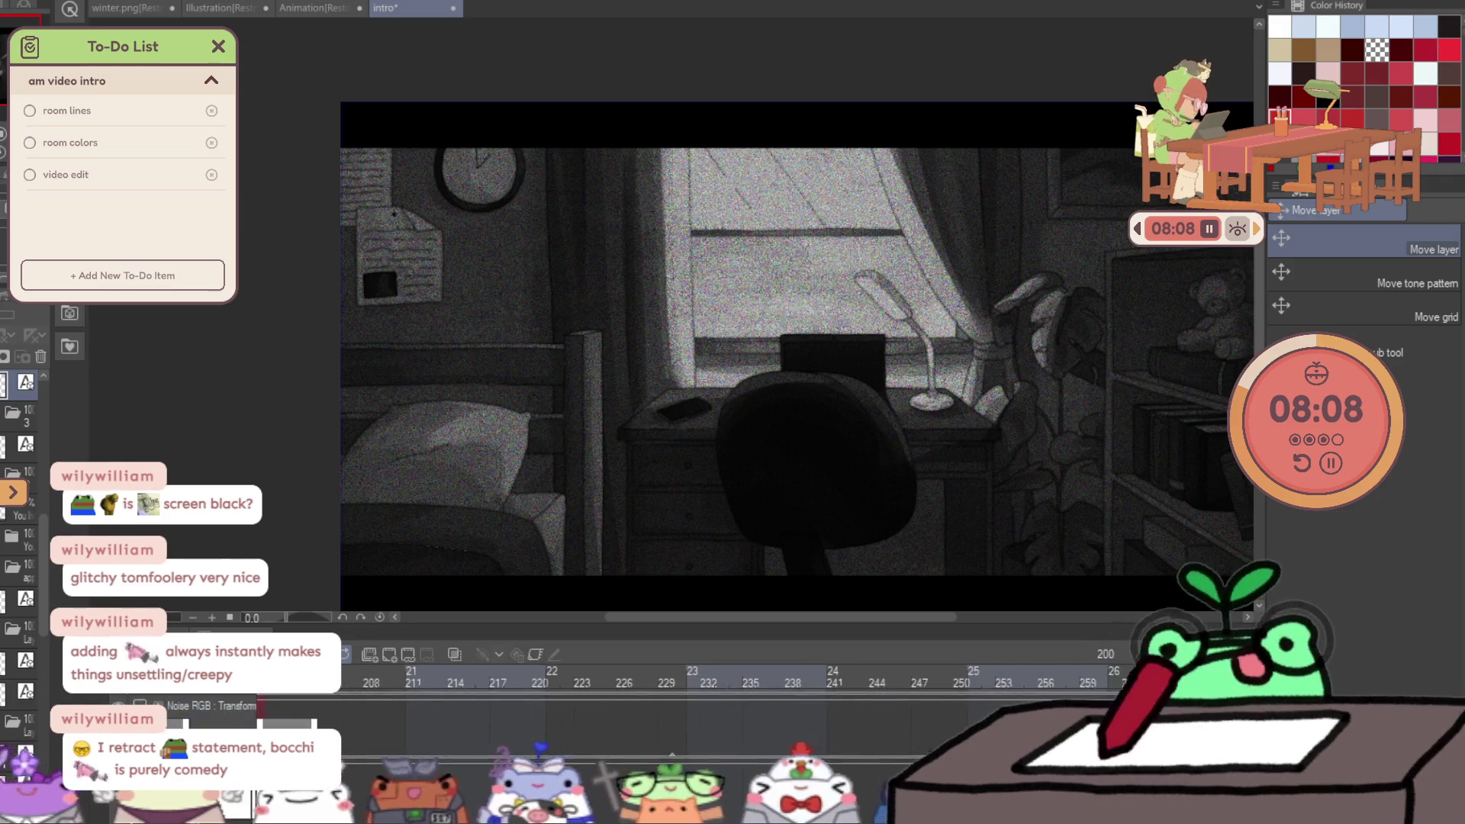
pyautogui.hscroll(-7, 918, 719)
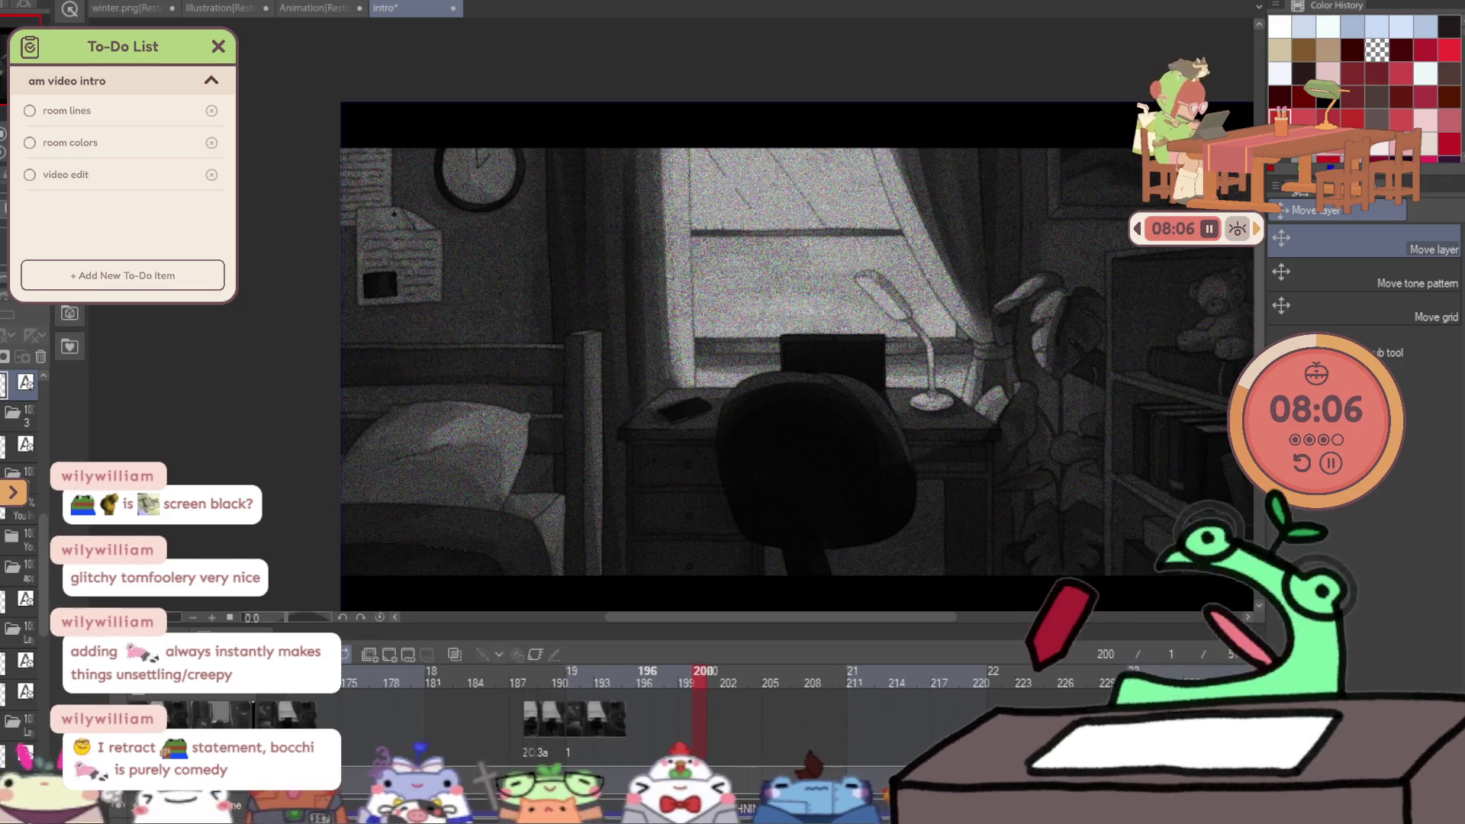
pyautogui.hscroll(2, 919, 720)
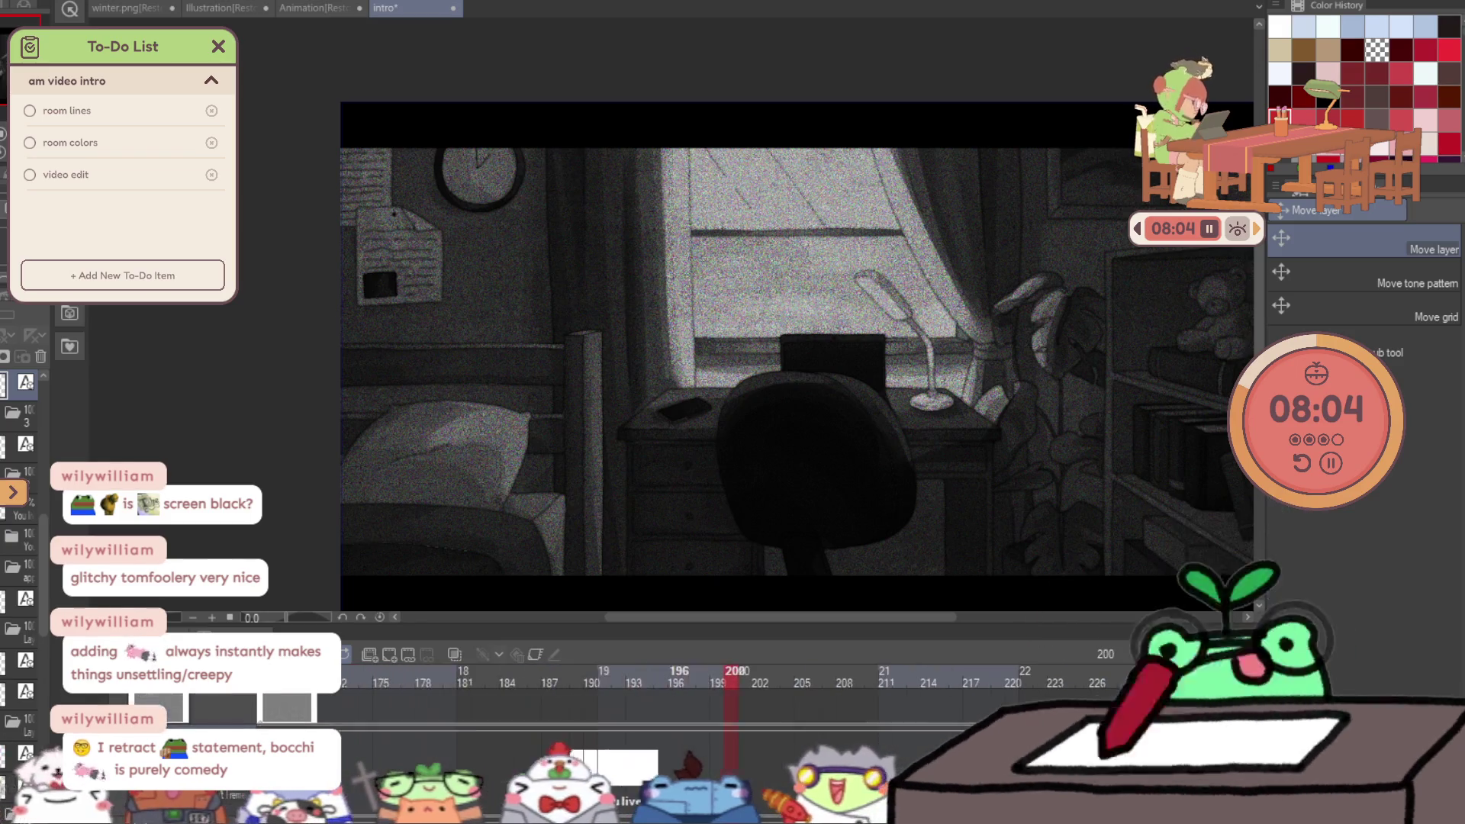
pyautogui.press('space')
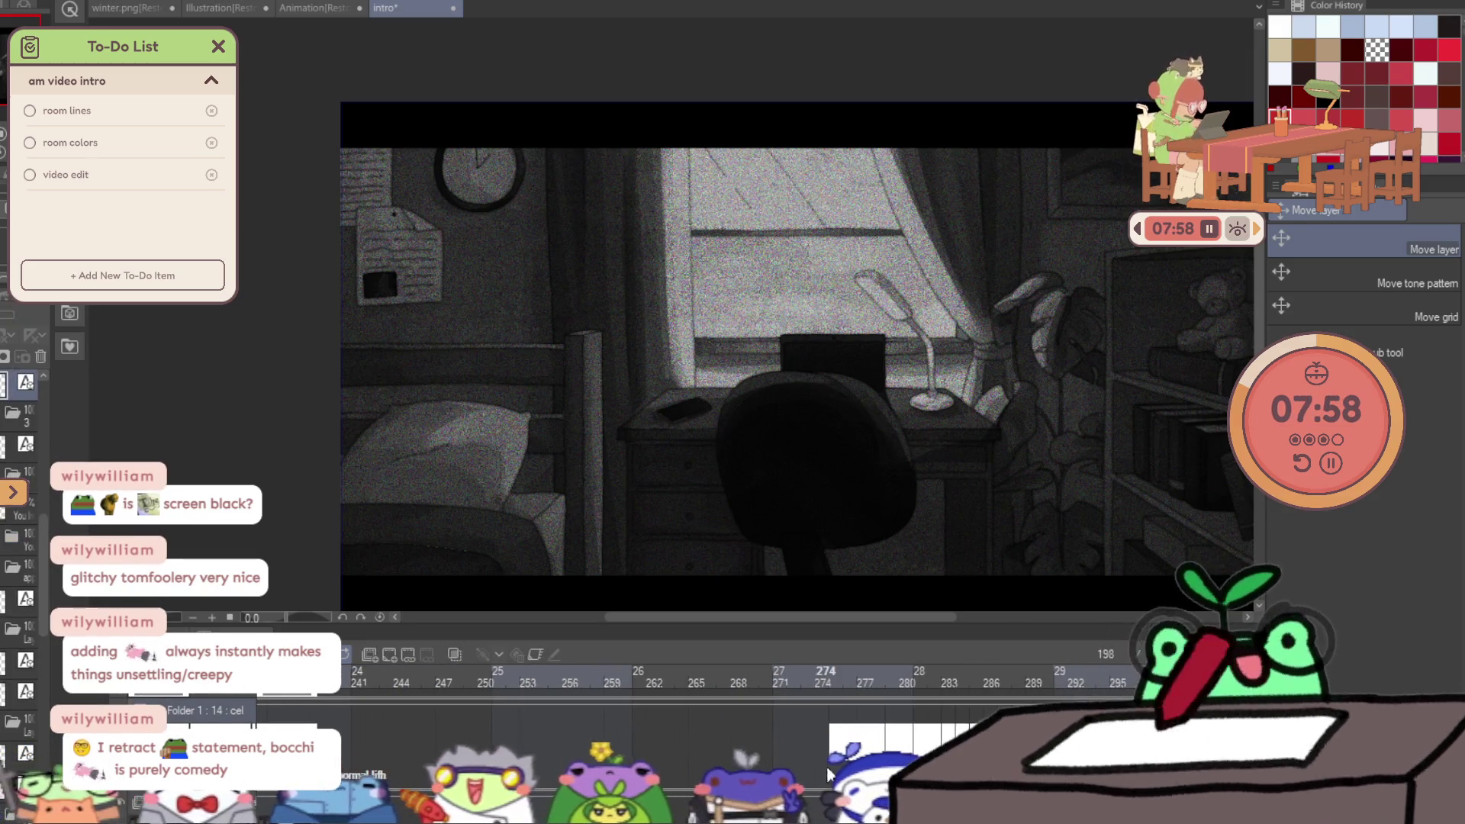
pyautogui.moveTo(881, 693)
pyautogui.mouseDown()
pyautogui.moveTo(913, 672)
pyautogui.moveTo(1052, 679)
pyautogui.moveTo(937, 671)
pyautogui.moveTo(913, 685)
pyautogui.moveTo(994, 684)
pyautogui.moveTo(890, 678)
pyautogui.moveTo(866, 657)
pyautogui.mouseUp()
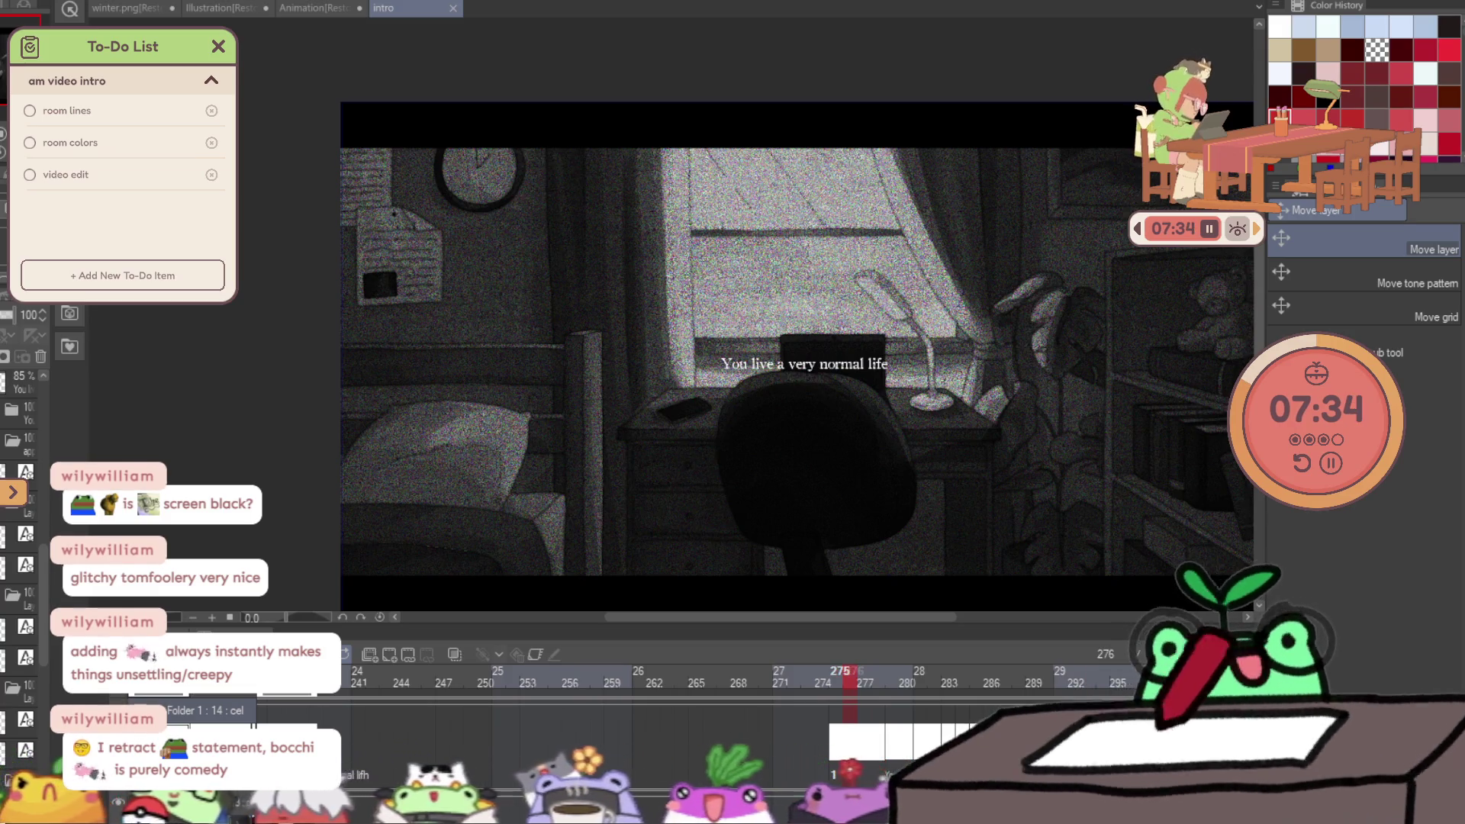
pyautogui.press('Left')
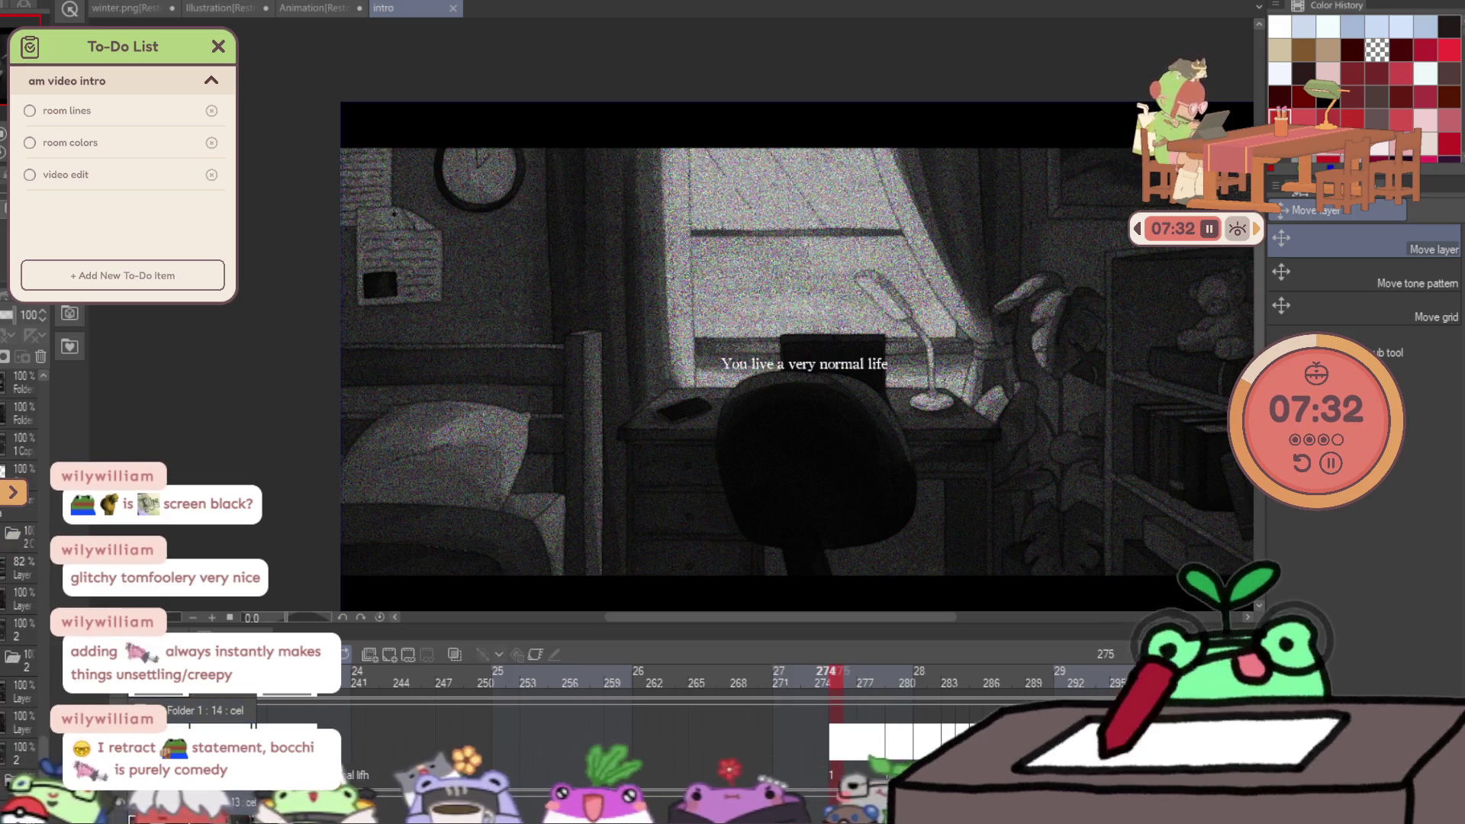
pyautogui.press('Left')
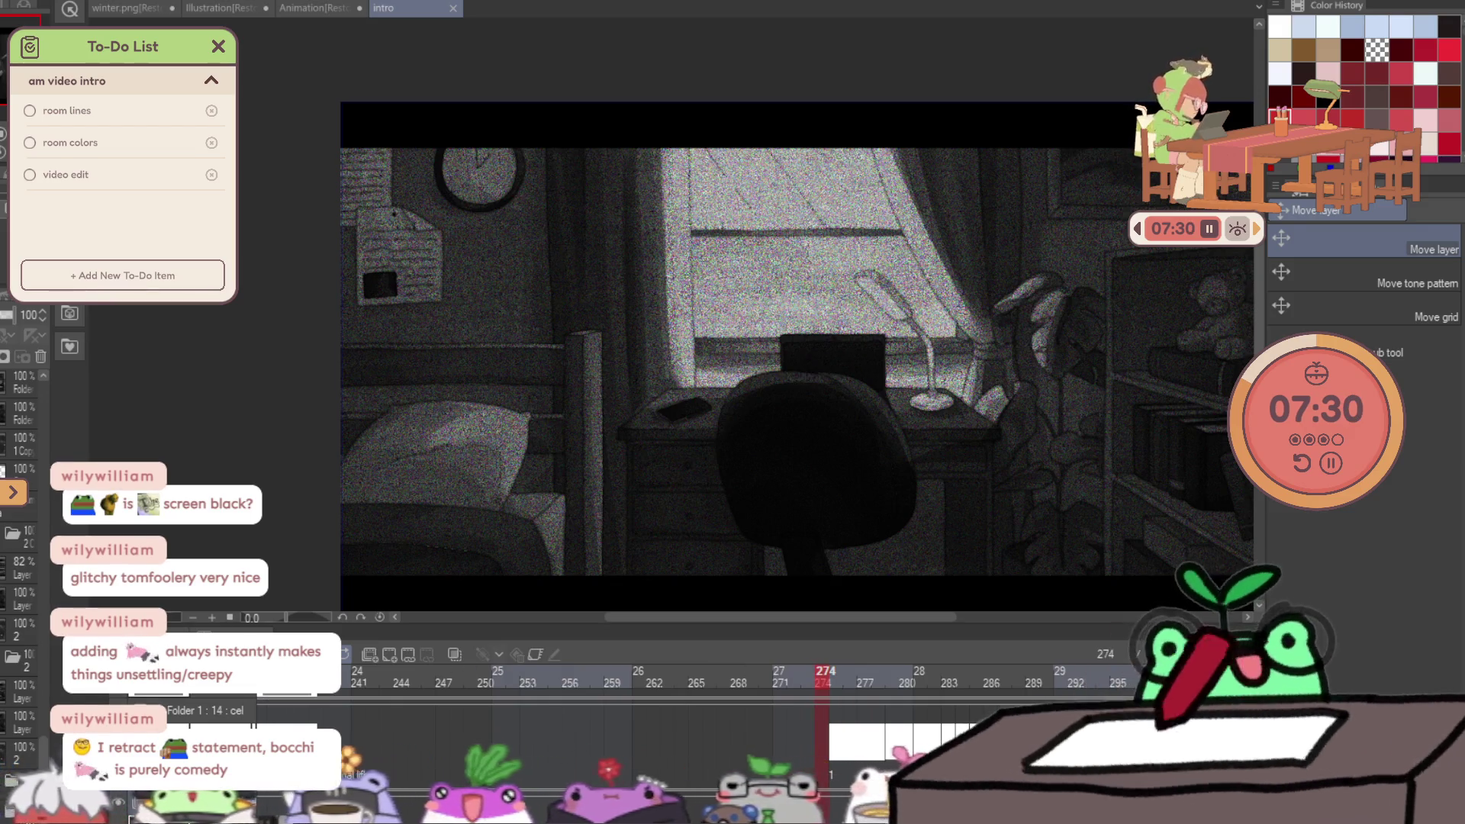
pyautogui.press('space')
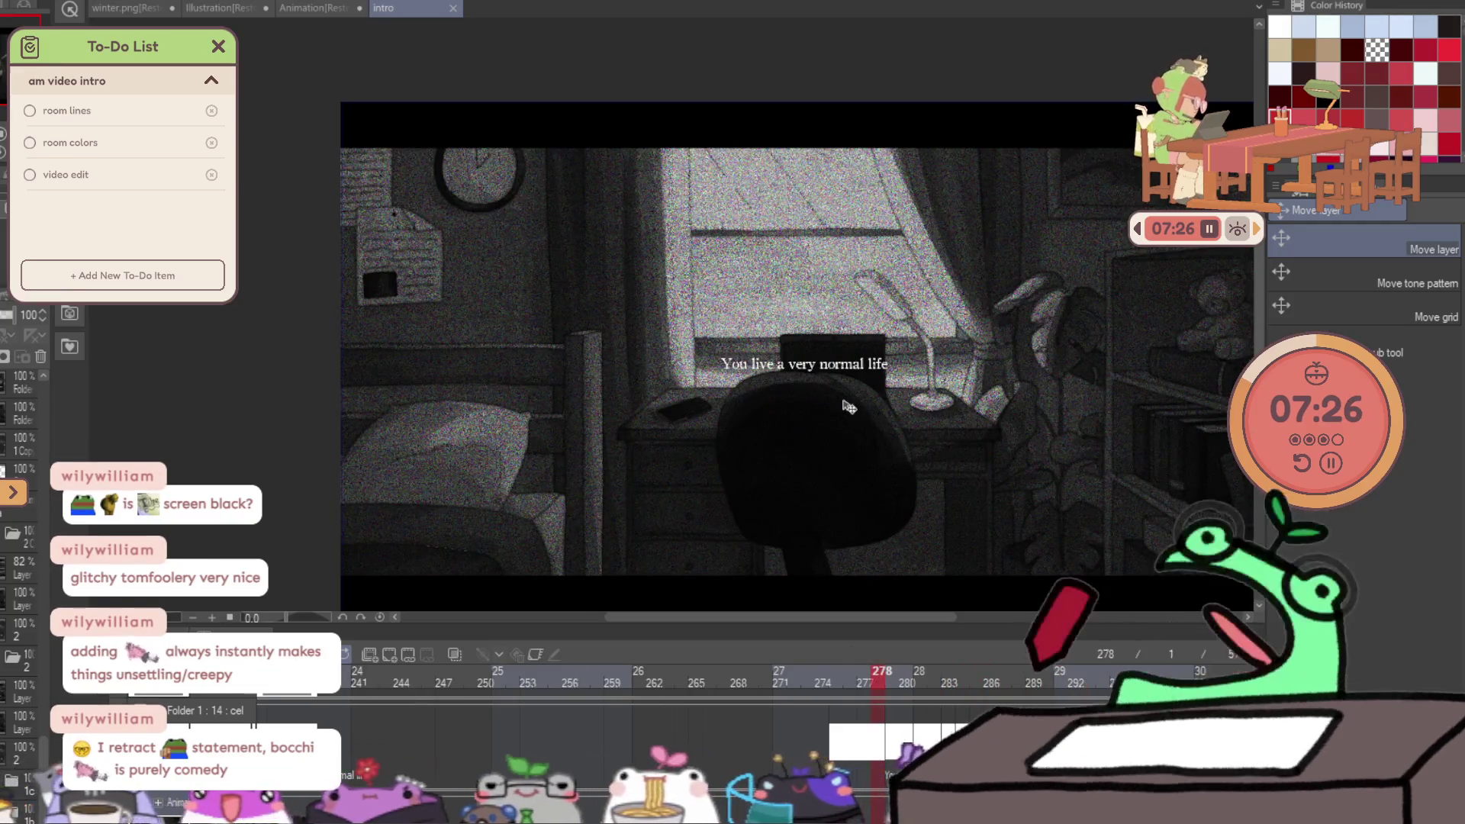
pyautogui.scroll(1, 856, 439)
pyautogui.moveTo(886, 691)
pyautogui.mouseDown()
pyautogui.moveTo(982, 676)
pyautogui.moveTo(880, 696)
pyautogui.mouseUp()
pyautogui.scroll(-1, 687, 508)
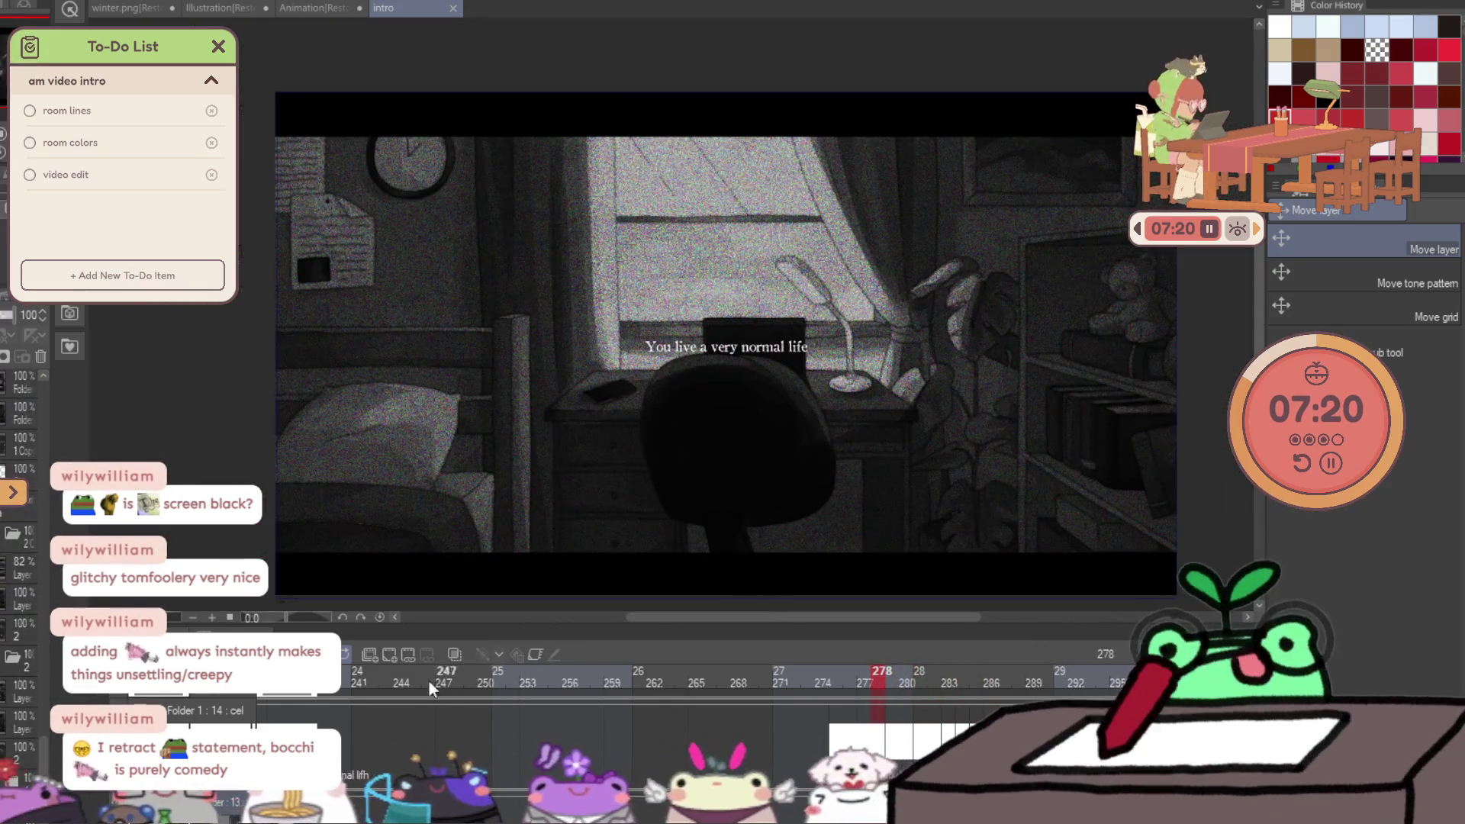
pyautogui.press('space')
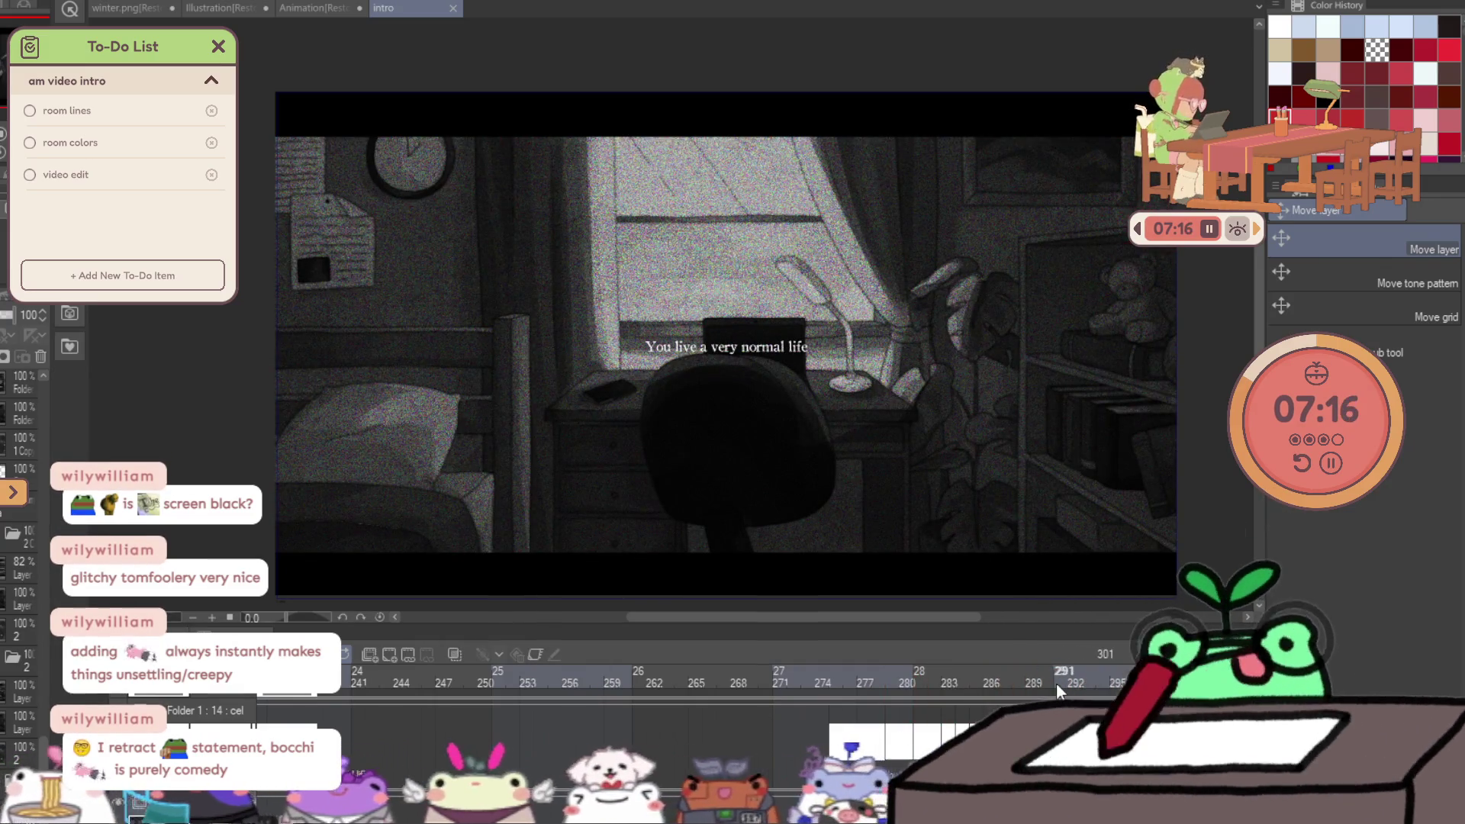
pyautogui.click(1032, 684)
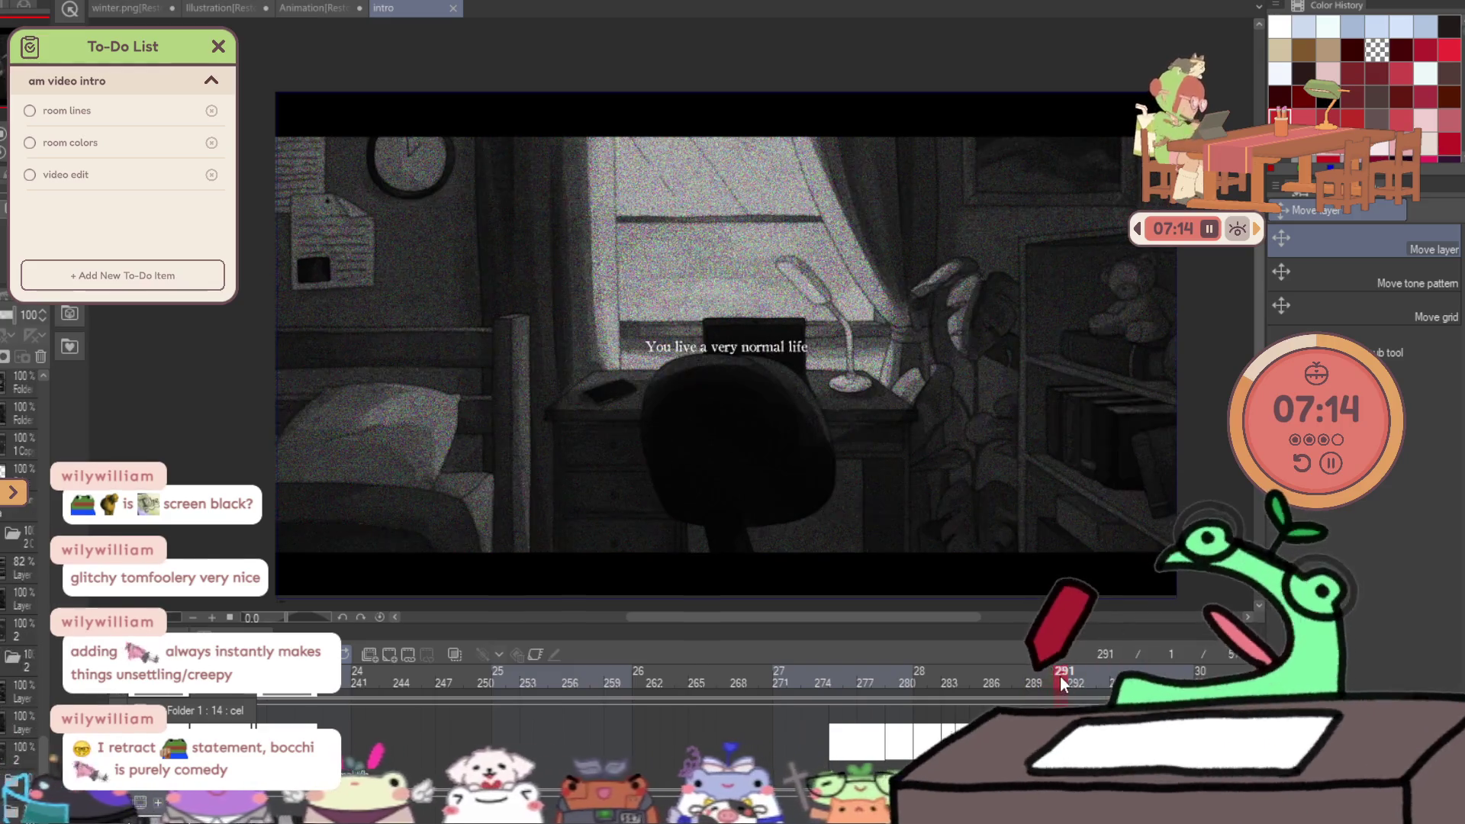
# Play the animation from frame 276 and stop on frame 279.
pyautogui.click(895, 676)
pyautogui.click(855, 676)
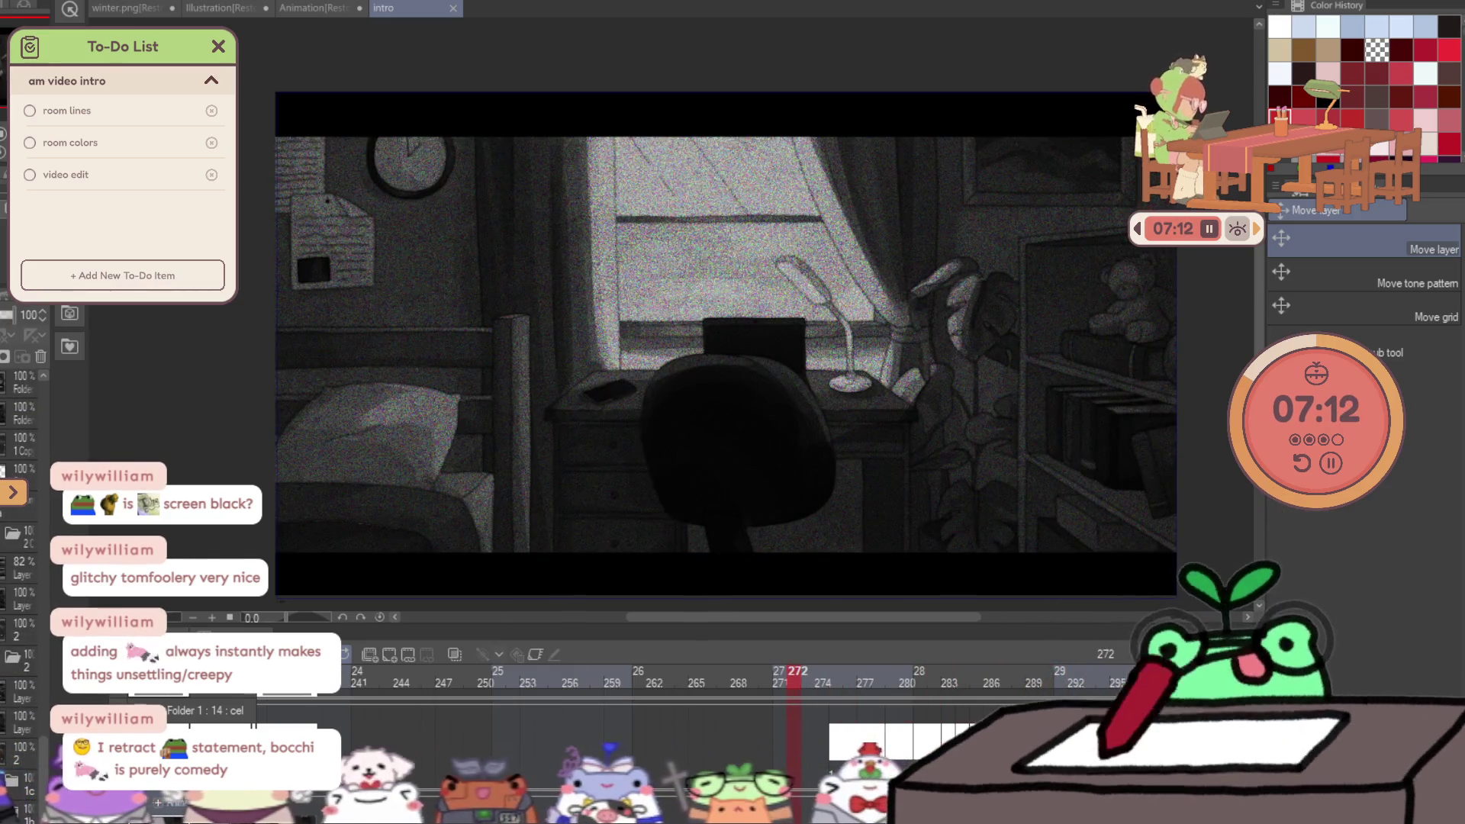
pyautogui.press('space')
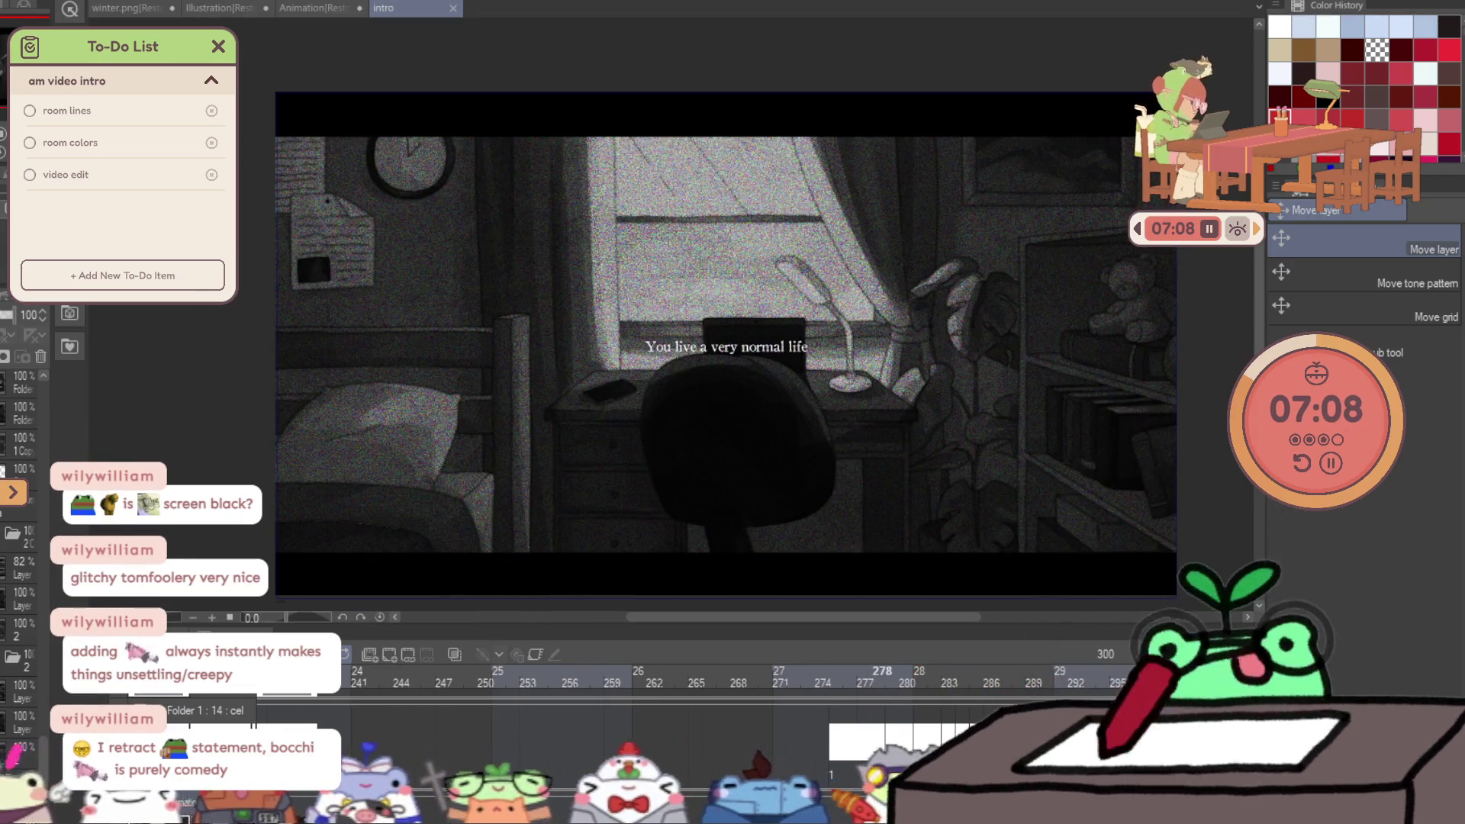
pyautogui.press('space')
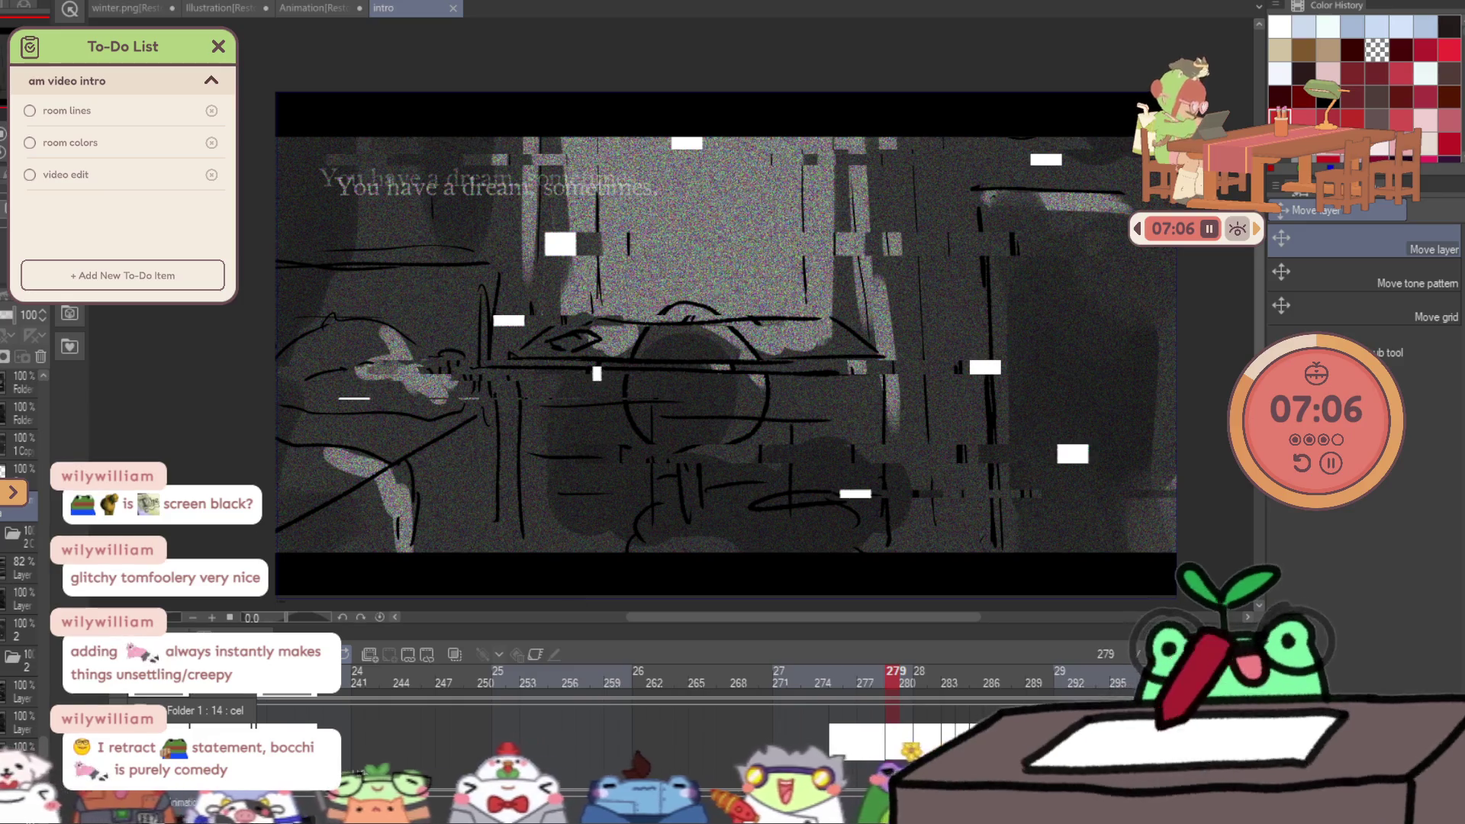
# Duplicate the frame's layers as 2a and show the distorted bedroom layer, shifted up-left.
pyautogui.hotkey('ctrl', 'shift', 'n')
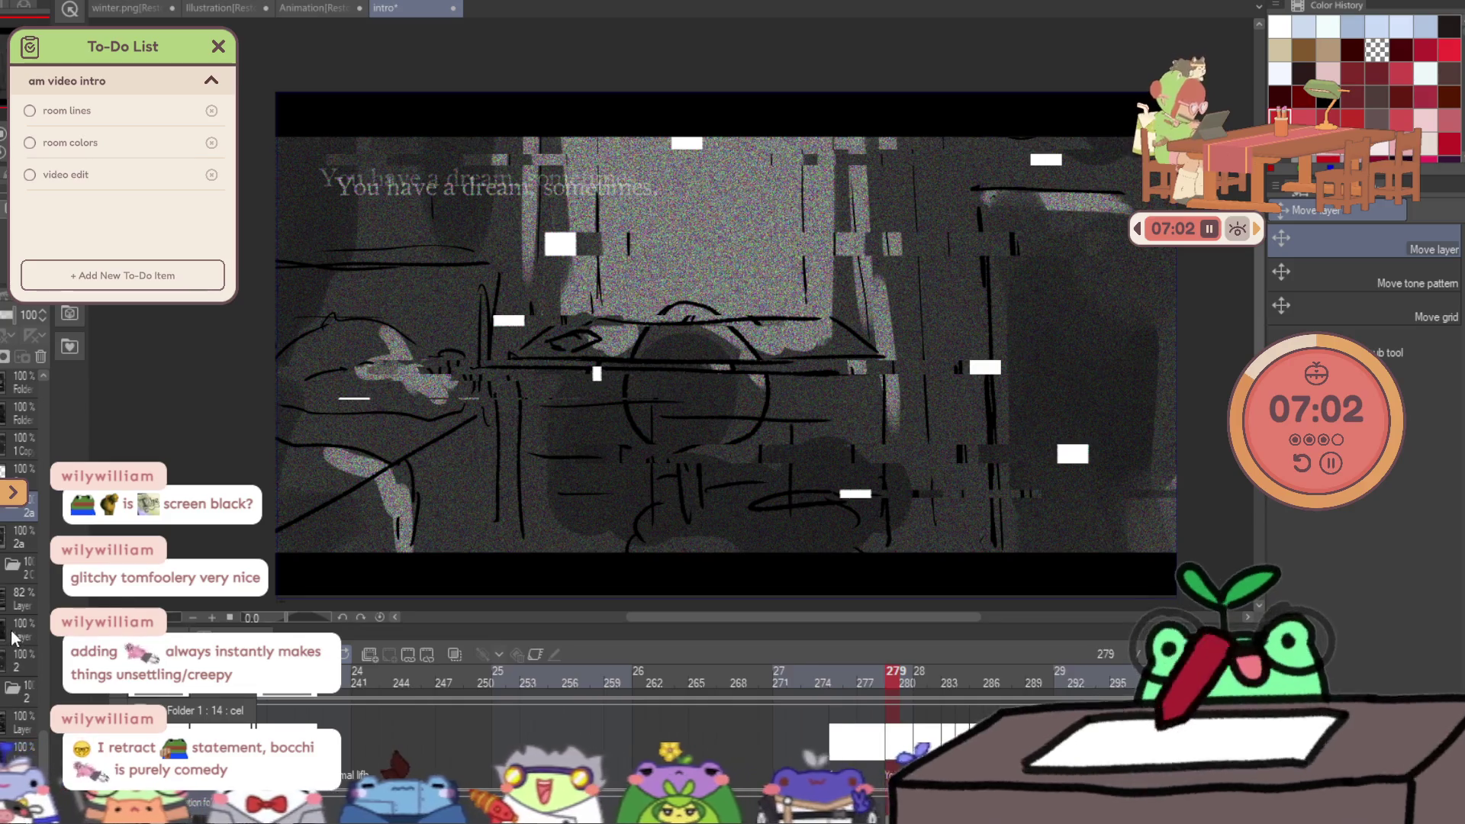
pyautogui.click(21, 536)
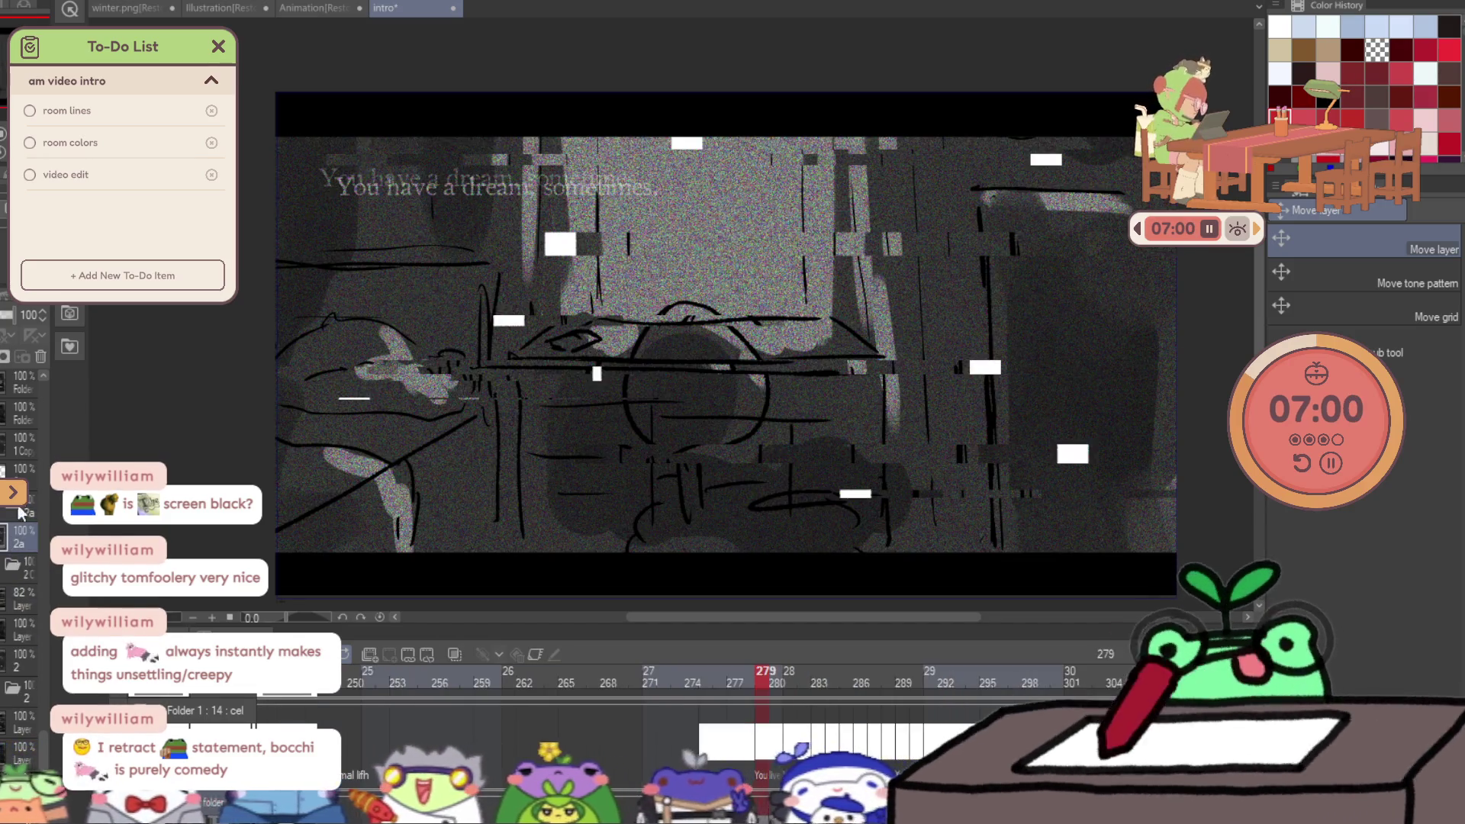
pyautogui.click(21, 510)
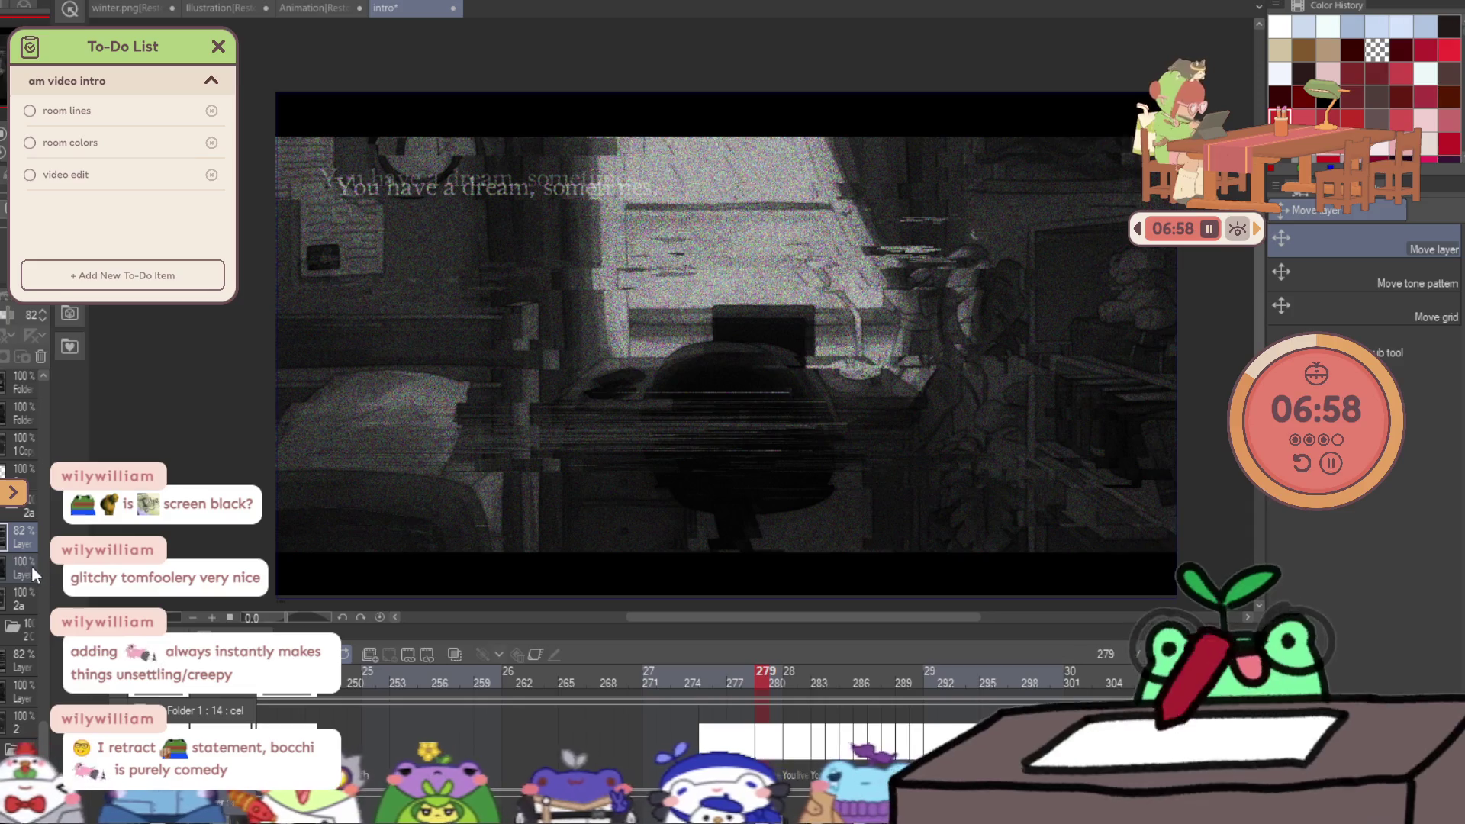
pyautogui.moveTo(793, 412); pyautogui.dragTo(753, 382)
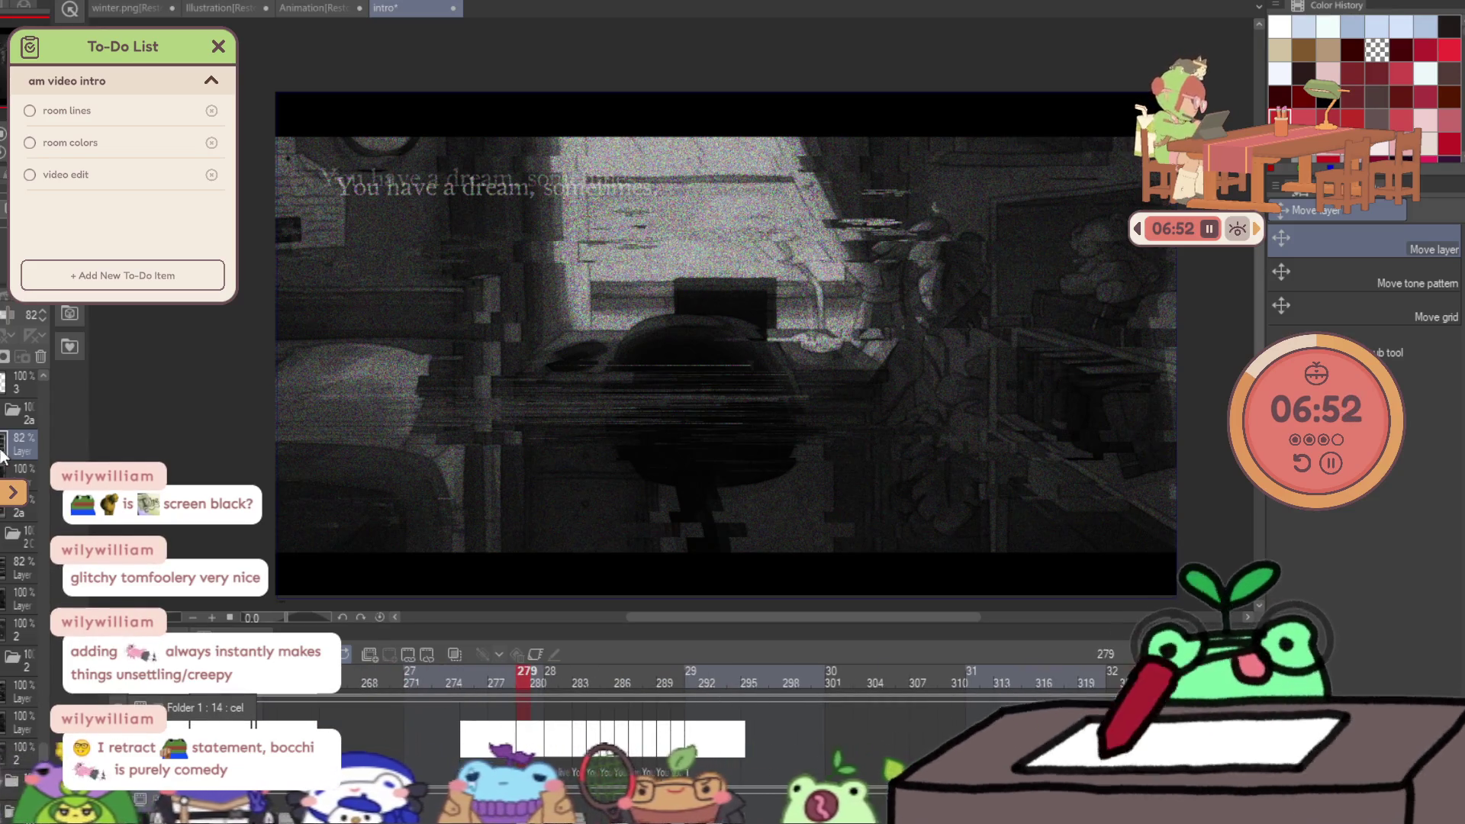
# On frame 280, undo and redo to restore the copied bedroom layer.
pyautogui.press('b')
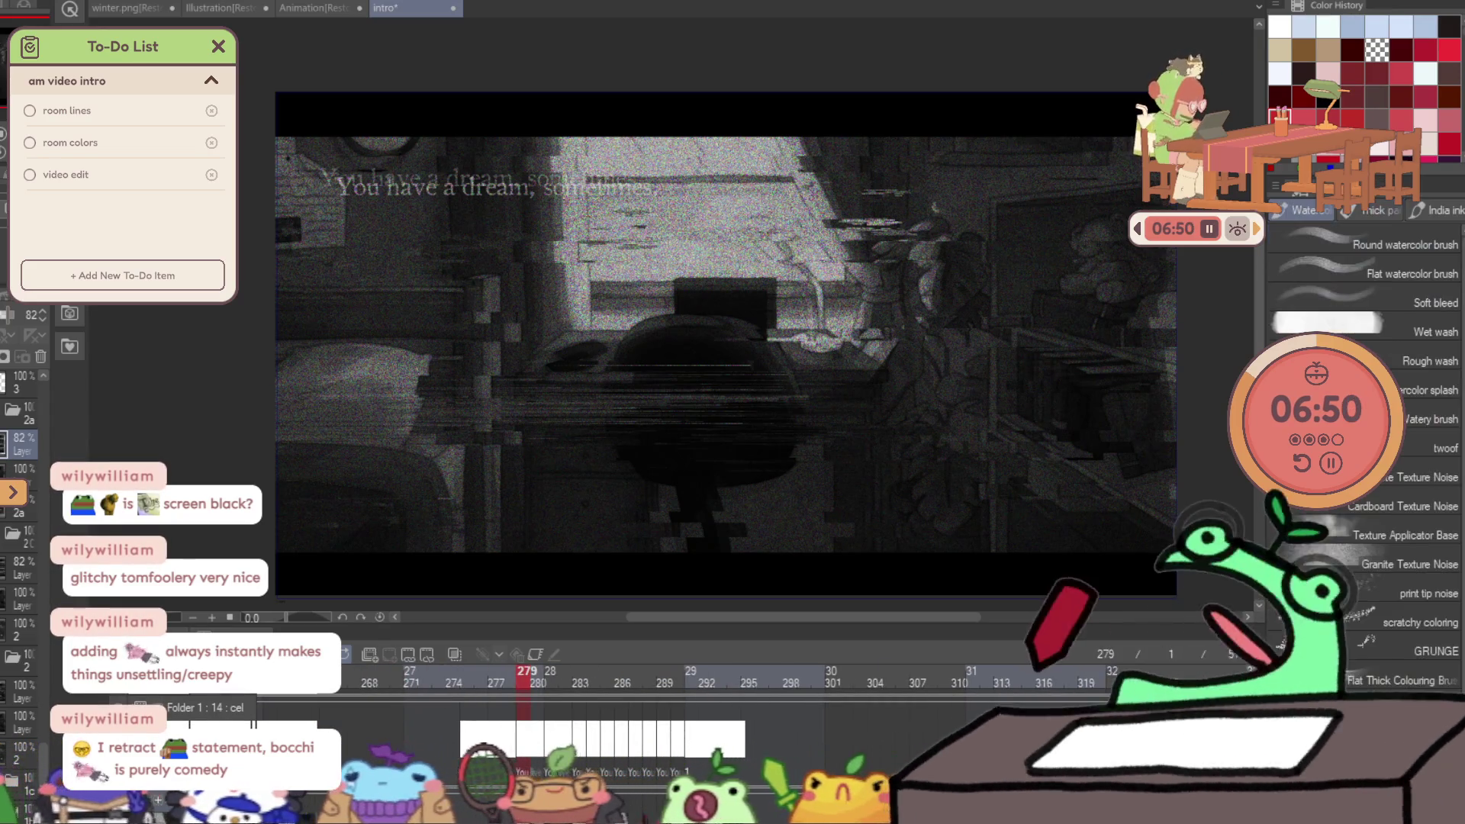
pyautogui.press(']')
pyautogui.press(']')
pyautogui.press(']')
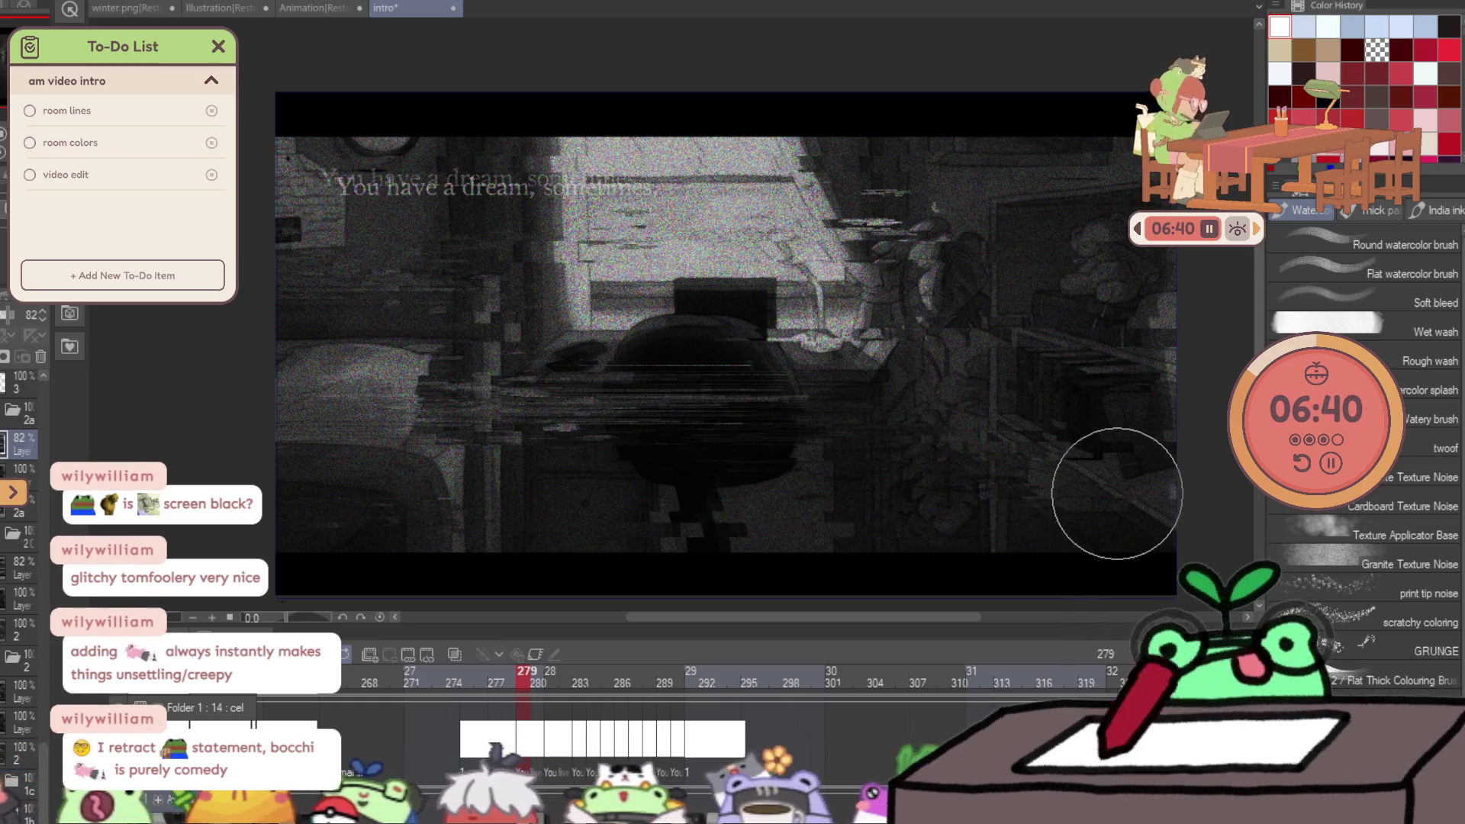
pyautogui.press('Right')
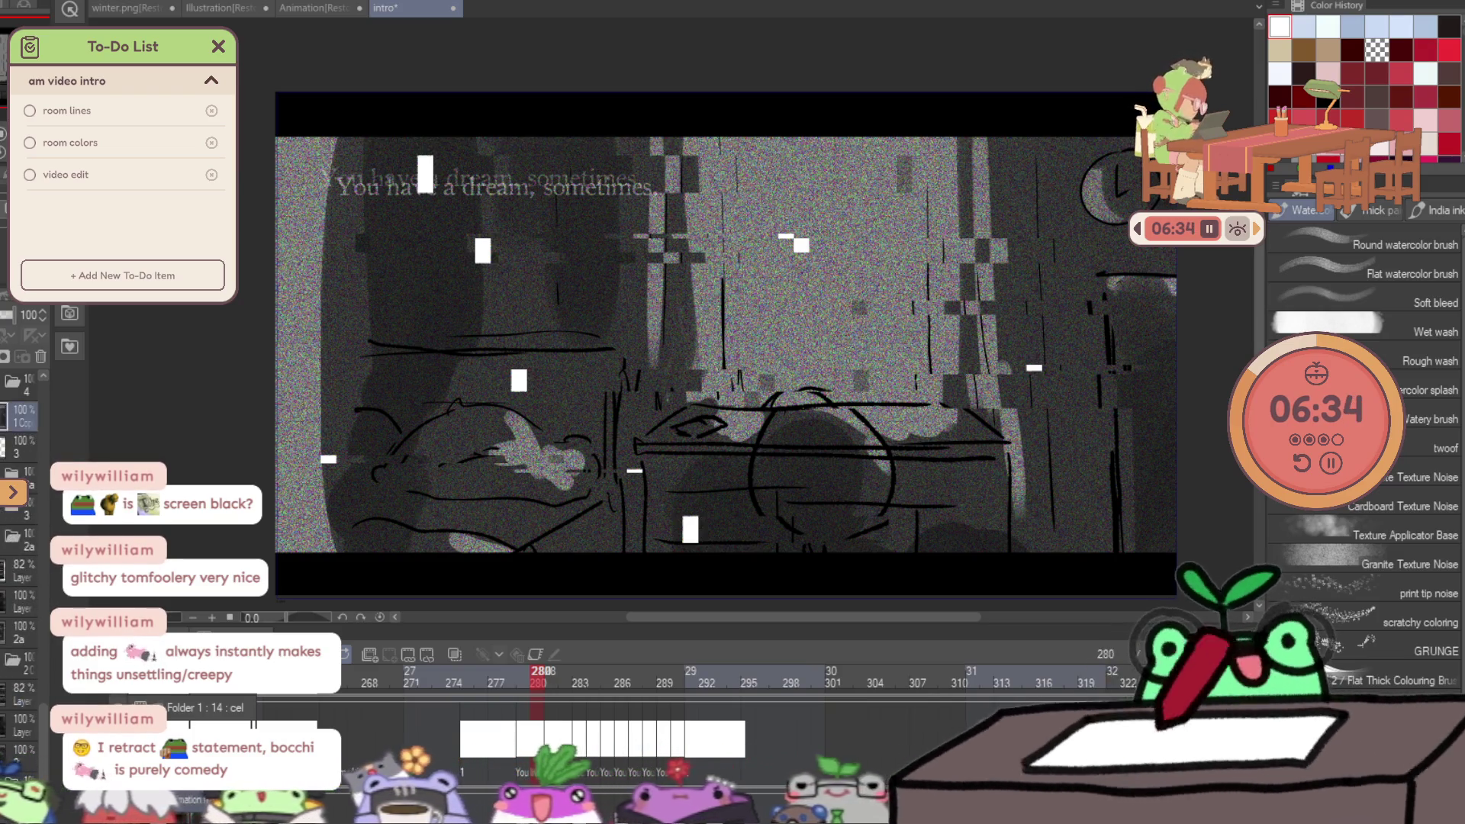
pyautogui.hotkey('ctrl', 'z')
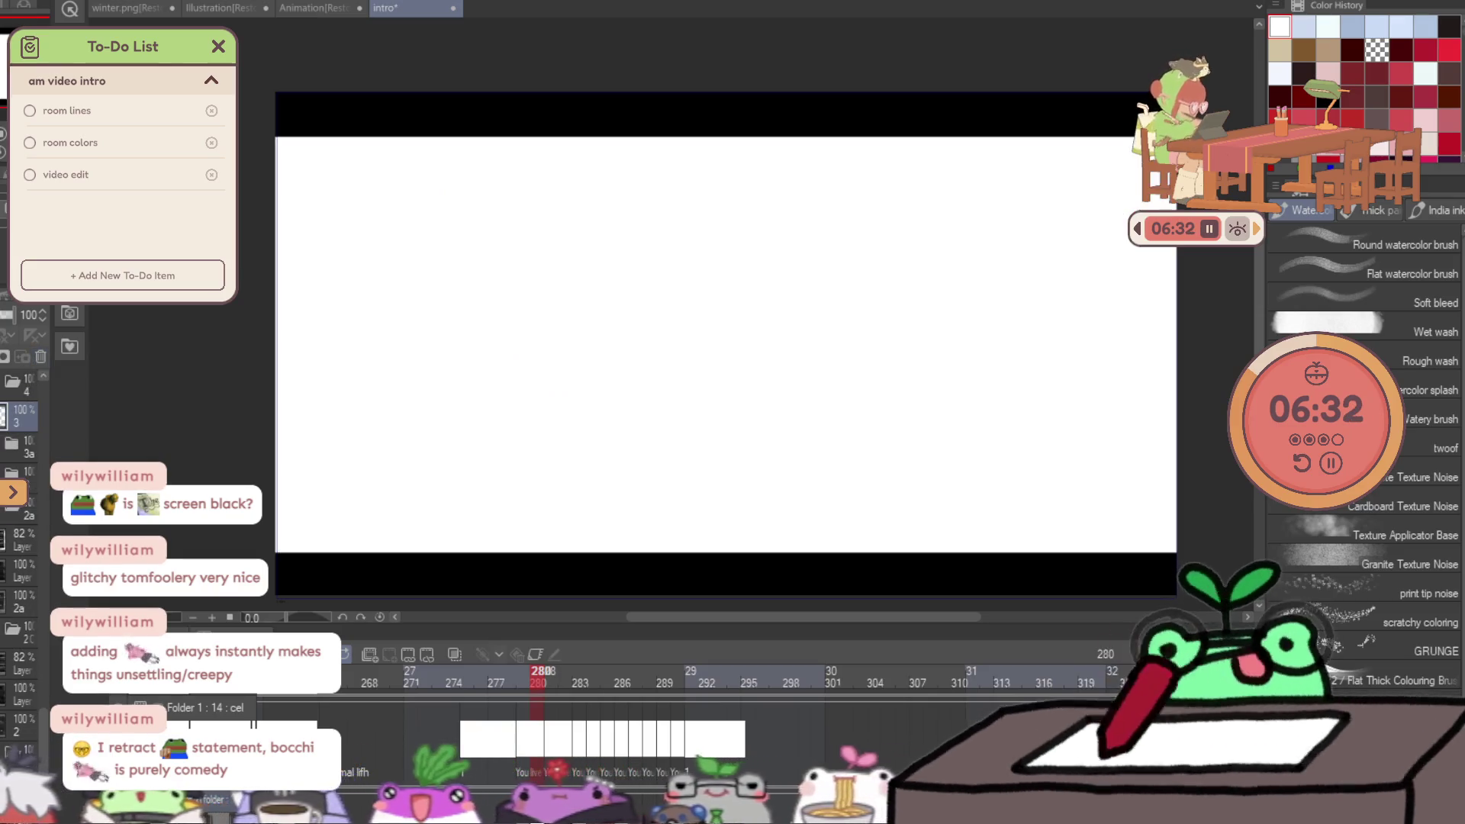
pyautogui.hotkey('ctrl', 'y')
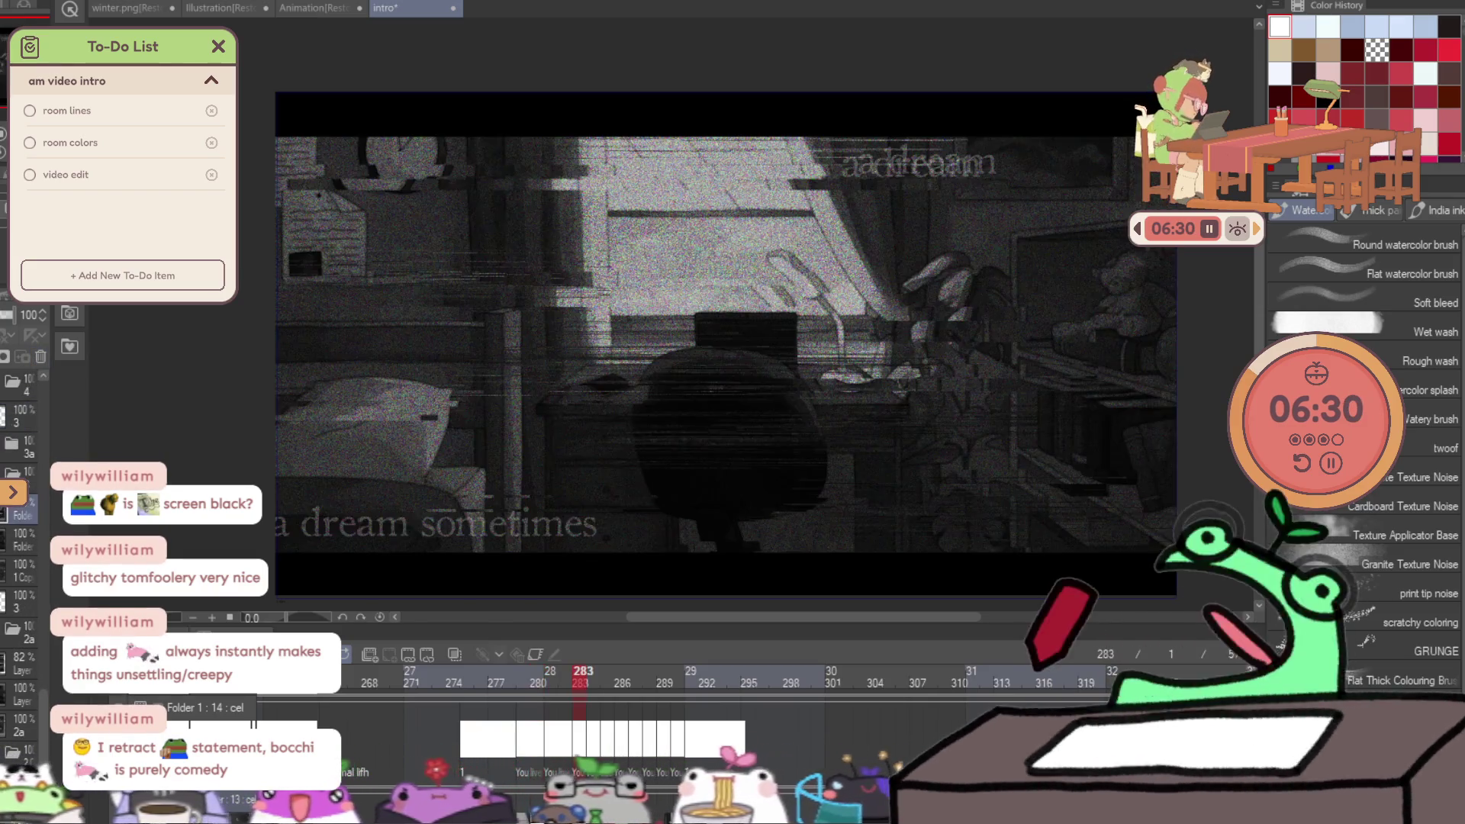
pyautogui.hotkey('ctrl', 'z')
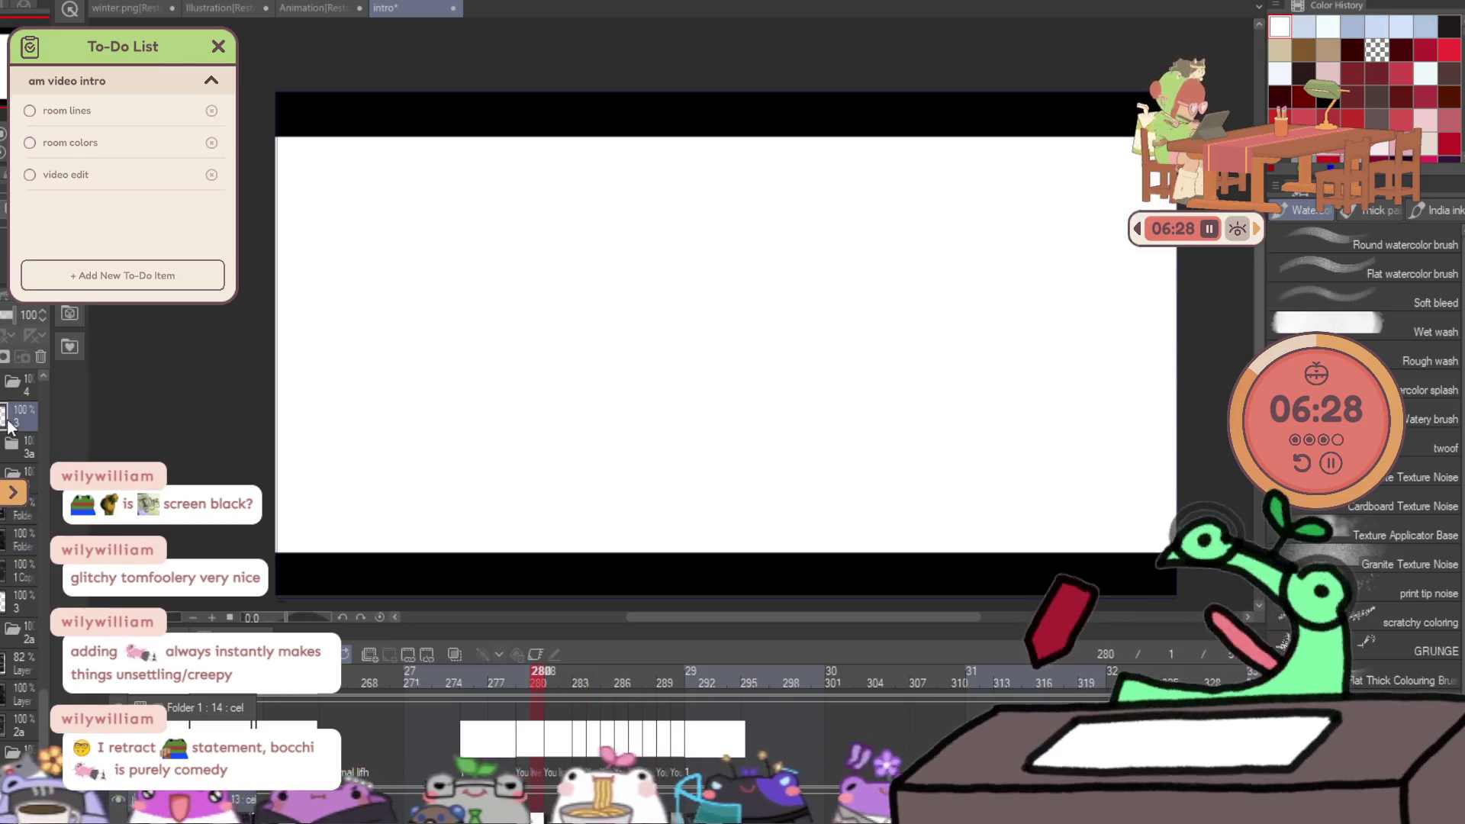
pyautogui.hotkey('ctrl', 'y')
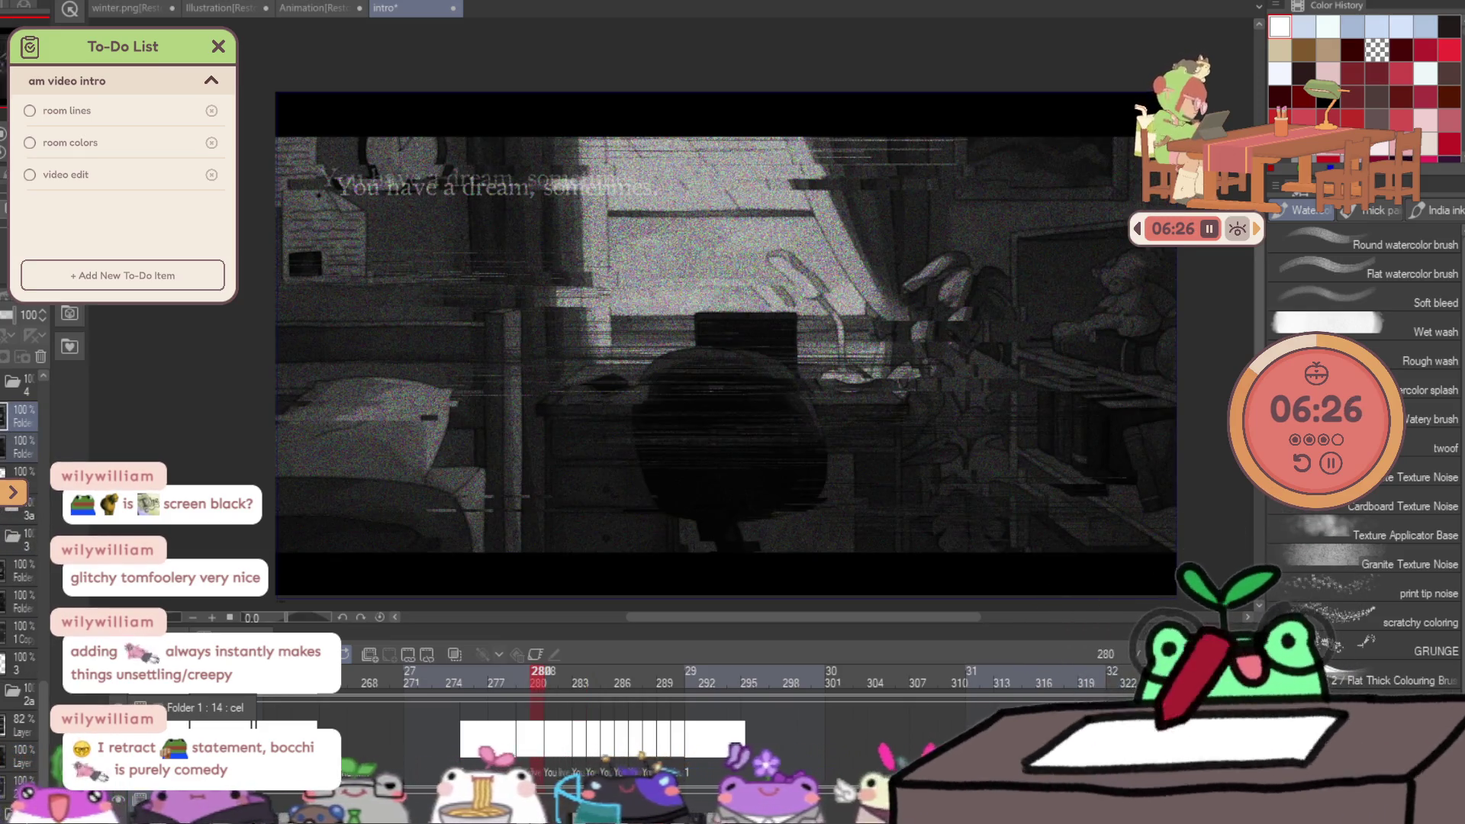
# Offset frame 280's bedroom layer with Move layer and compare it with frame 279.
pyautogui.press('k')
pyautogui.moveTo(749, 312)
pyautogui.mouseDown()
pyautogui.moveTo(800, 352)
pyautogui.moveTo(794, 377)
pyautogui.mouseUp()
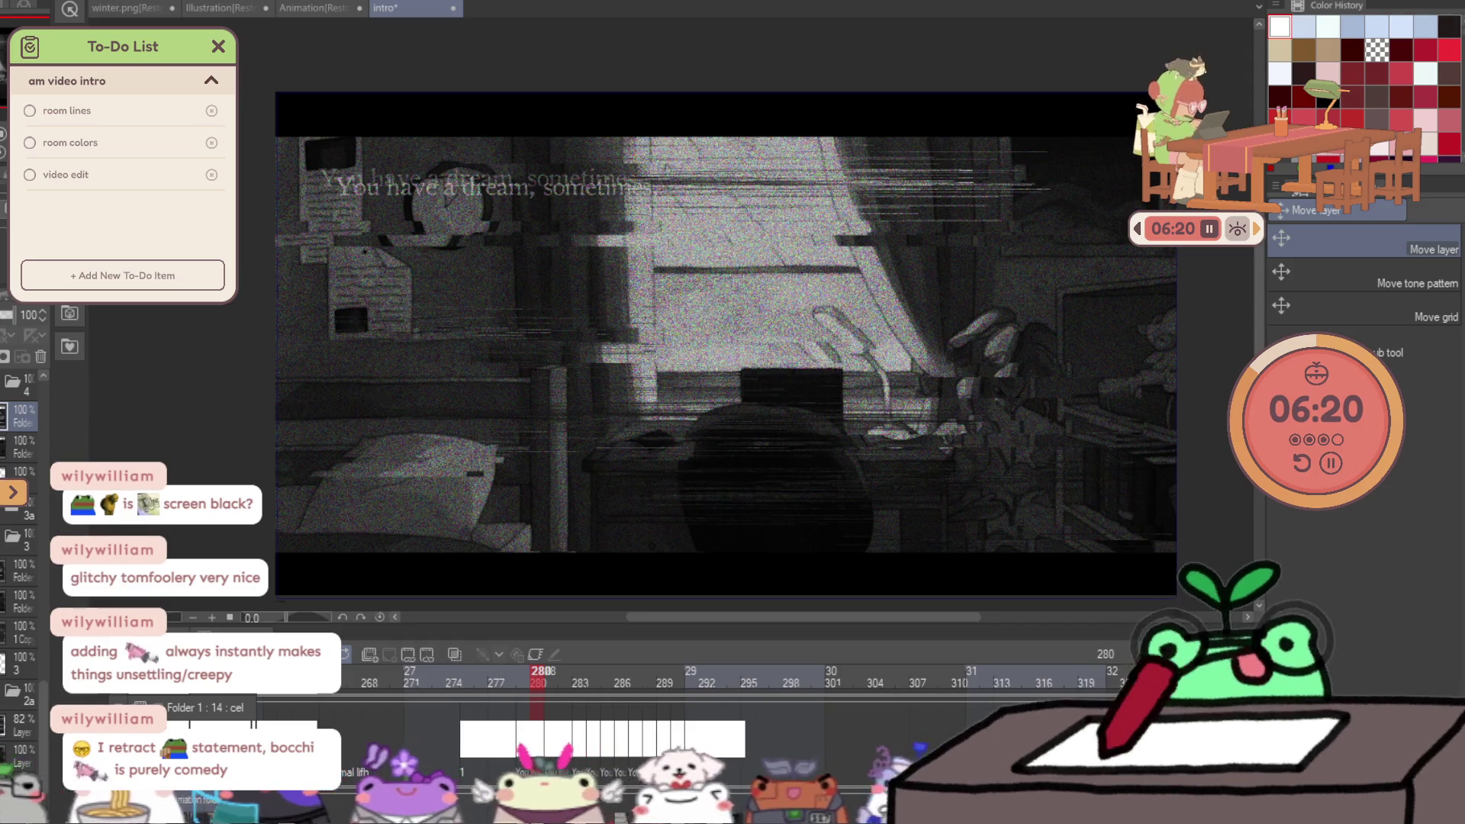
pyautogui.press('b')
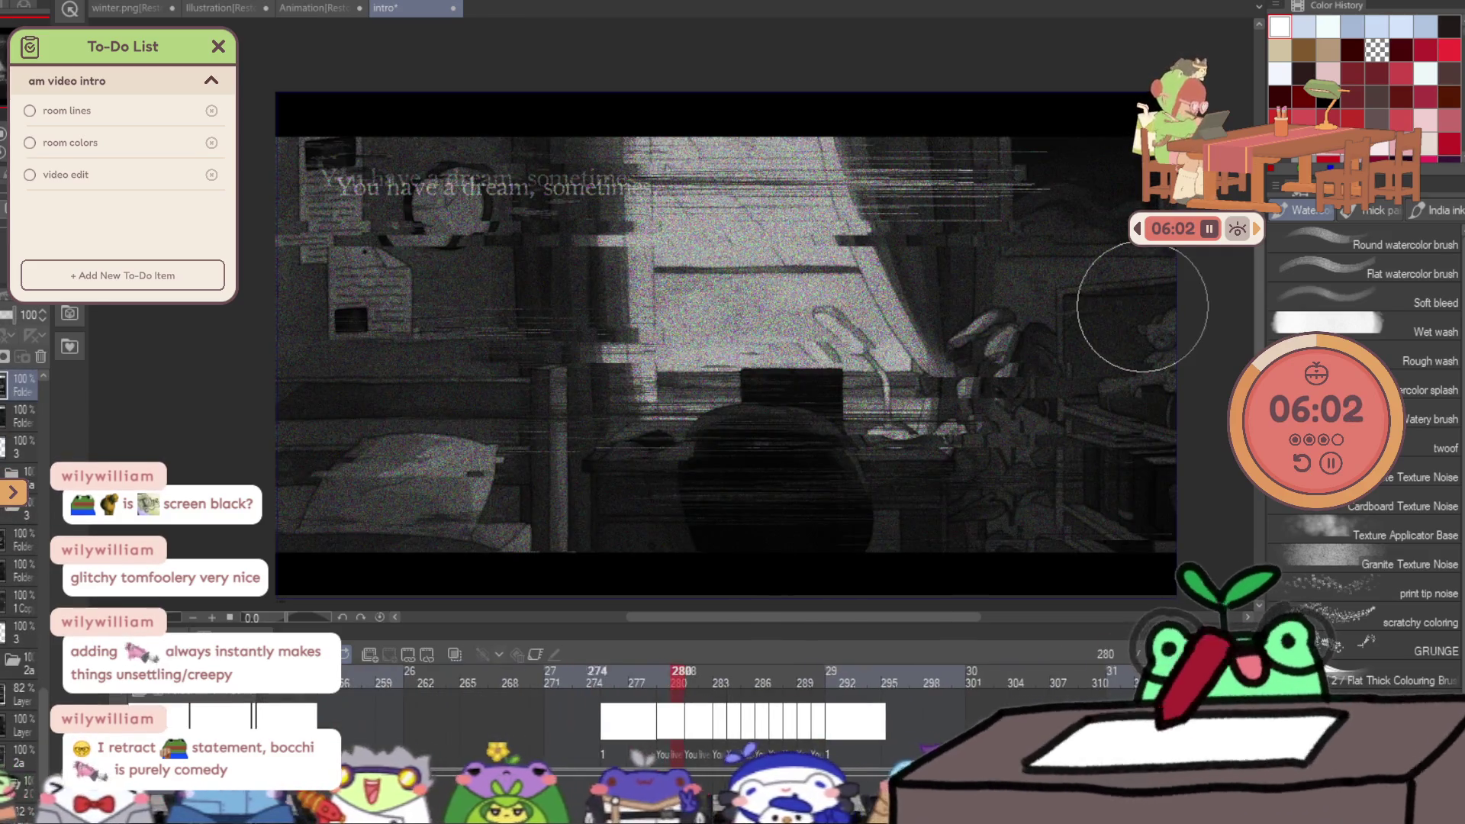
pyautogui.press('Left')
pyautogui.press('Right')
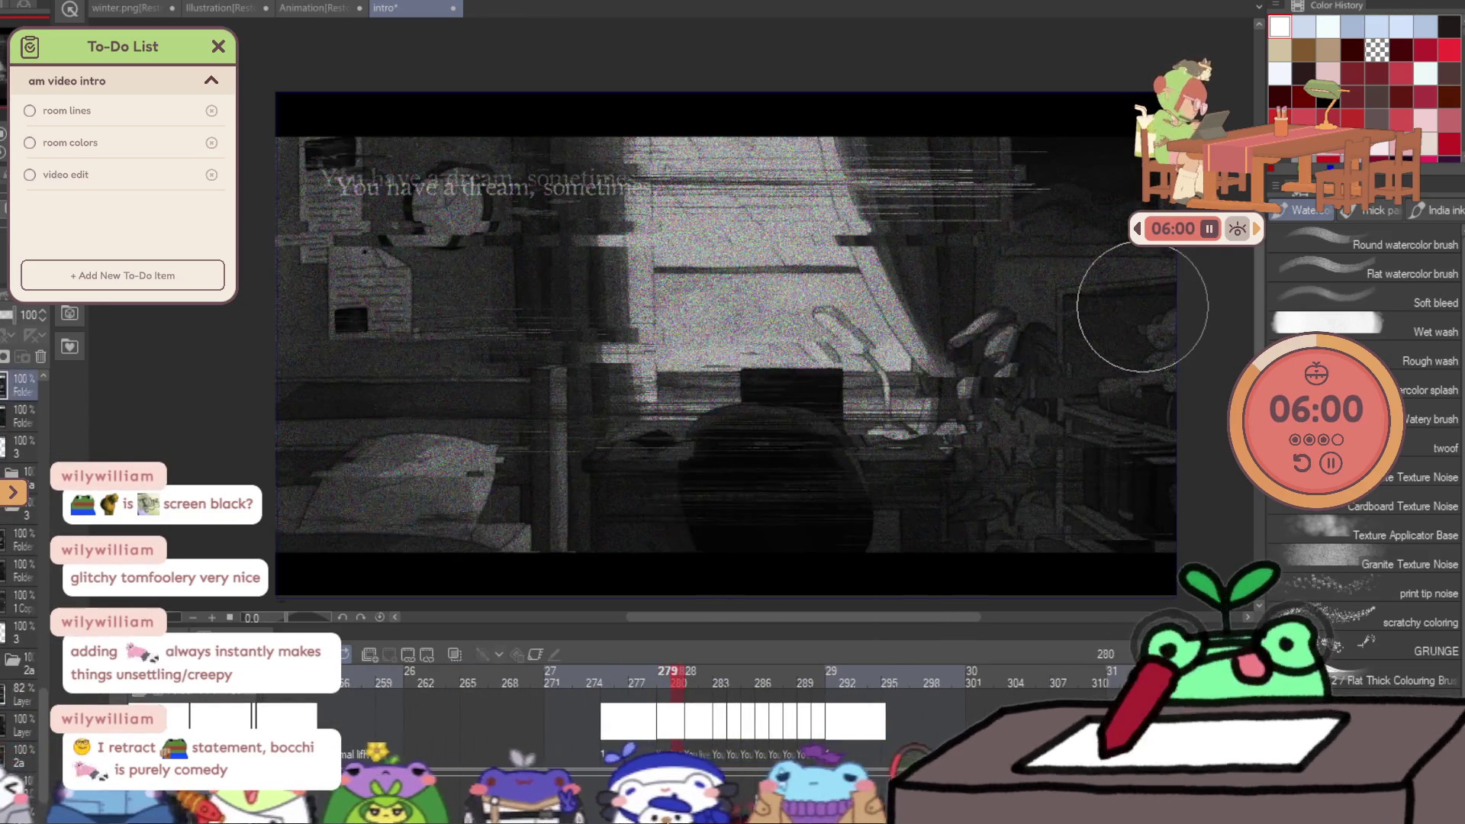
pyautogui.scroll(2, 395, 229)
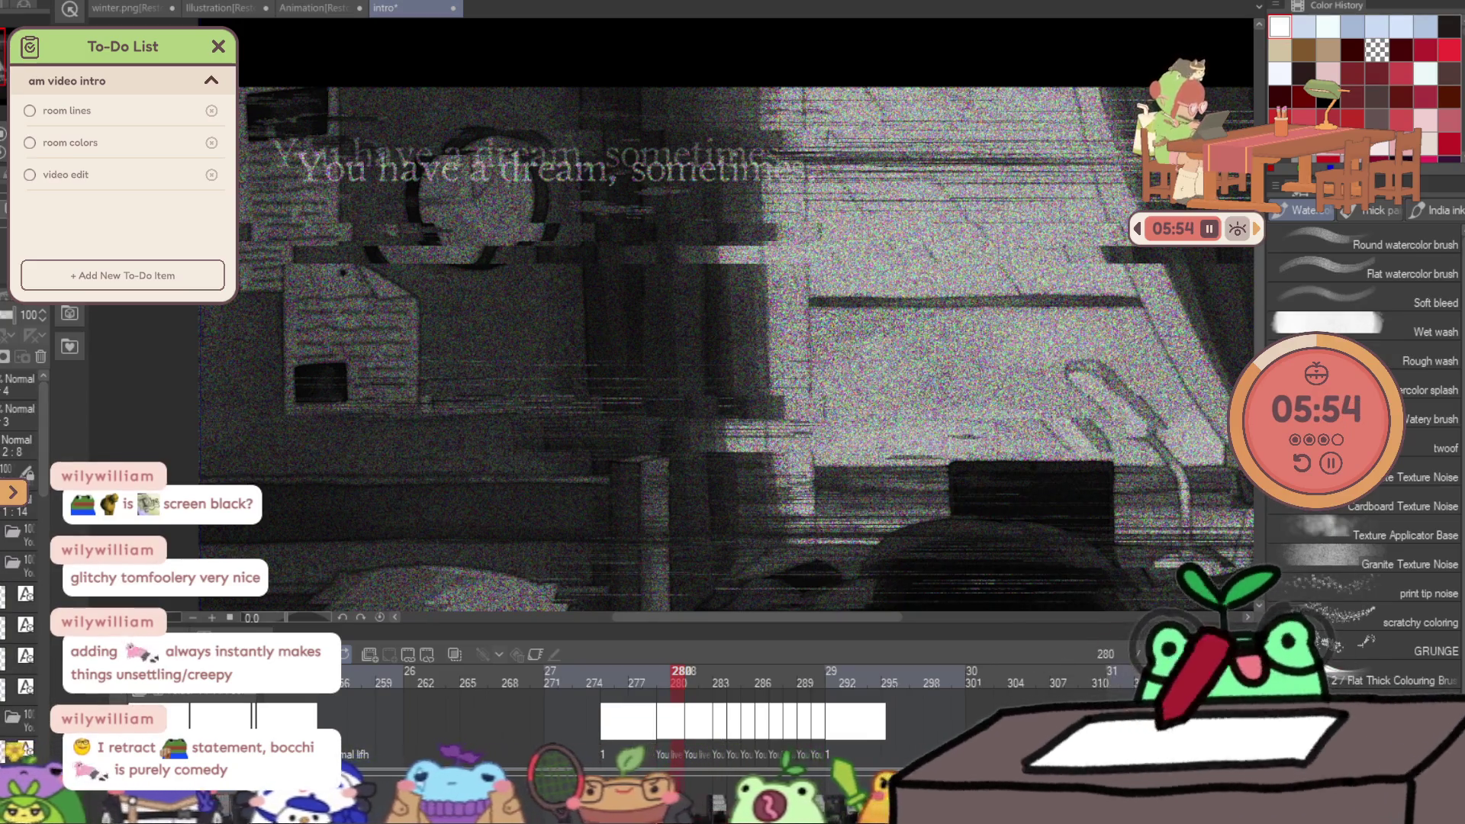
# Delete the glitch layer from frame 280, leaving the clean bedroom and wall clock visible.
pyautogui.scroll(2, 454, 188)
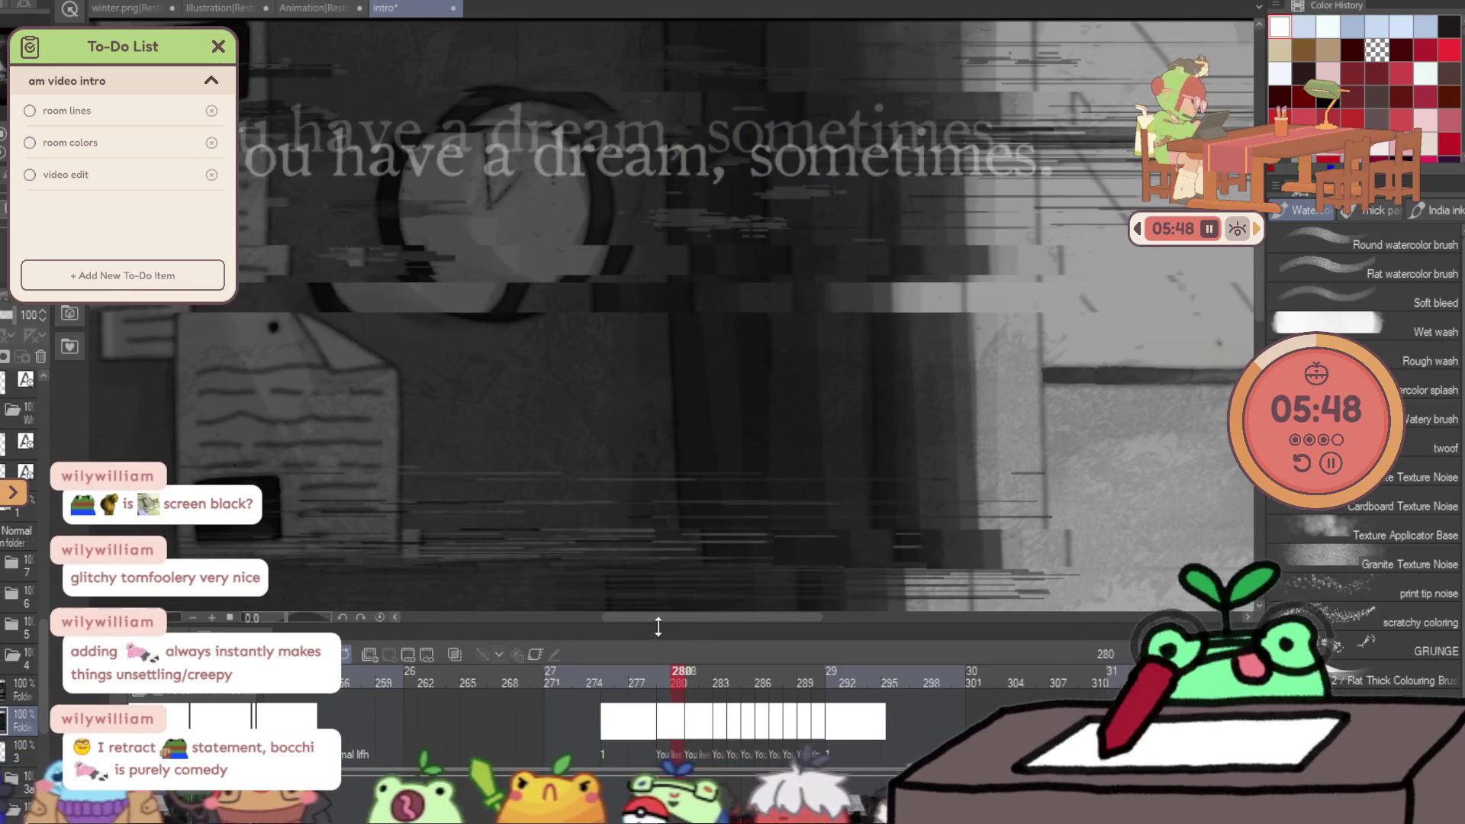
pyautogui.press('p')
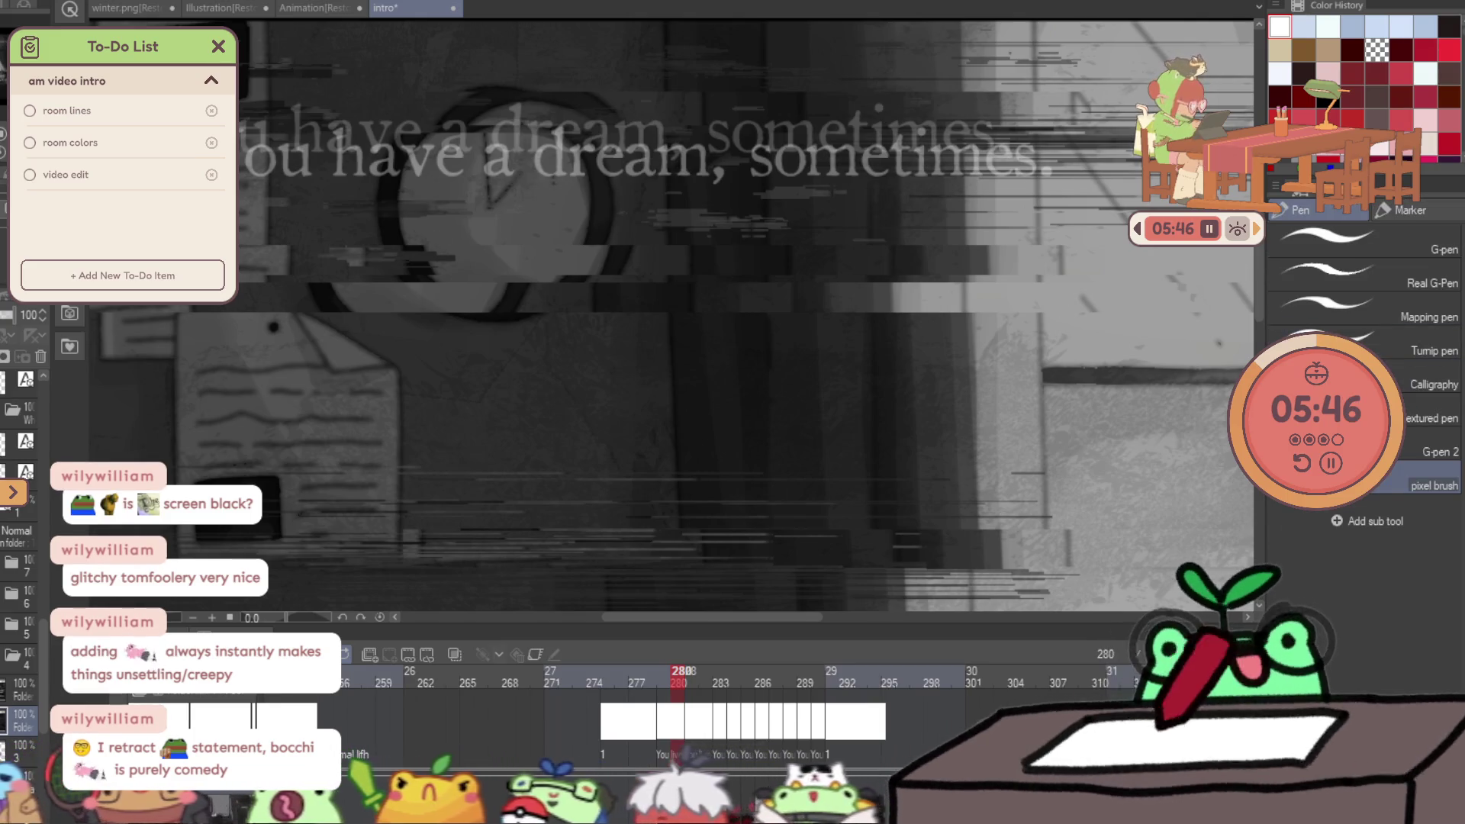
pyautogui.press('i')
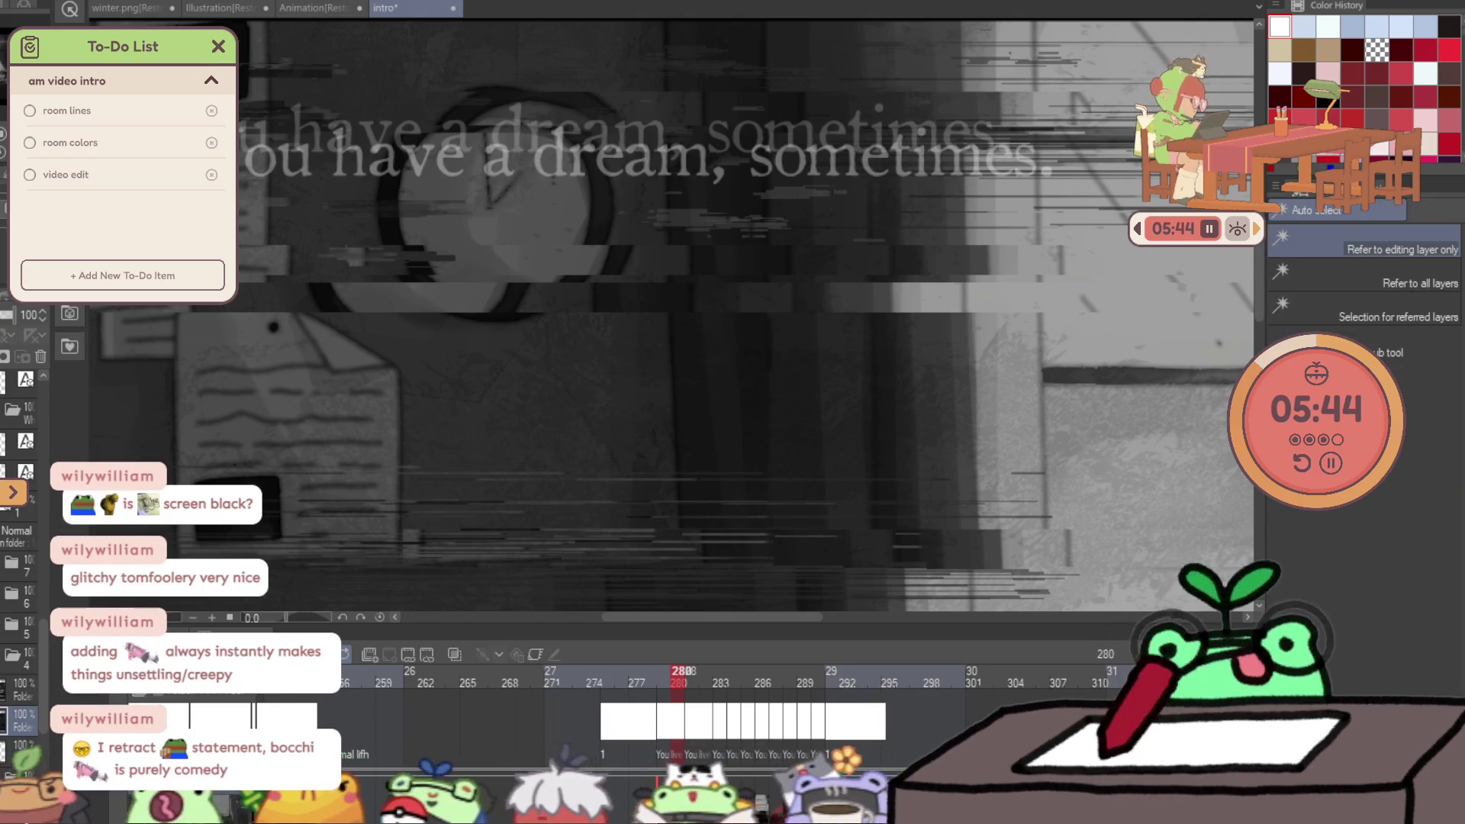
pyautogui.press('b')
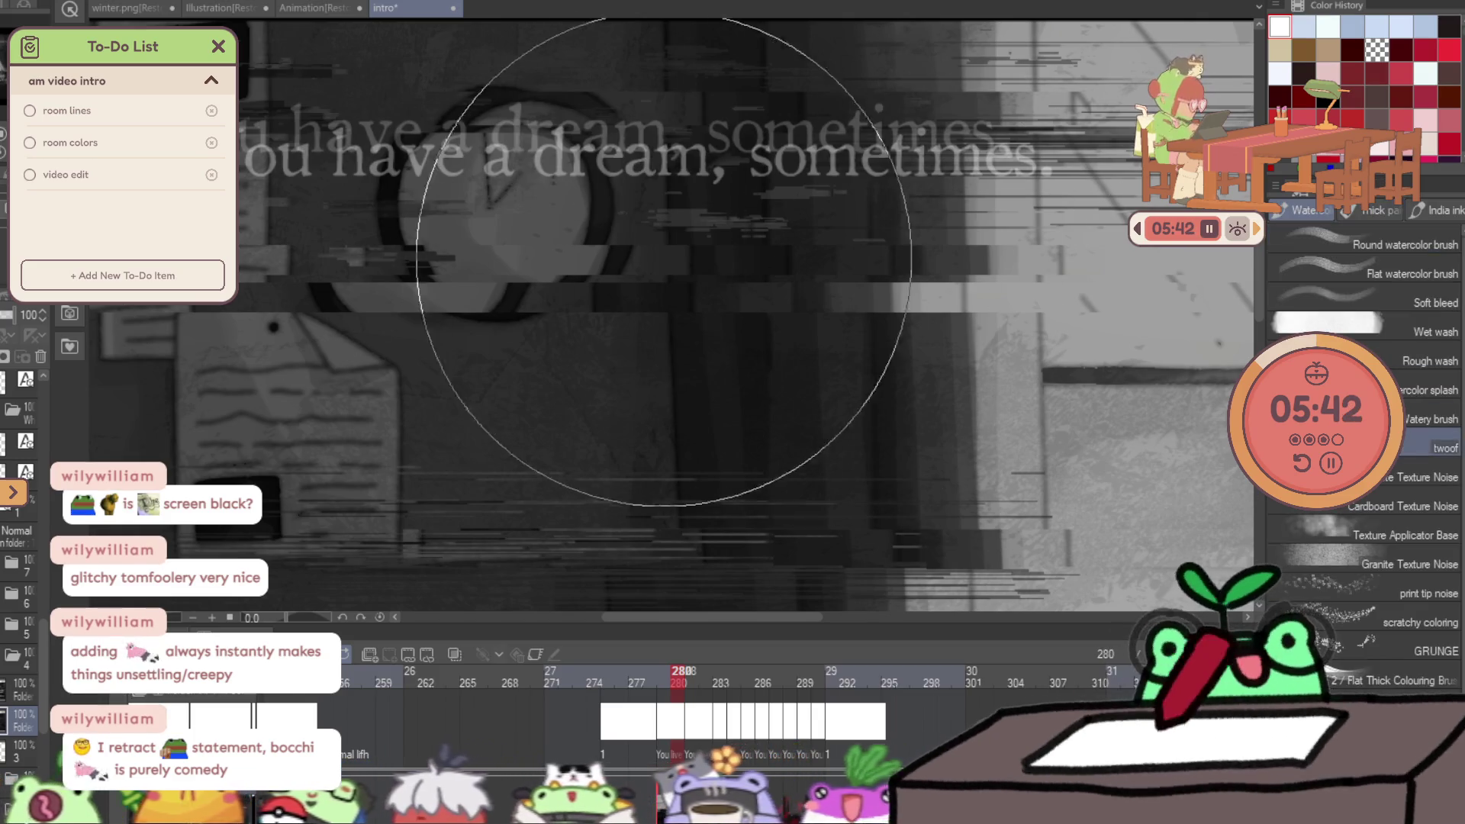
pyautogui.moveTo(680, 260); pyautogui.dragTo(642, 251)
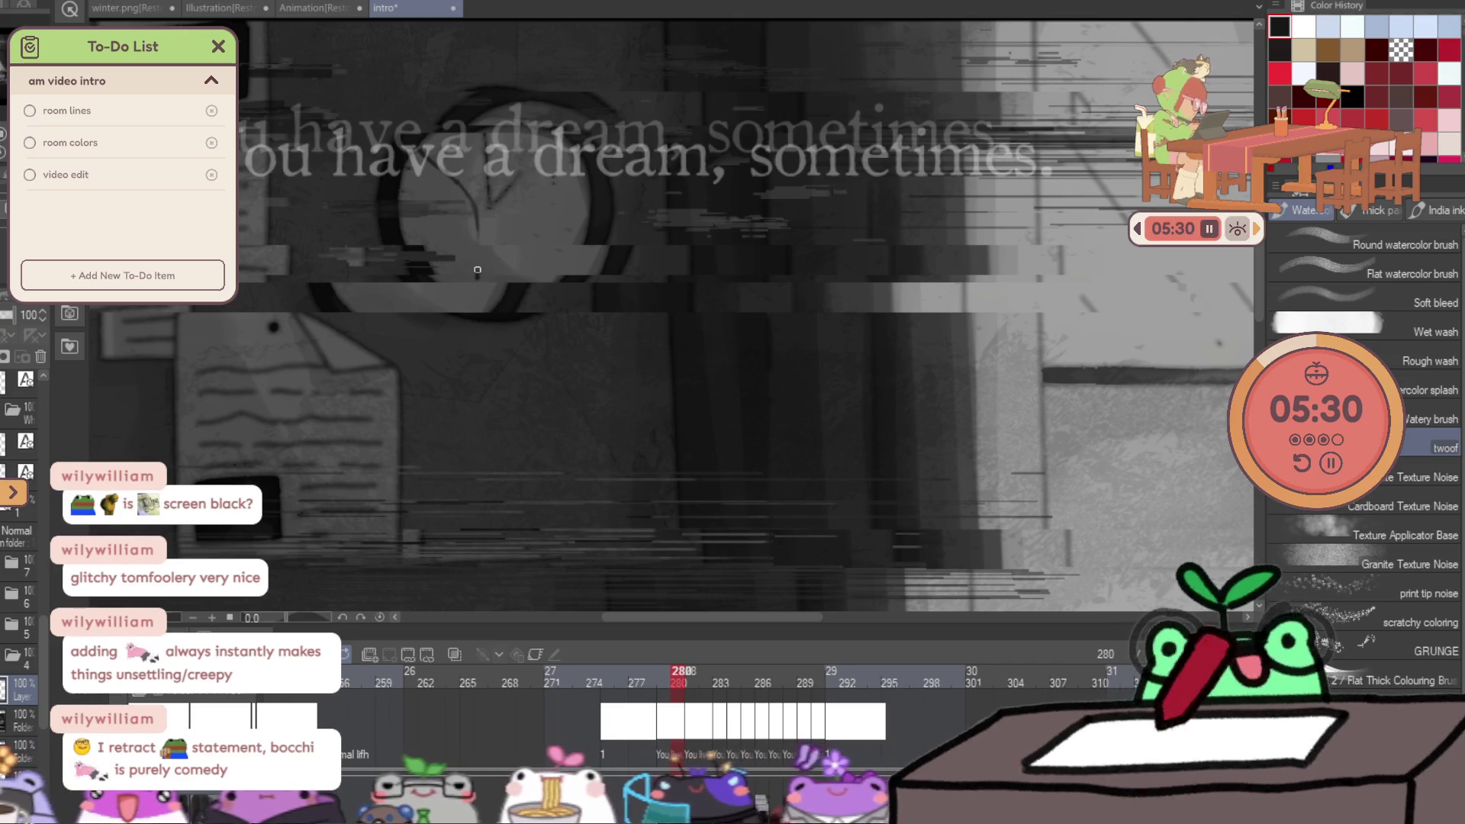
pyautogui.scroll(-5, 719, 308)
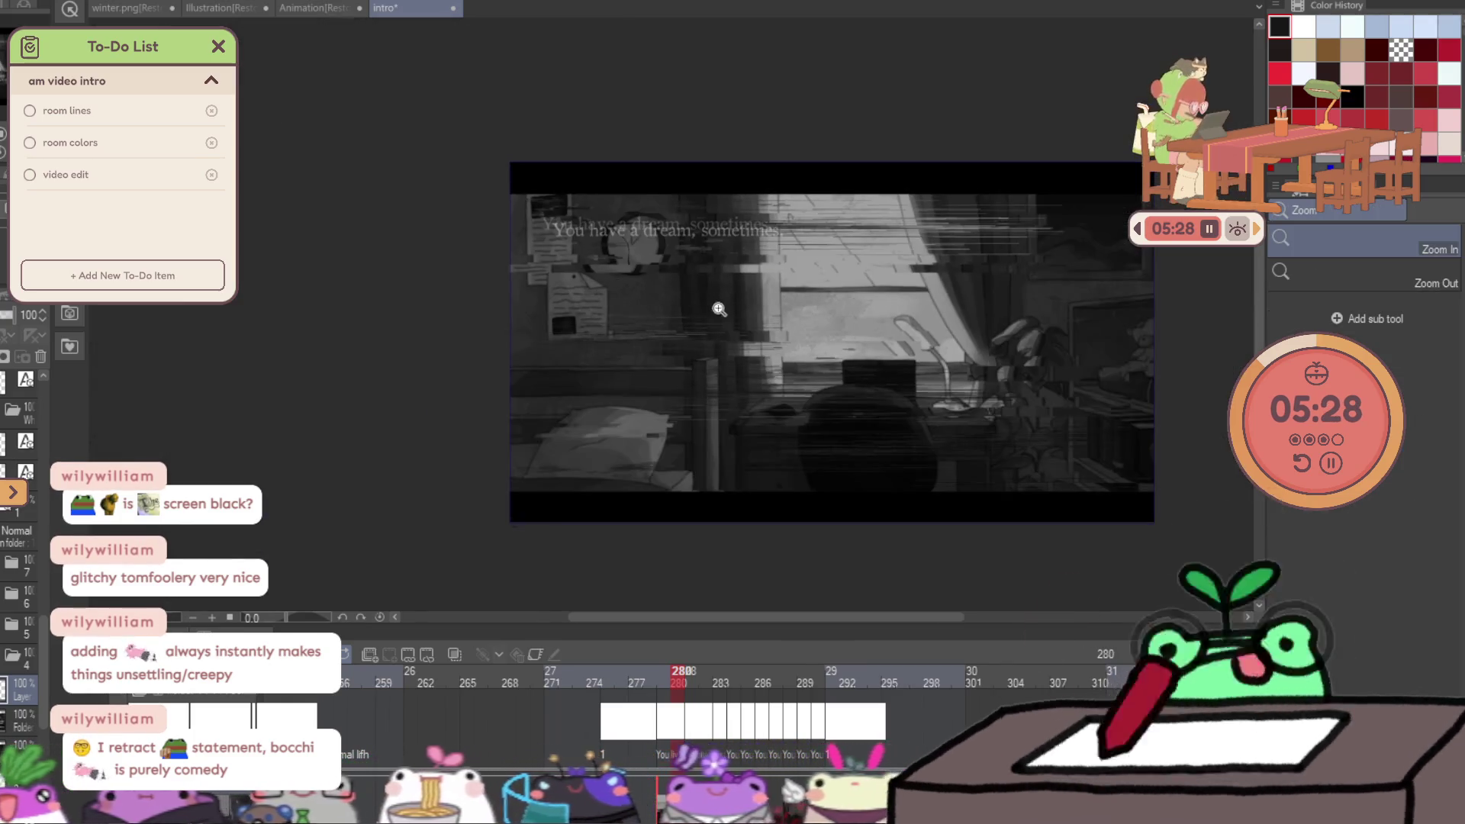
pyautogui.click(667, 291)
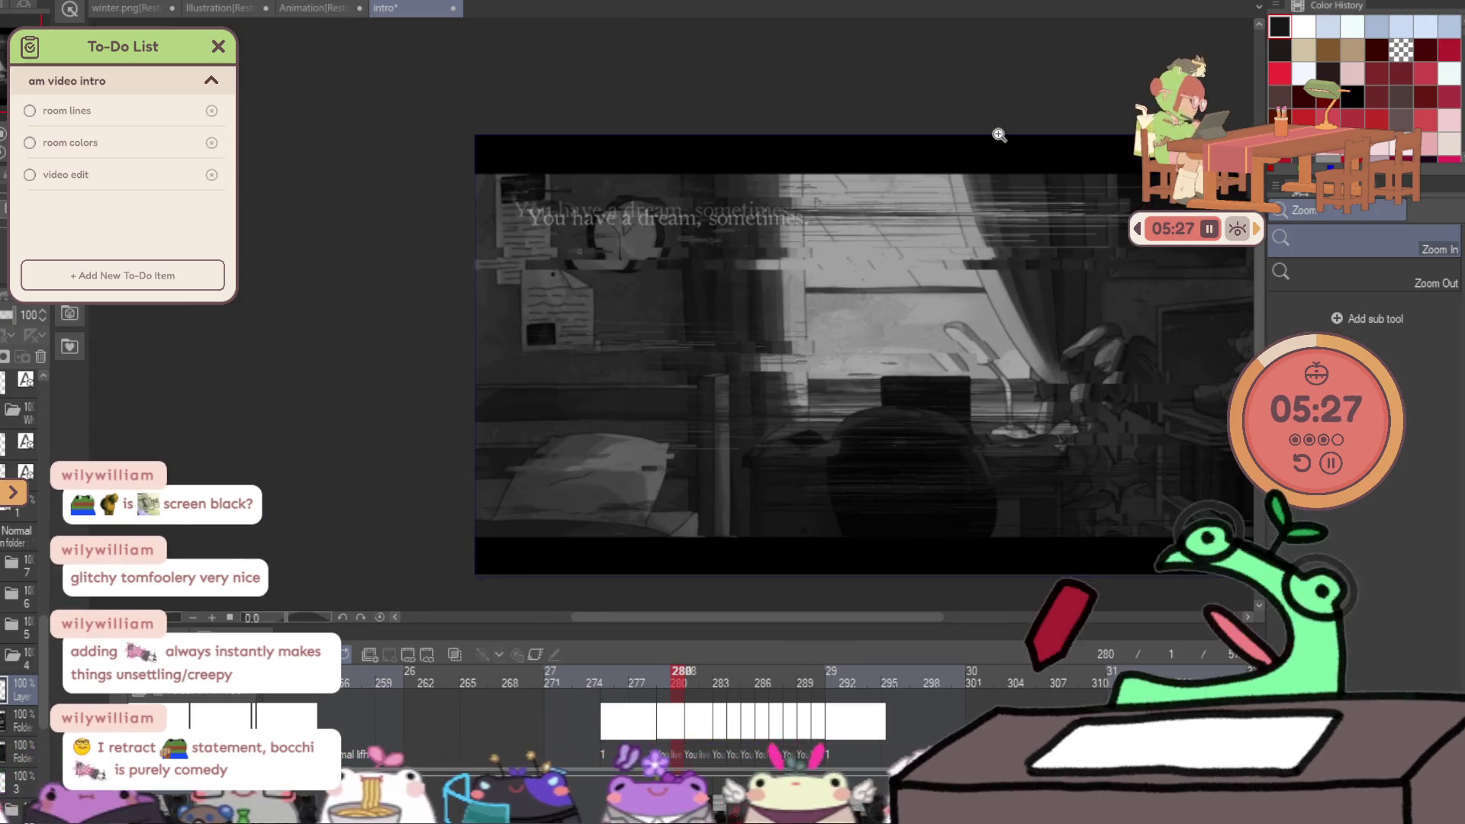
pyautogui.click(41, 355)
pyautogui.click(624, 228)
pyautogui.press('v')
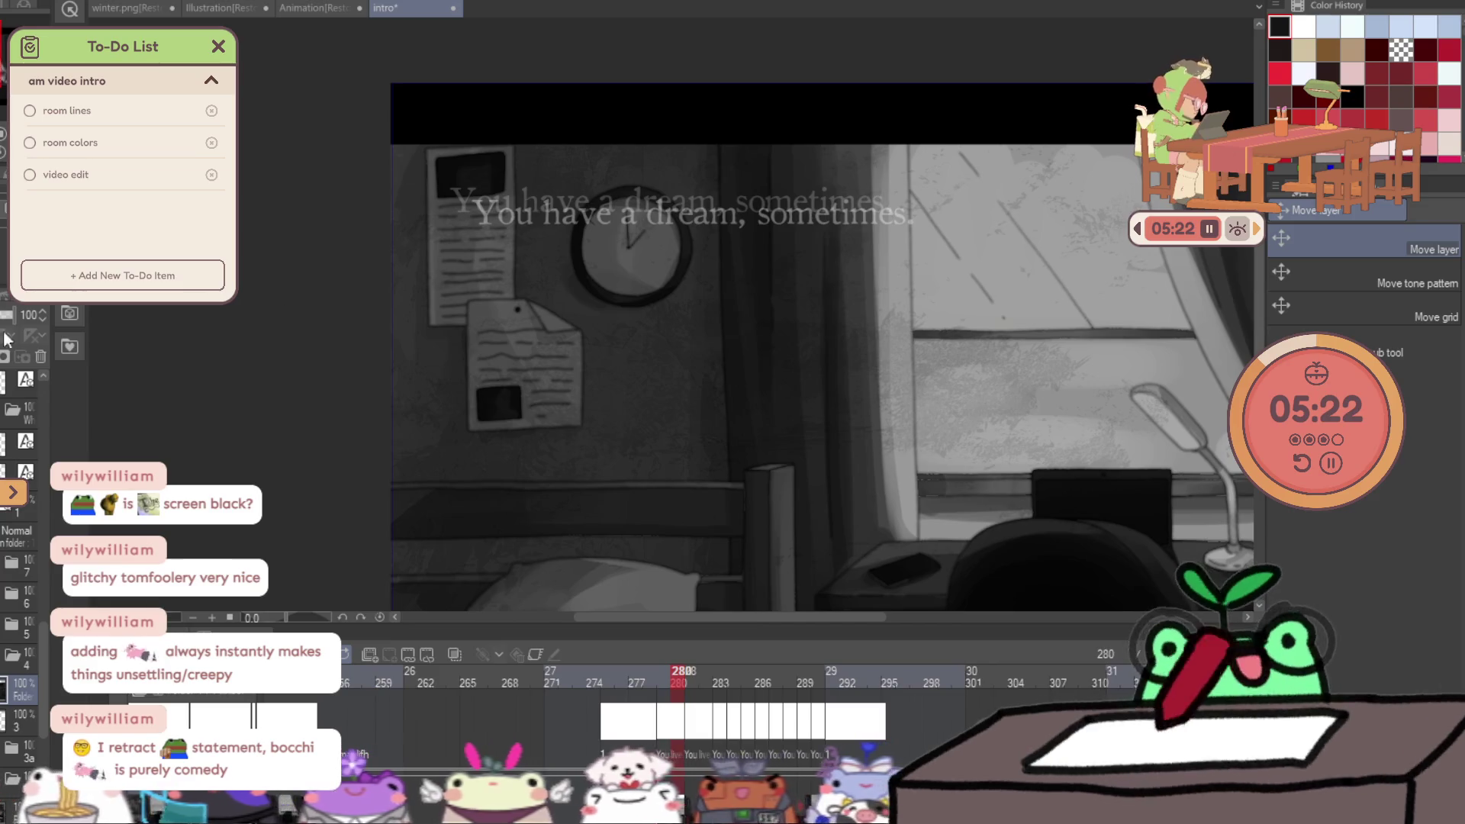
# Draw two trial crack strokes across the clock face, then erase them.
pyautogui.press('p')
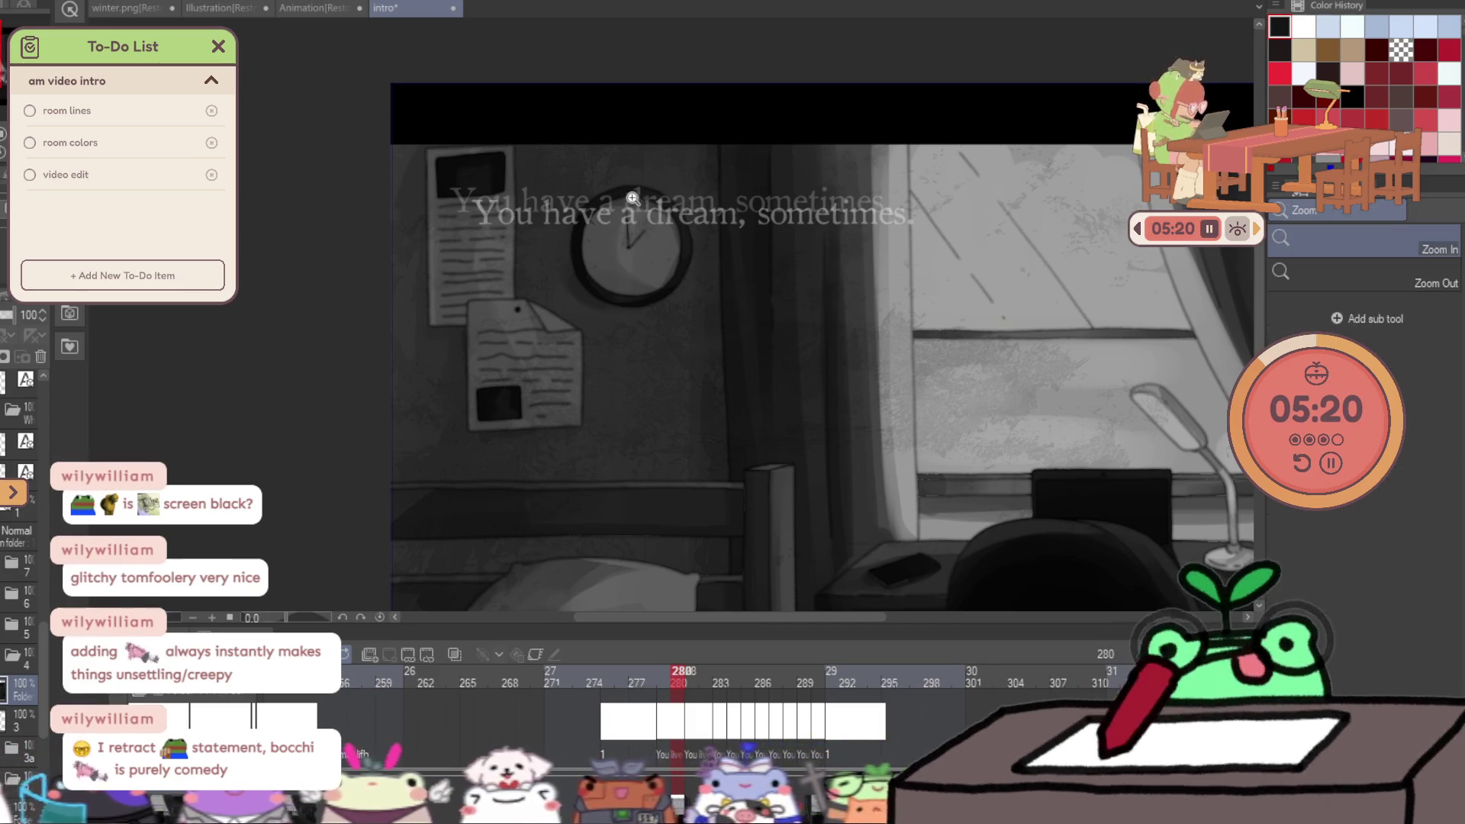
pyautogui.scroll(3, 638, 187)
pyautogui.moveTo(571, 250); pyautogui.dragTo(614, 400)
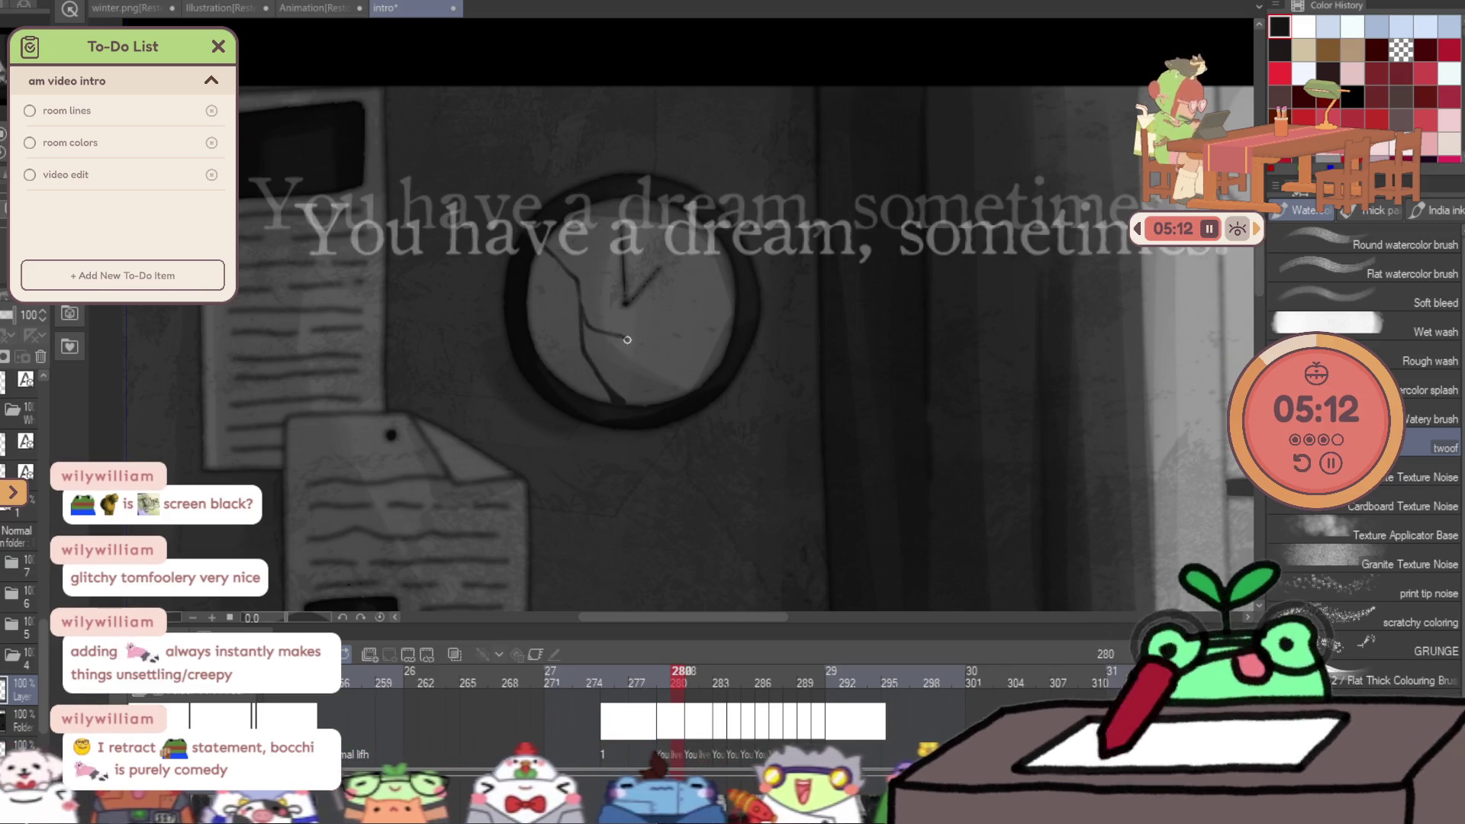
pyautogui.moveTo(649, 331)
pyautogui.mouseDown()
pyautogui.moveTo(677, 321)
pyautogui.moveTo(689, 226)
pyautogui.mouseUp()
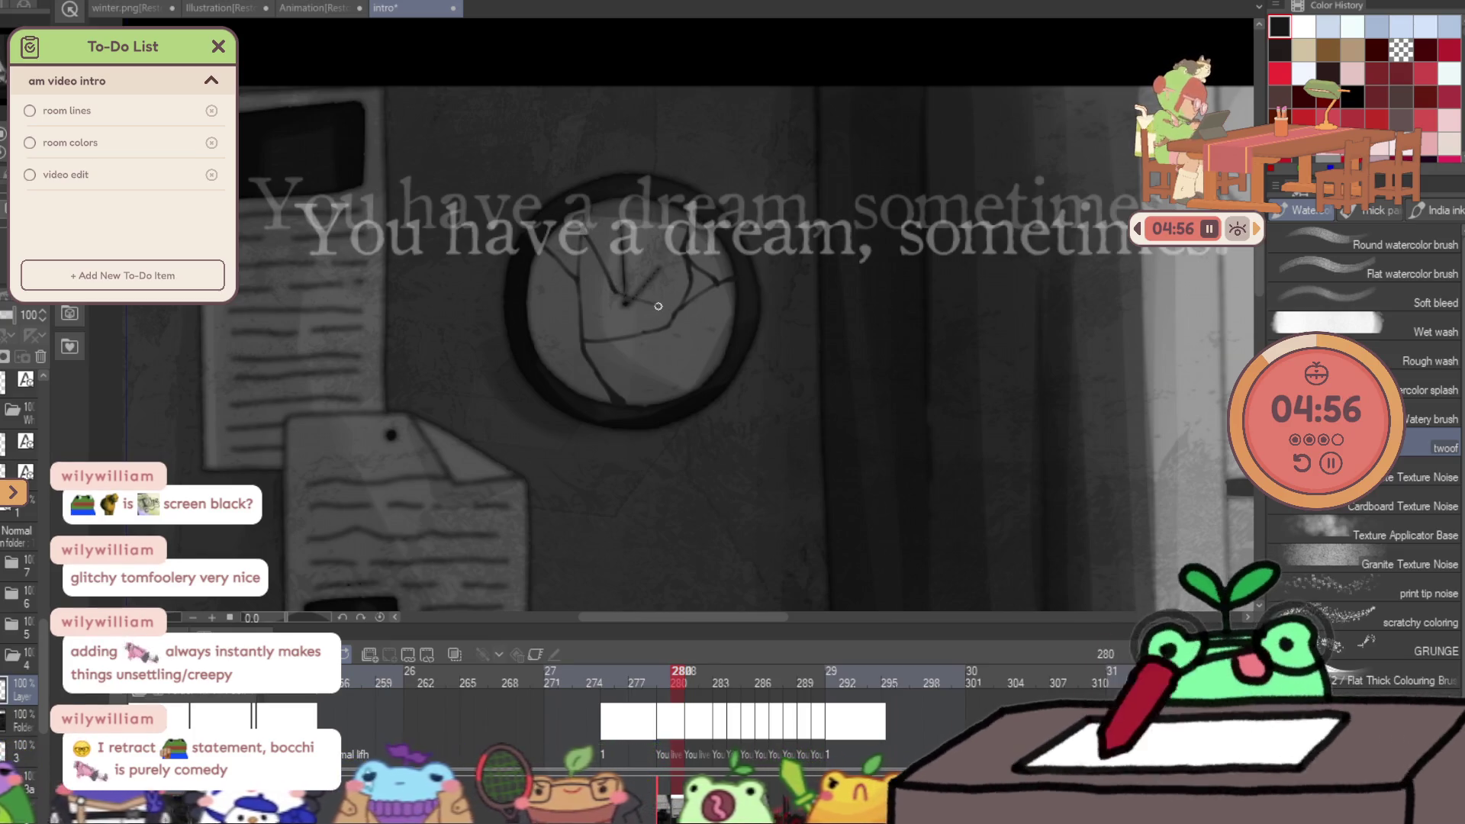
pyautogui.moveTo(674, 319)
pyautogui.mouseDown()
pyautogui.moveTo(654, 154)
pyautogui.moveTo(697, 180)
pyautogui.moveTo(680, 236)
pyautogui.moveTo(779, 199)
pyautogui.moveTo(756, 222)
pyautogui.mouseUp()
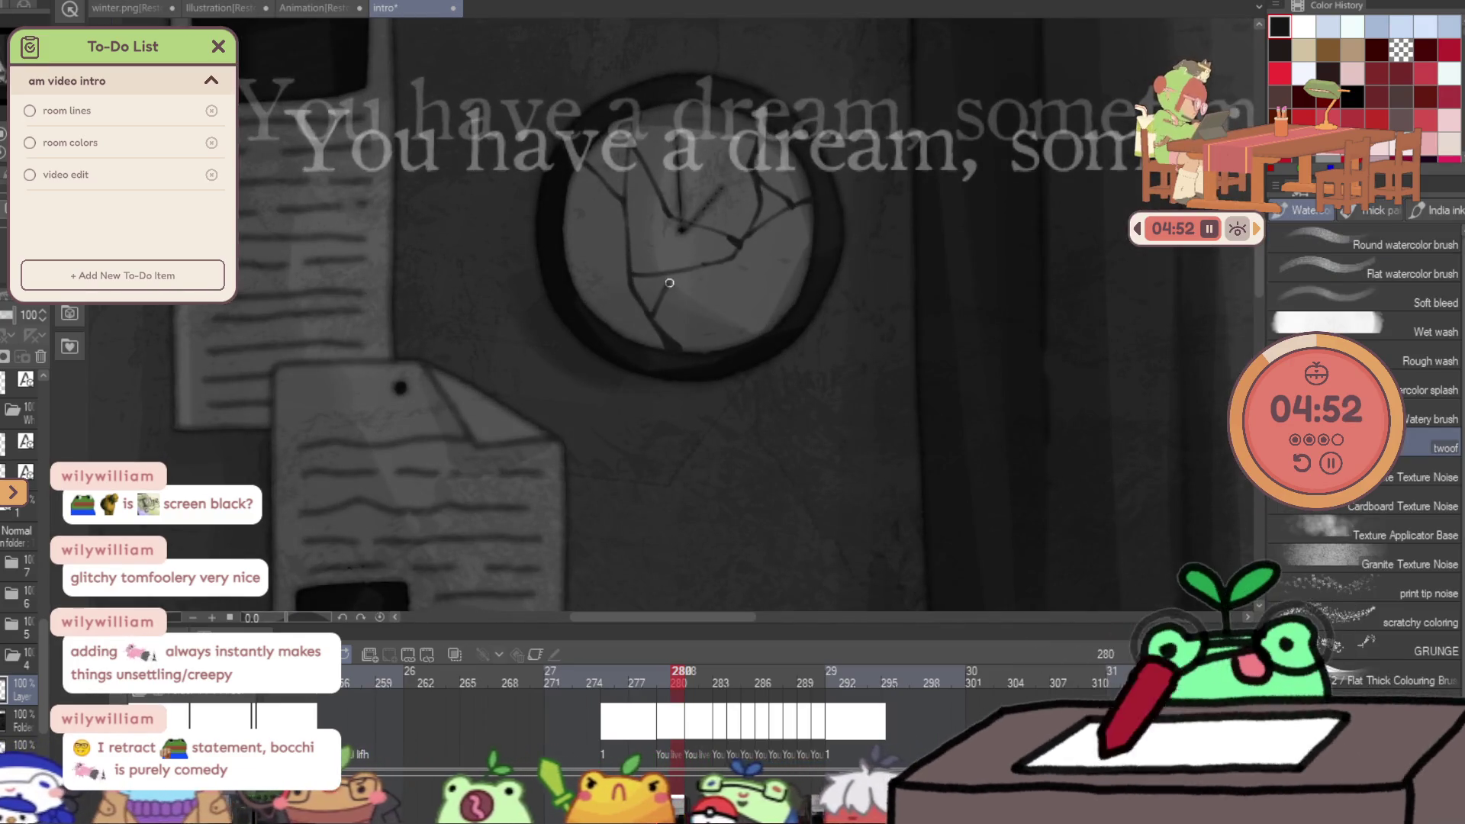
pyautogui.press('e')
pyautogui.moveTo(676, 164)
pyautogui.mouseDown()
pyautogui.moveTo(686, 197)
pyautogui.moveTo(657, 92)
pyautogui.moveTo(716, 322)
pyautogui.mouseUp()
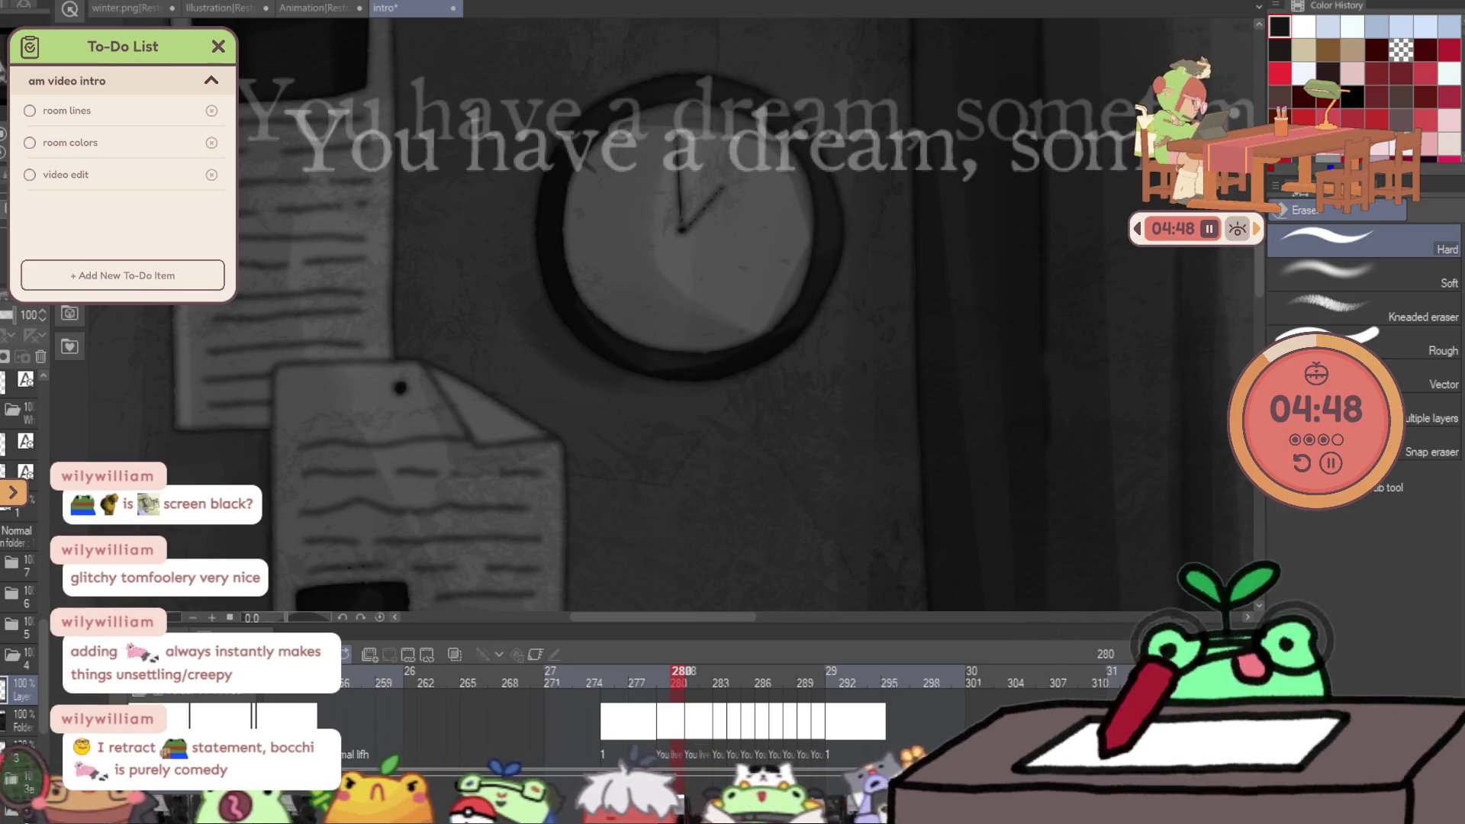
pyautogui.press('b')
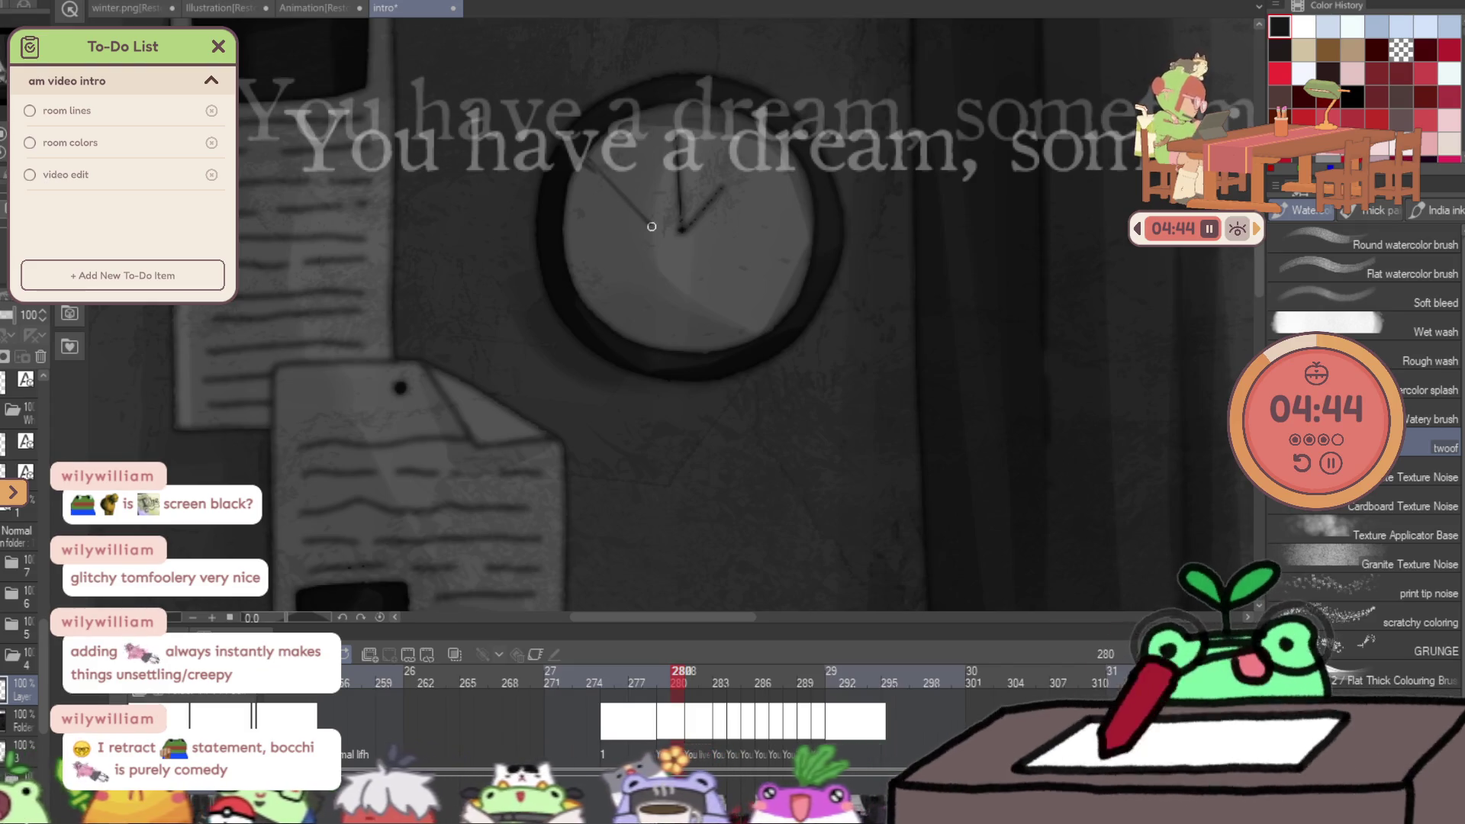
# Redraw the clock's two hands darker and add cracks across and near the top.
pyautogui.moveTo(668, 349); pyautogui.dragTo(652, 239)
pyautogui.moveTo(669, 345)
pyautogui.mouseDown()
pyautogui.moveTo(649, 226)
pyautogui.moveTo(691, 275)
pyautogui.mouseUp()
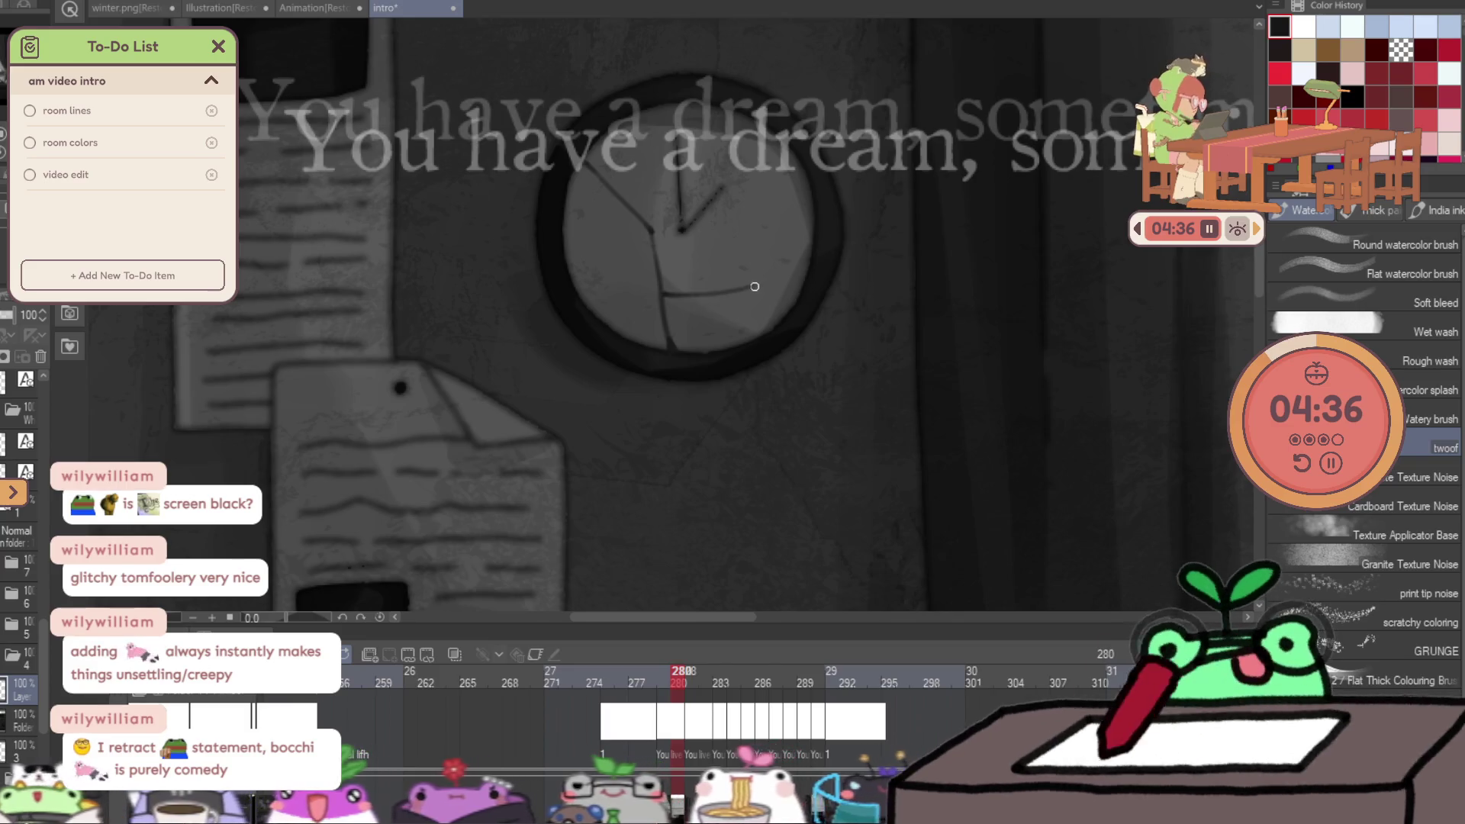
pyautogui.moveTo(663, 313); pyautogui.dragTo(780, 292)
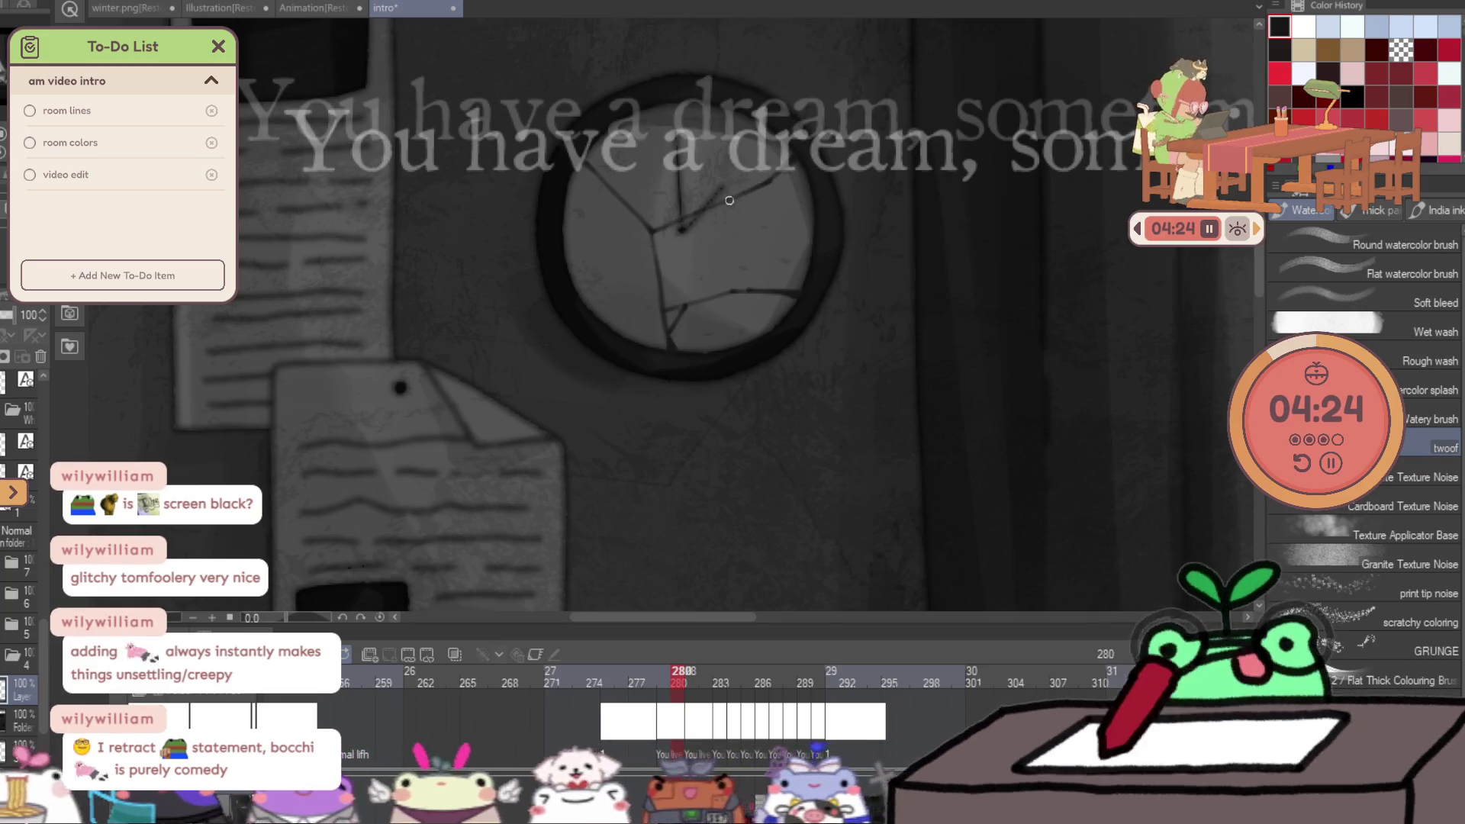
pyautogui.moveTo(747, 194); pyautogui.dragTo(773, 256)
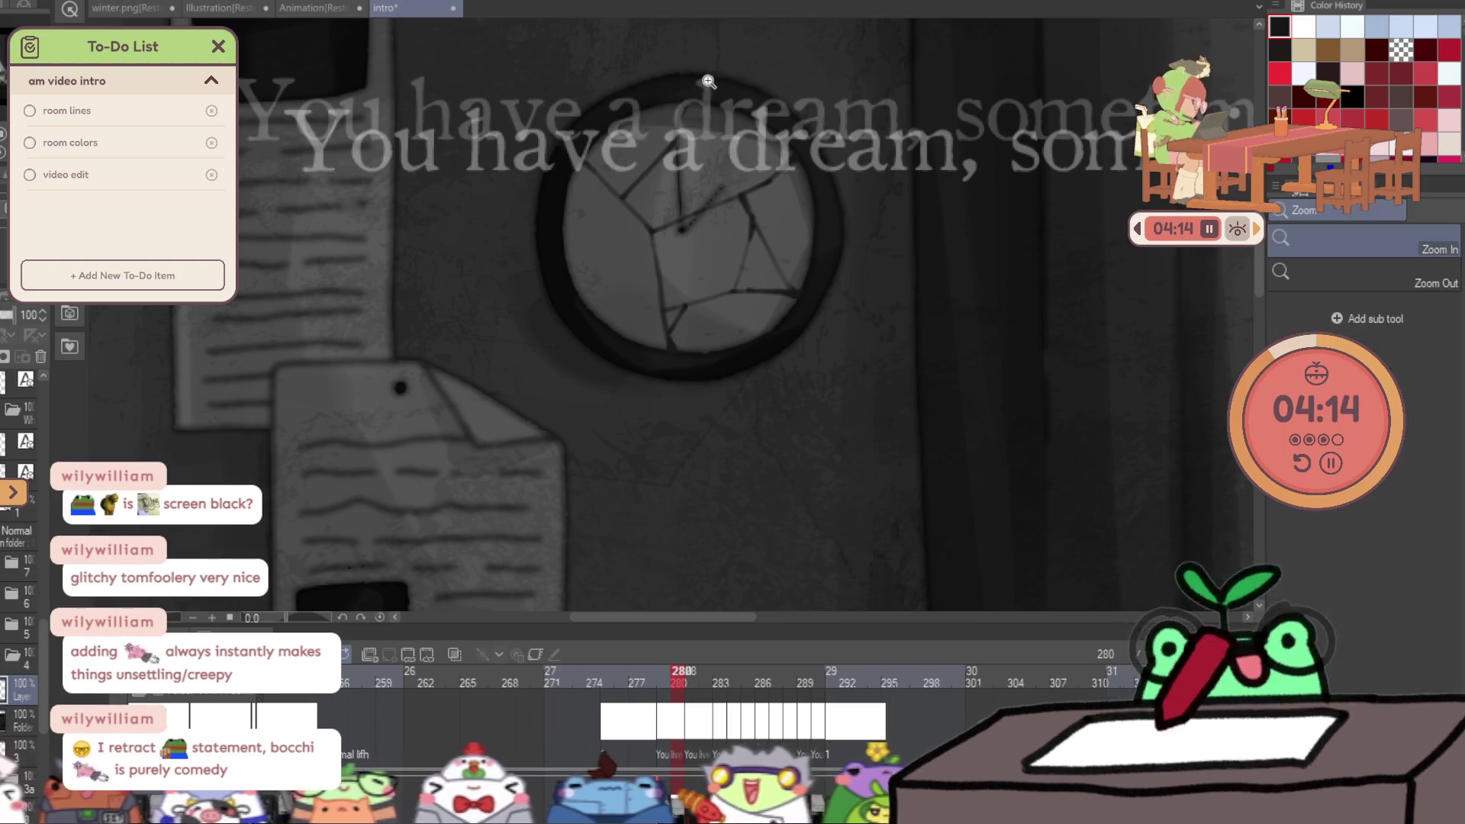
# Add a short dark mark on the clock face and choose the Soft airbrush.
pyautogui.hotkey('ctrl', '0')
pyautogui.scroll(5, 716, 81)
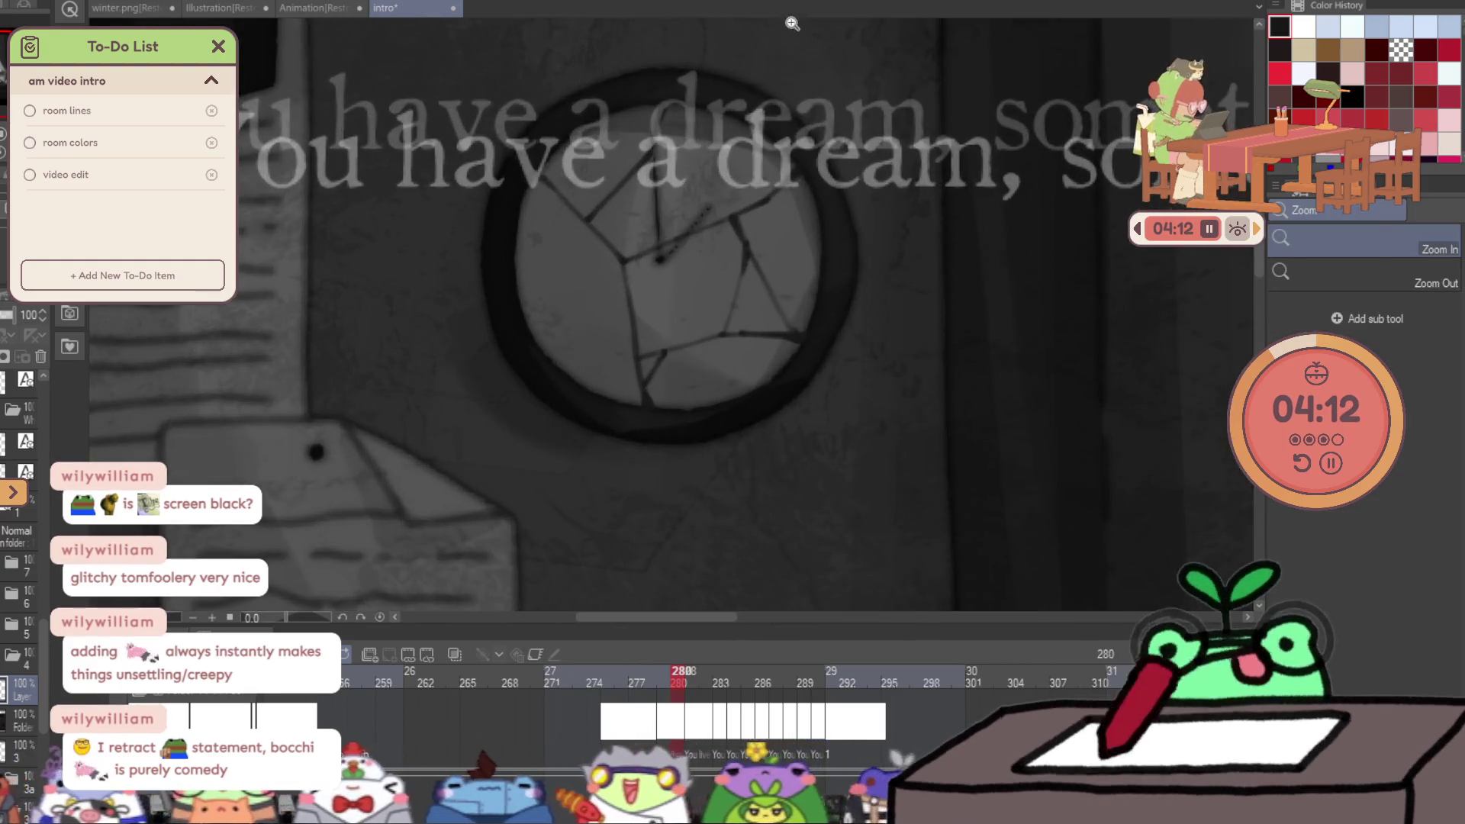
pyautogui.moveTo(639, 360); pyautogui.dragTo(644, 365)
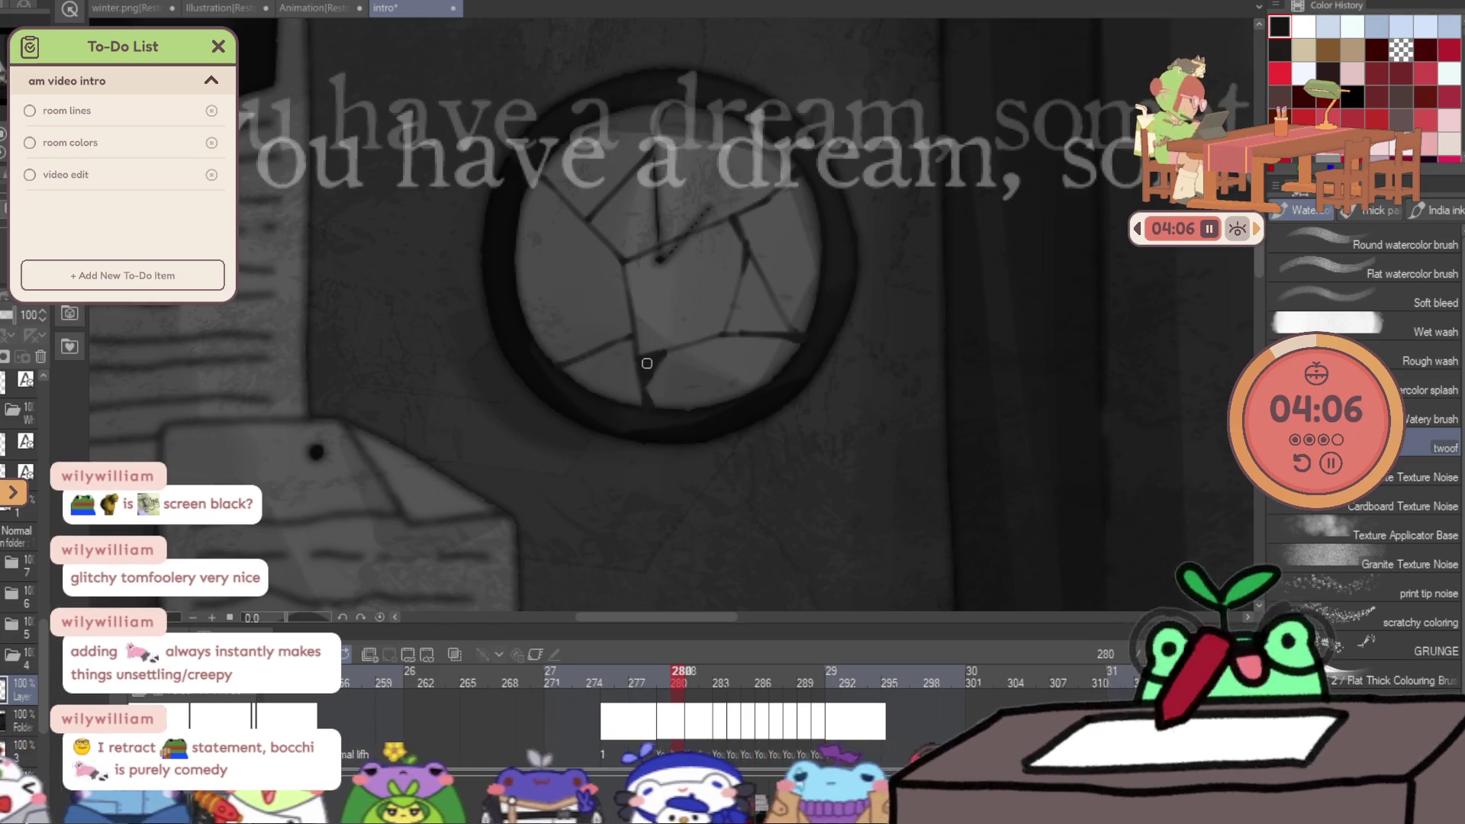
pyautogui.press('b')
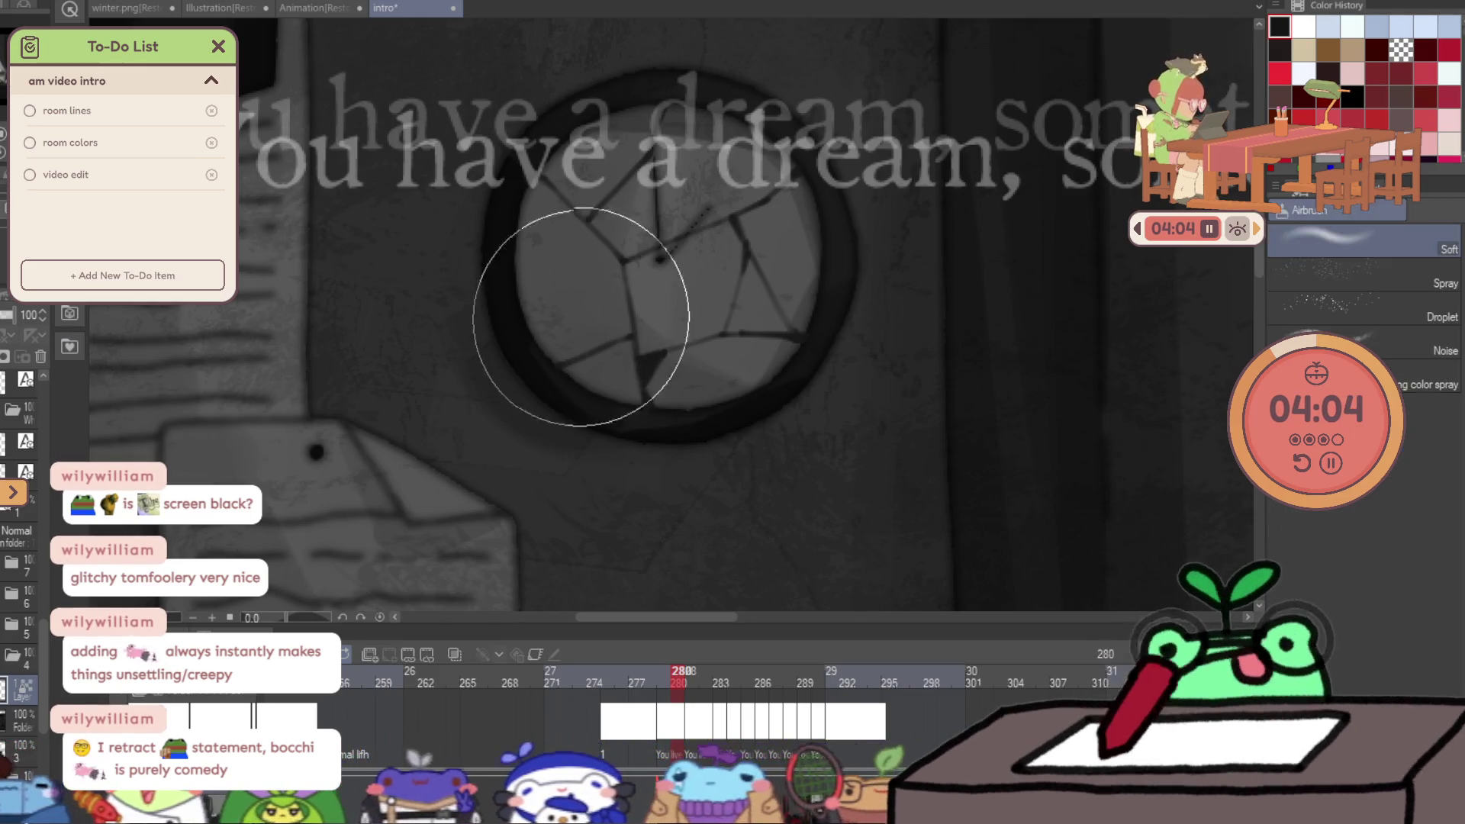
pyautogui.keyDown('alt'); pyautogui.click(703, 278); pyautogui.keyUp('alt')
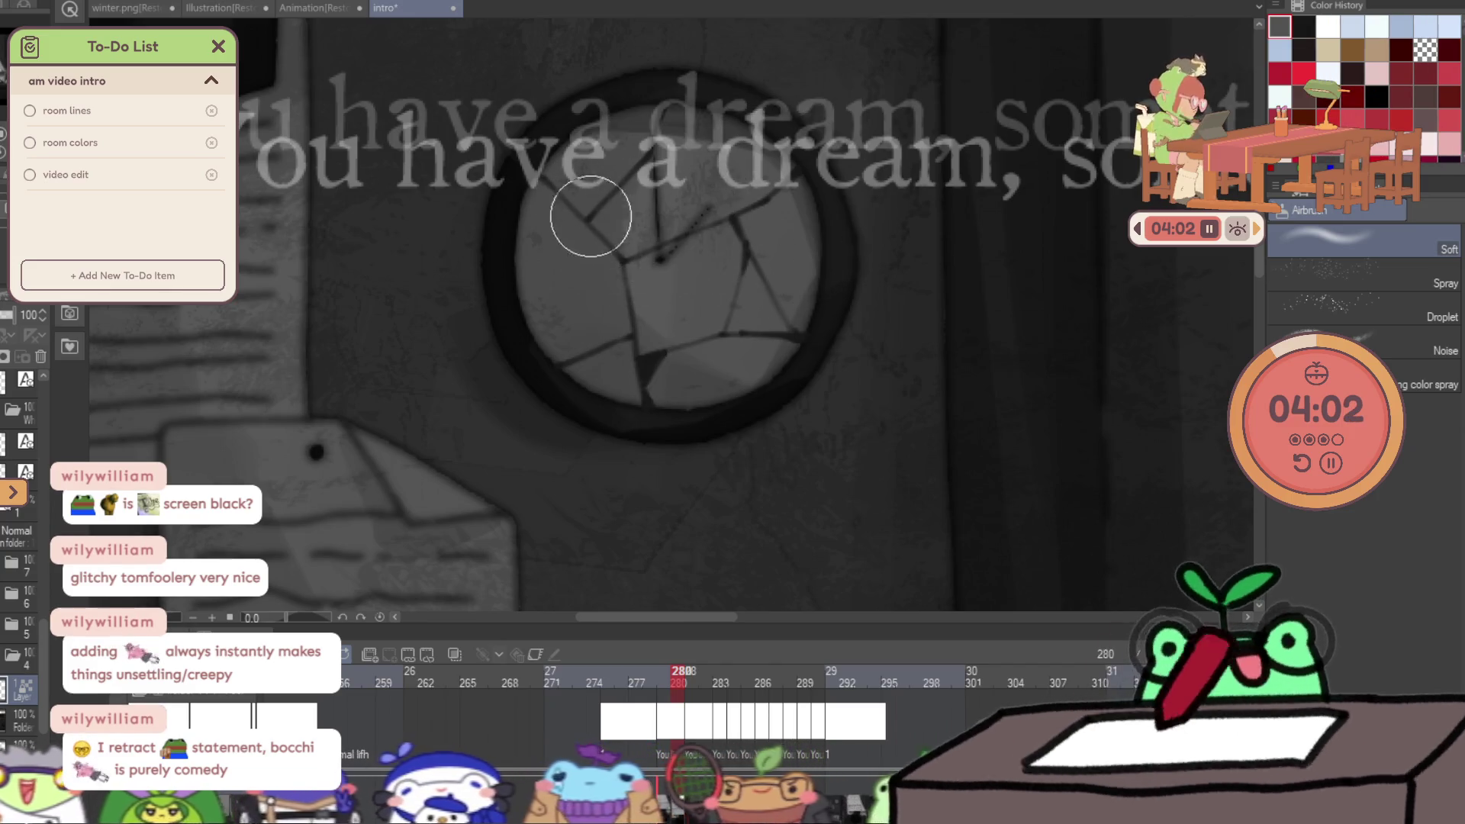
pyautogui.hotkey('ctrl', '-')
pyautogui.click(768, 355)
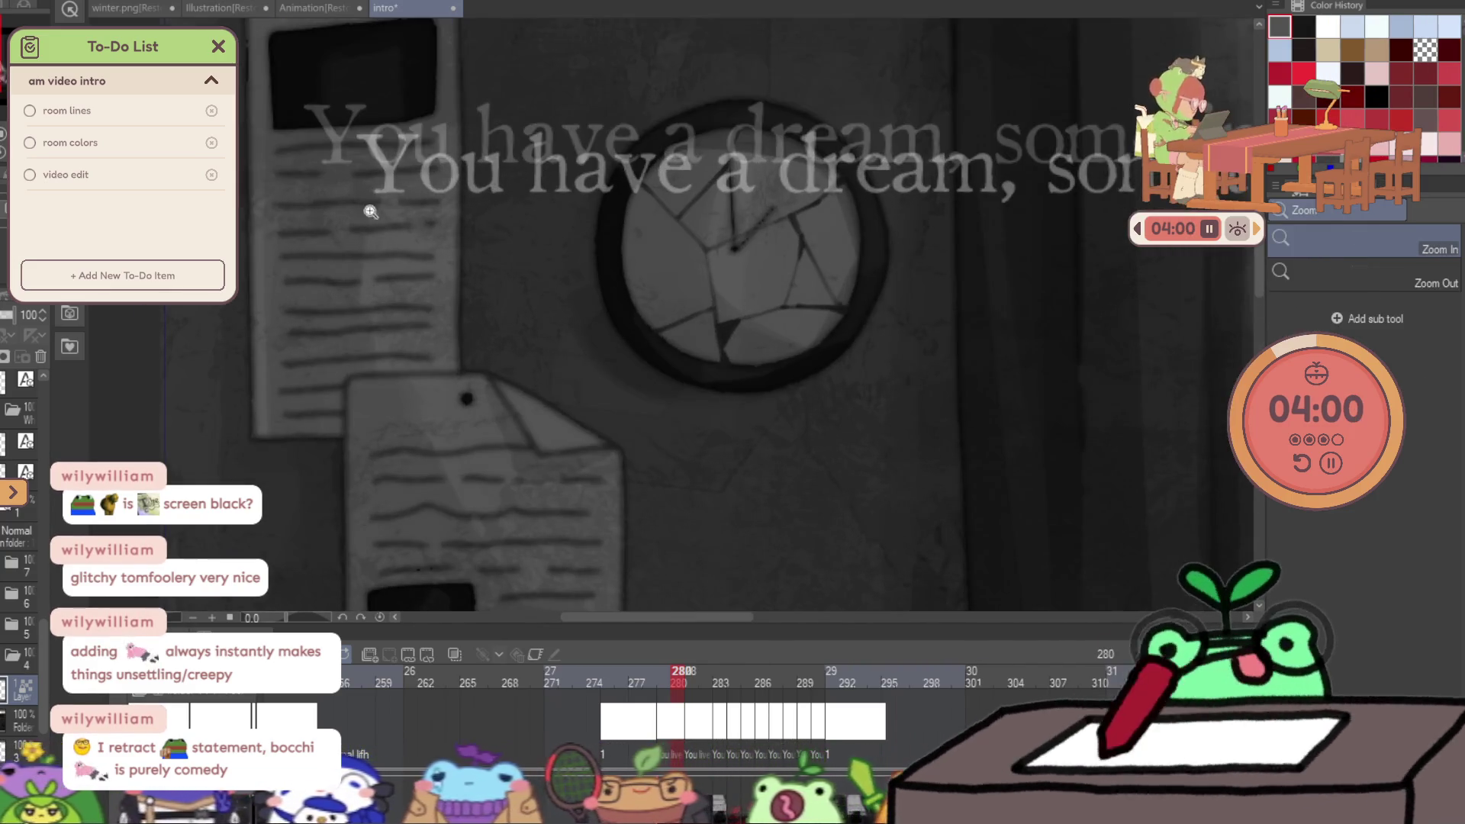
pyautogui.click(783, 225)
pyautogui.click(783, 225)
pyautogui.press('b')
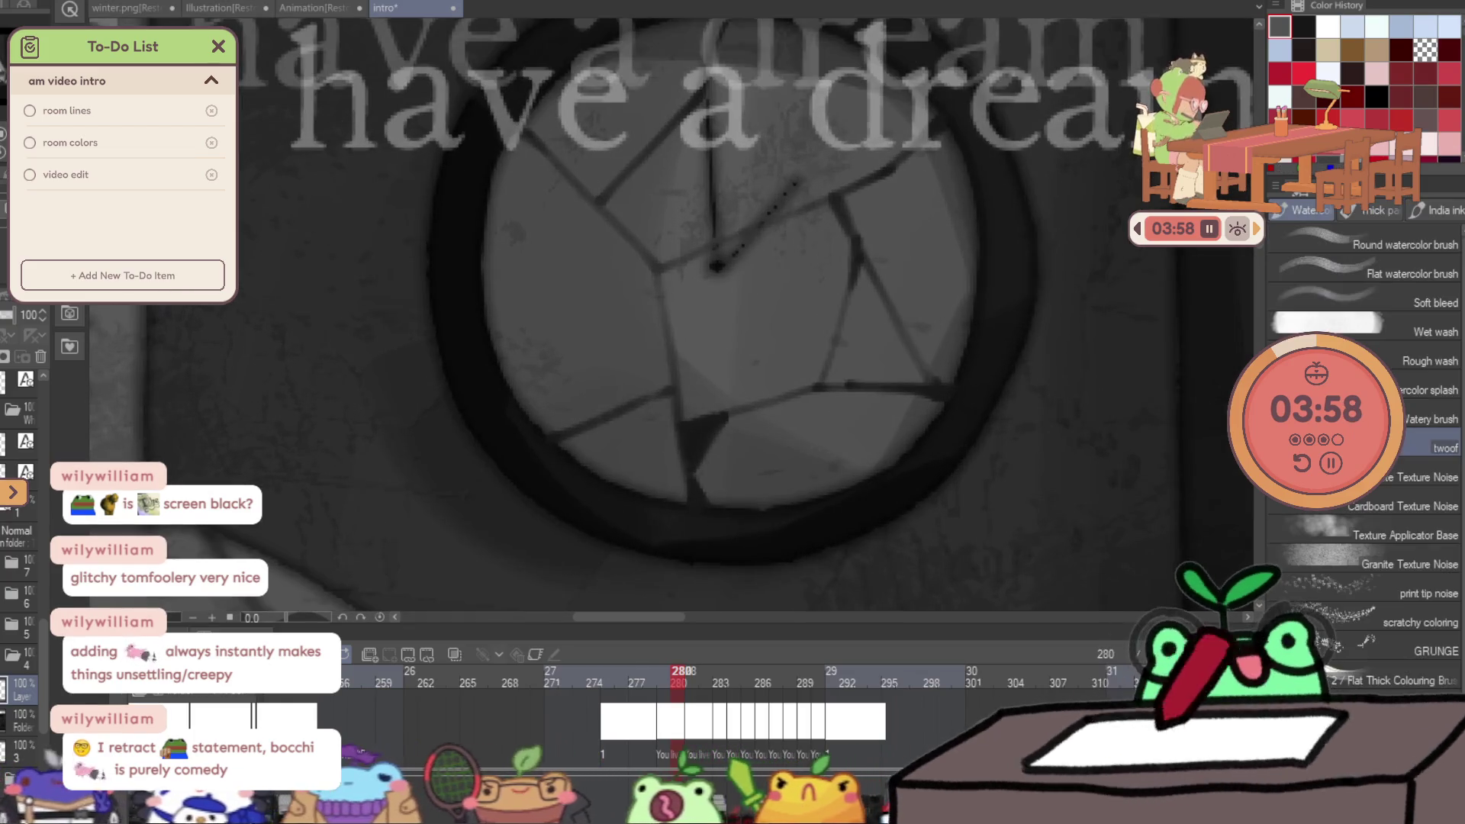
# Sample a medium grey from the clock and lighten the edge along a crack.
pyautogui.keyDown('alt'); pyautogui.click(672, 277); pyautogui.keyUp('alt')
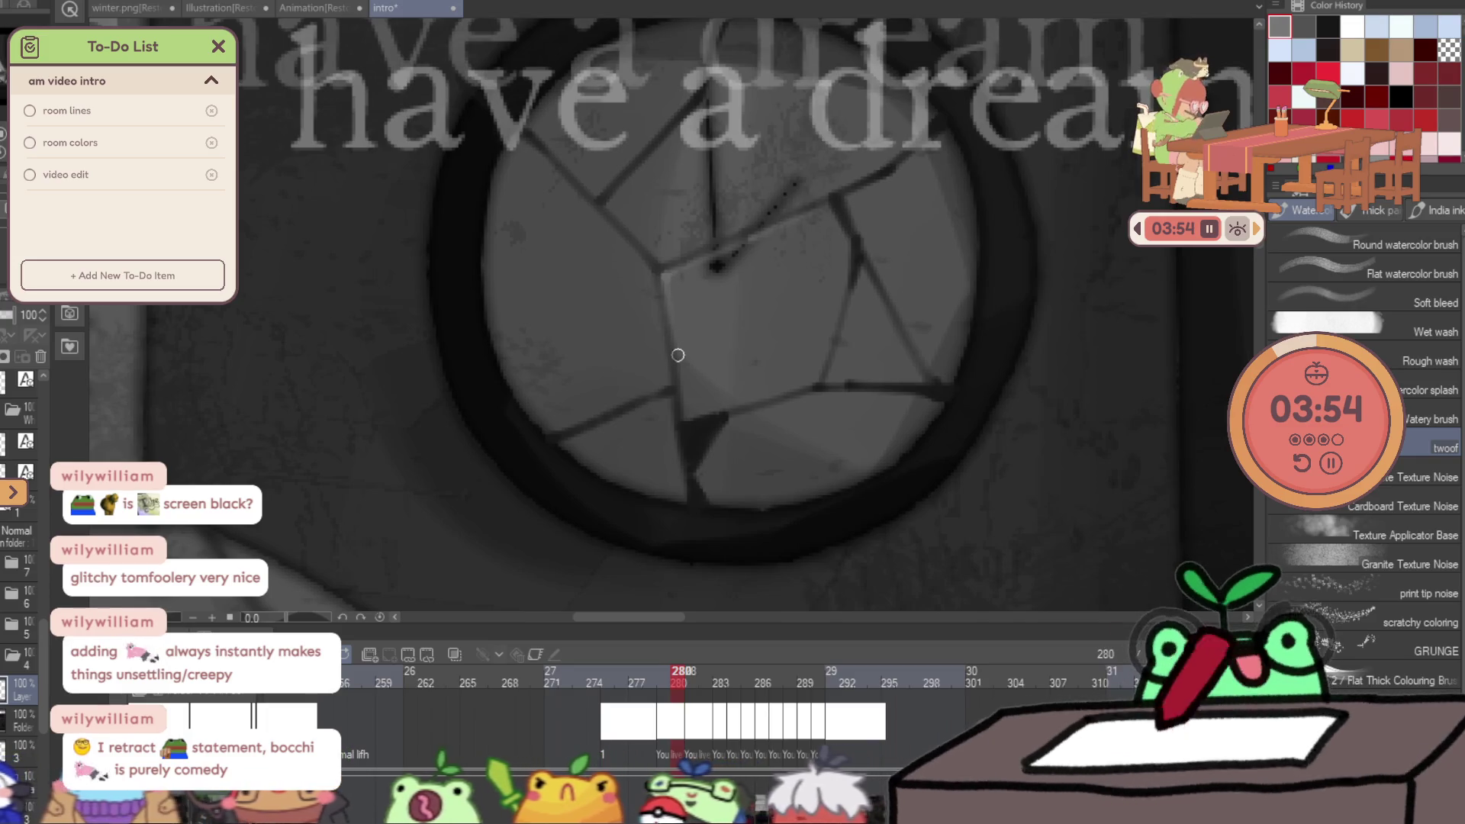
pyautogui.press('/')
pyautogui.scroll(-3, 724, 359)
pyautogui.scroll(2, 768, 293)
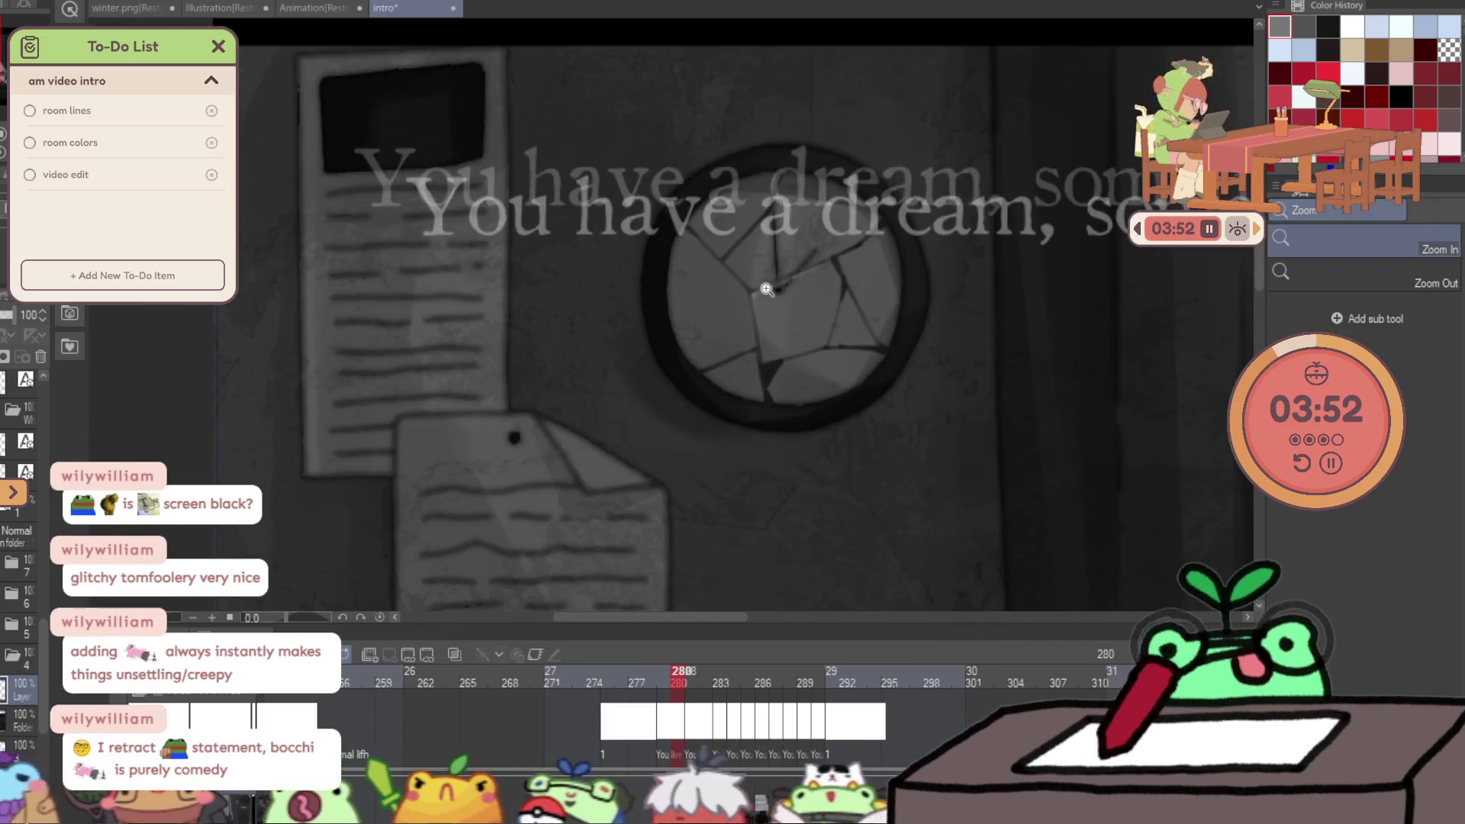
pyautogui.click(768, 294)
pyautogui.press('b')
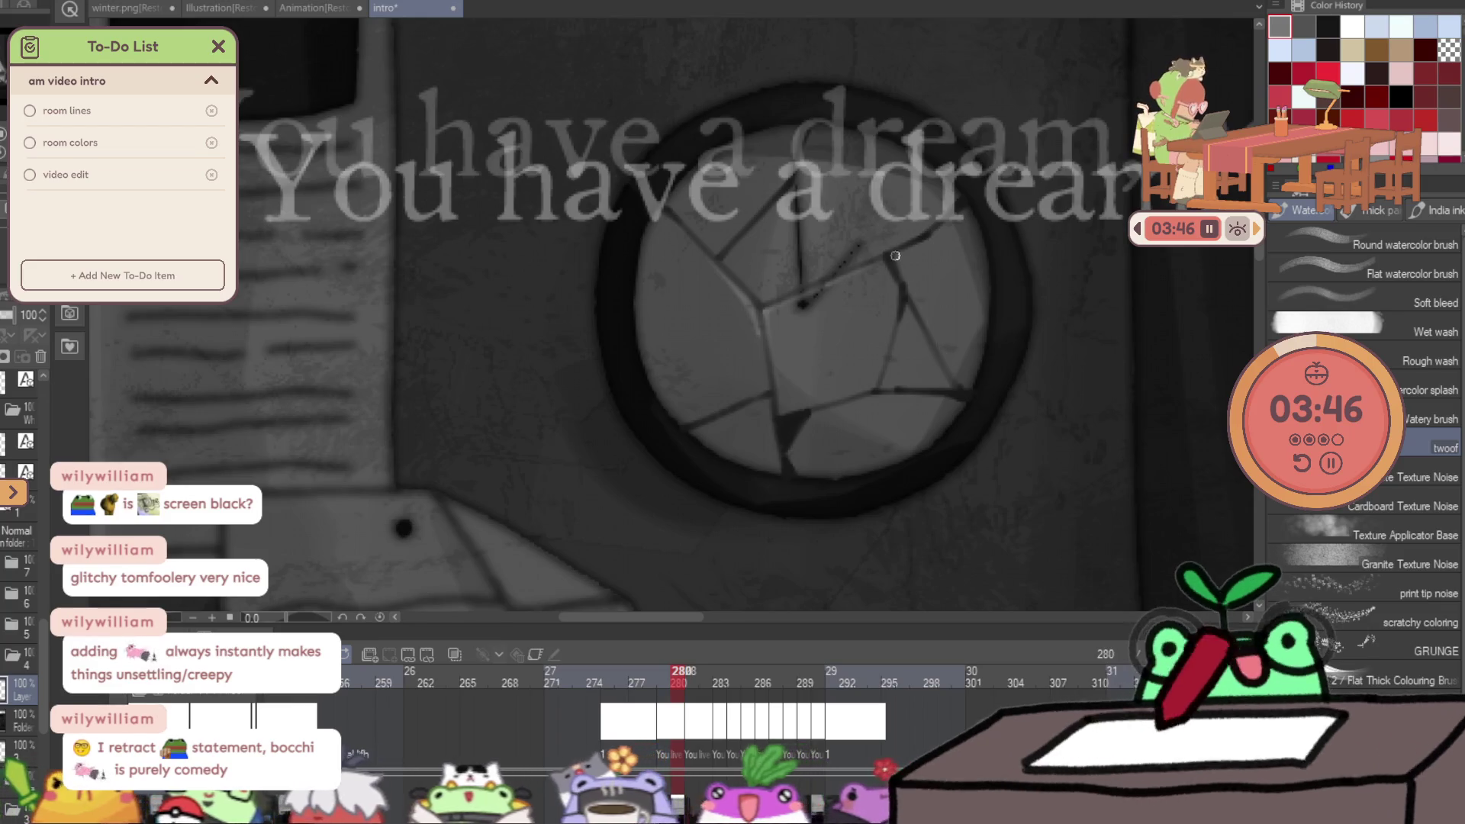
pyautogui.moveTo(937, 336); pyautogui.dragTo(902, 268)
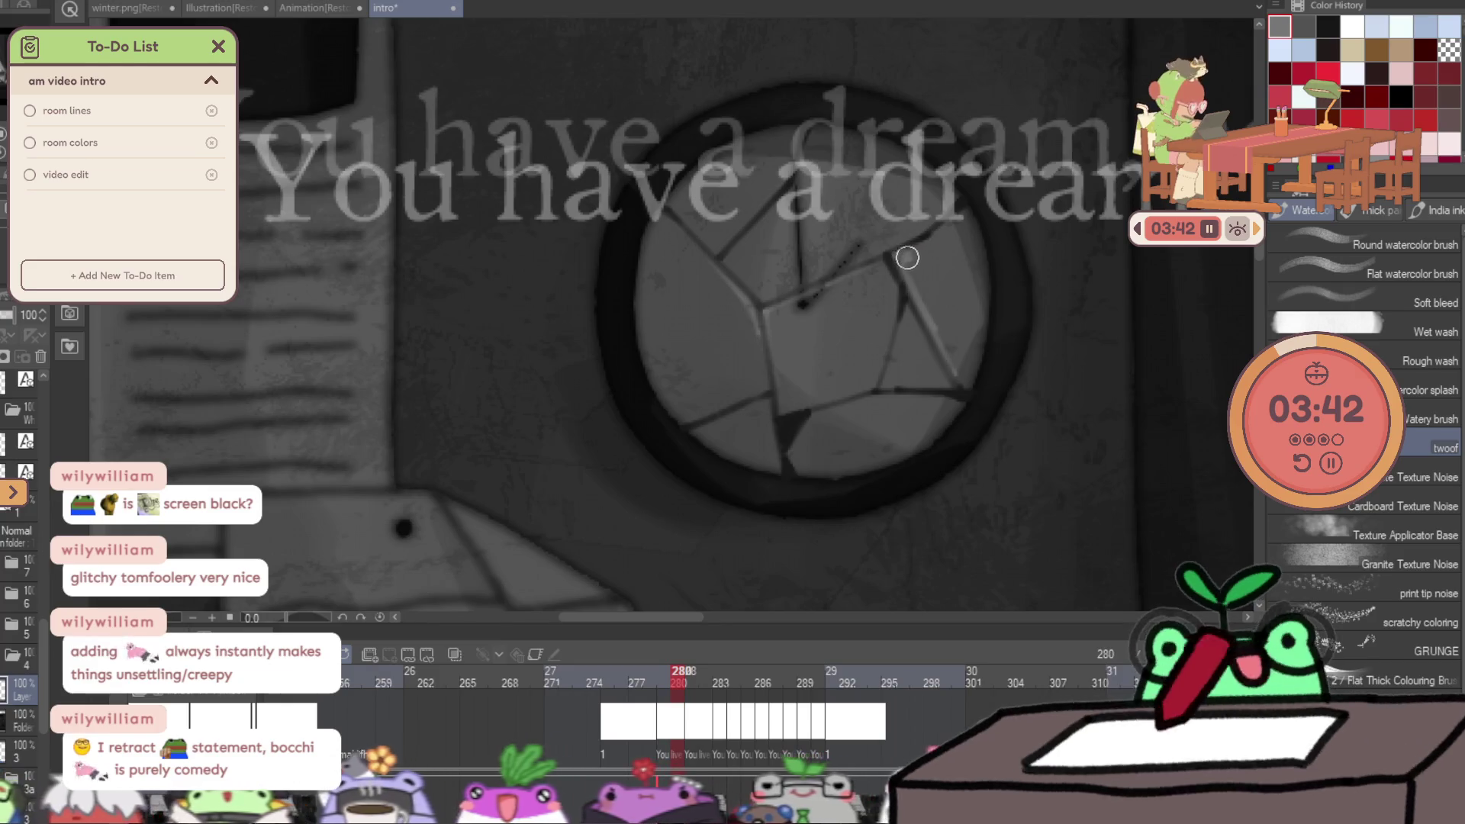
# Zoom out to check the whole room, then zoom back in on the clock.
pyautogui.press('/')
pyautogui.keyDown('alt'); pyautogui.click(954, 199); pyautogui.keyUp('alt')
pyautogui.click(986, 208)
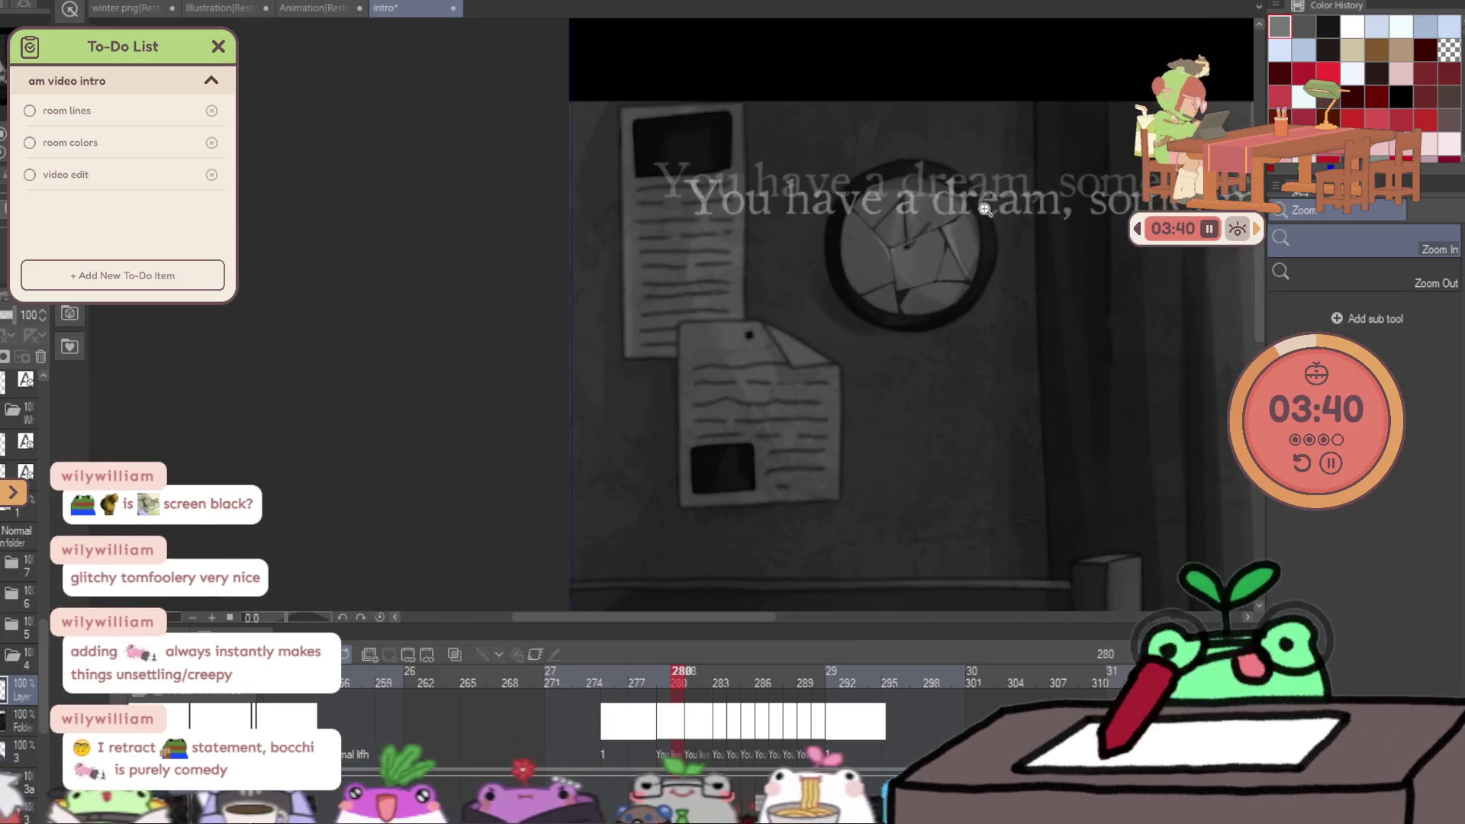
pyautogui.click(986, 209)
pyautogui.press('b')
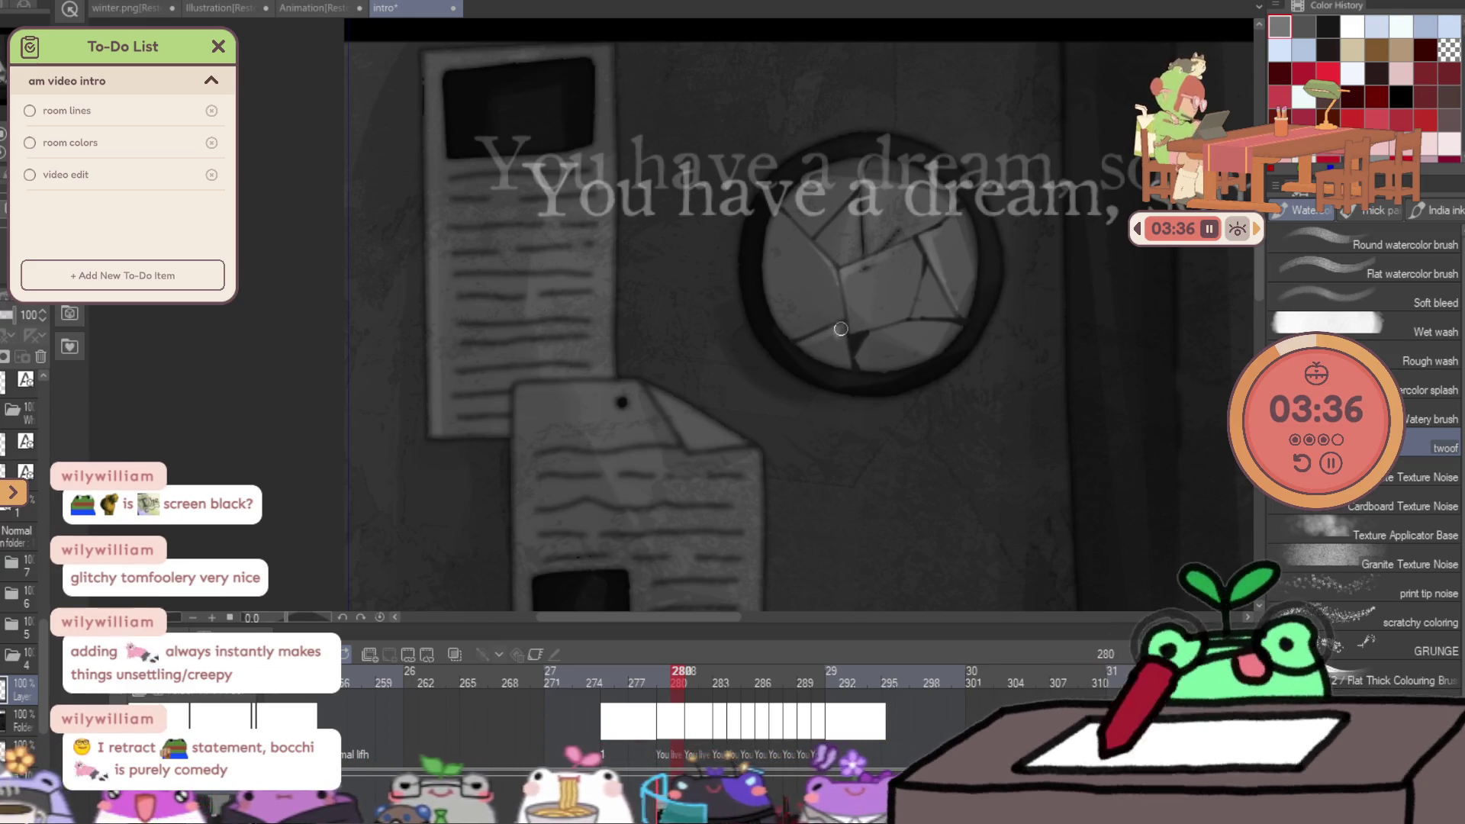
pyautogui.press('/')
pyautogui.keyDown('alt'); pyautogui.click(769, 409); pyautogui.keyUp('alt')
pyautogui.click(978, 379)
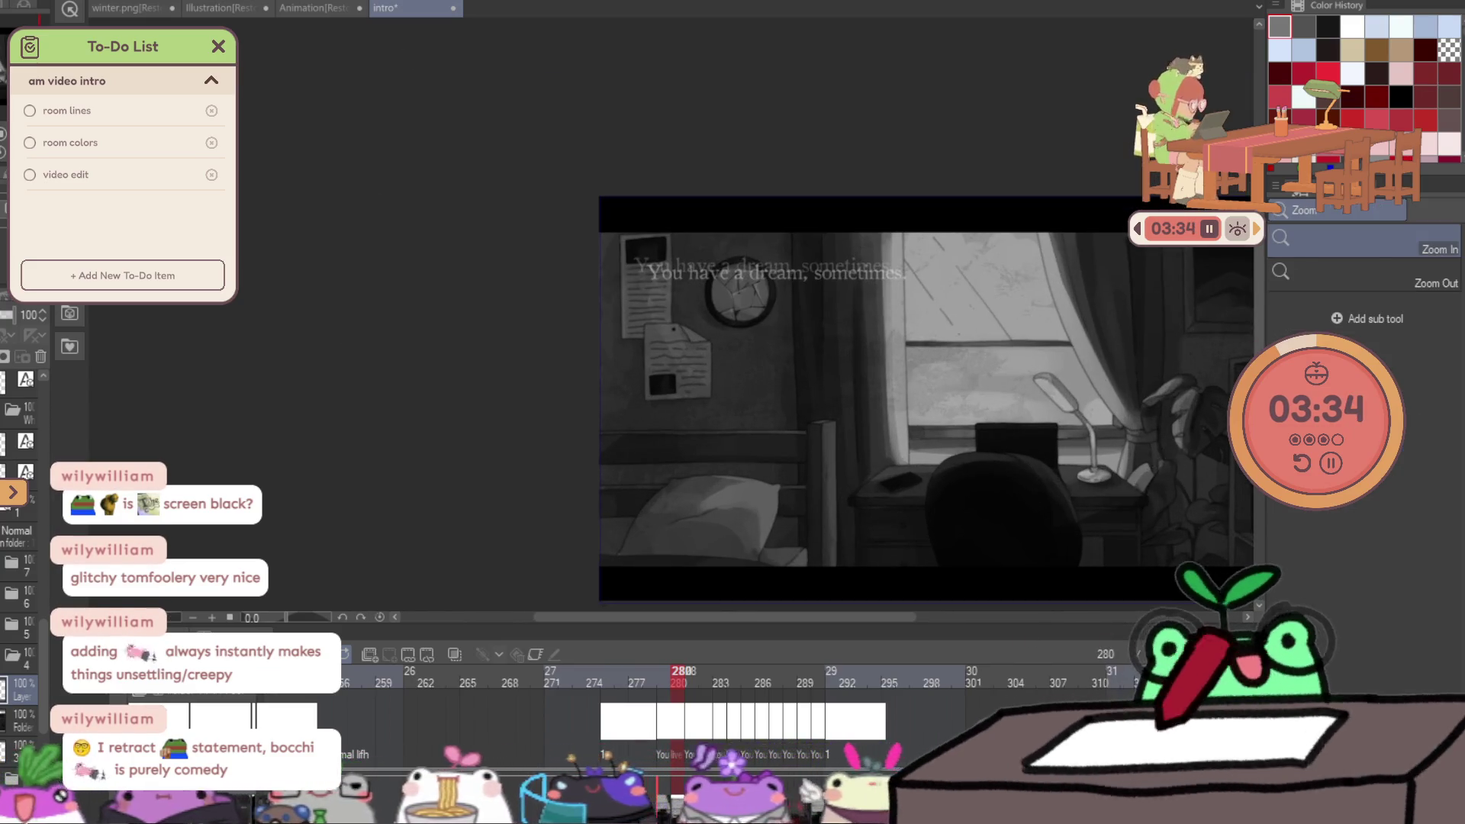
# View the whole room frame, then zoom in closer on the cracked clock.
pyautogui.press('b')
pyautogui.scroll(1, 984, 512)
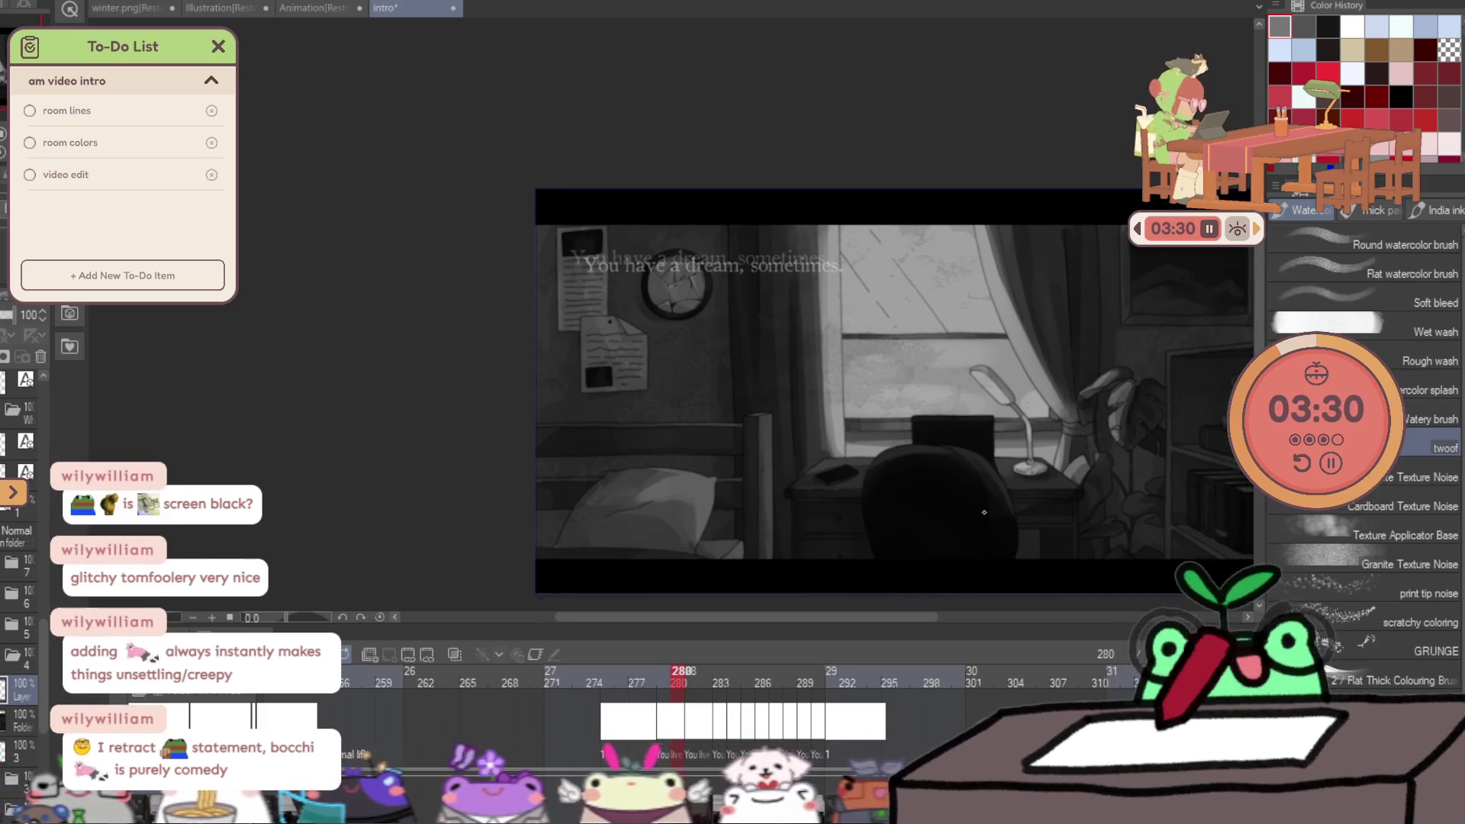
pyautogui.scroll(3, 668, 290)
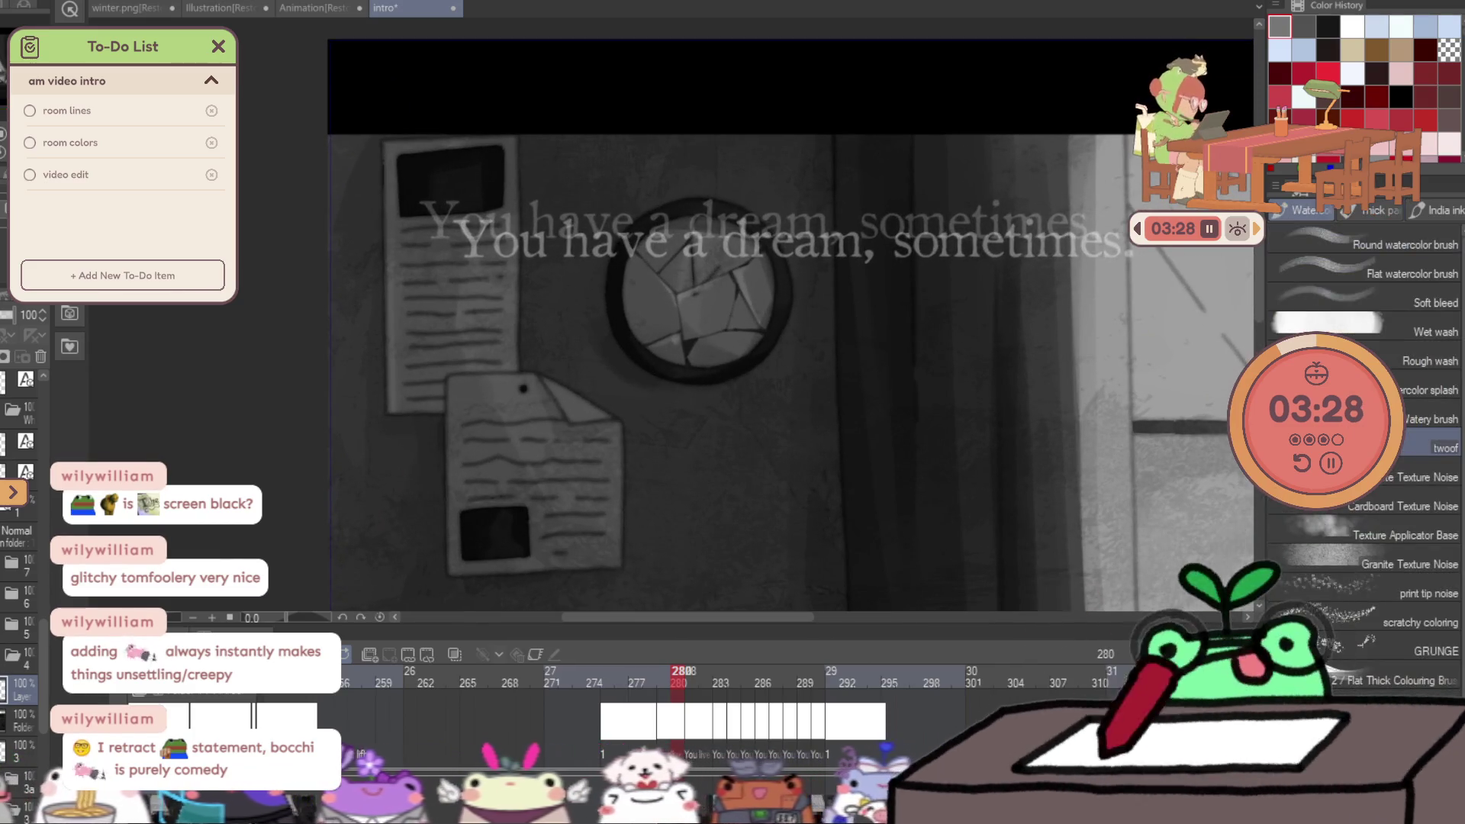
pyautogui.scroll(-4, 828, 481)
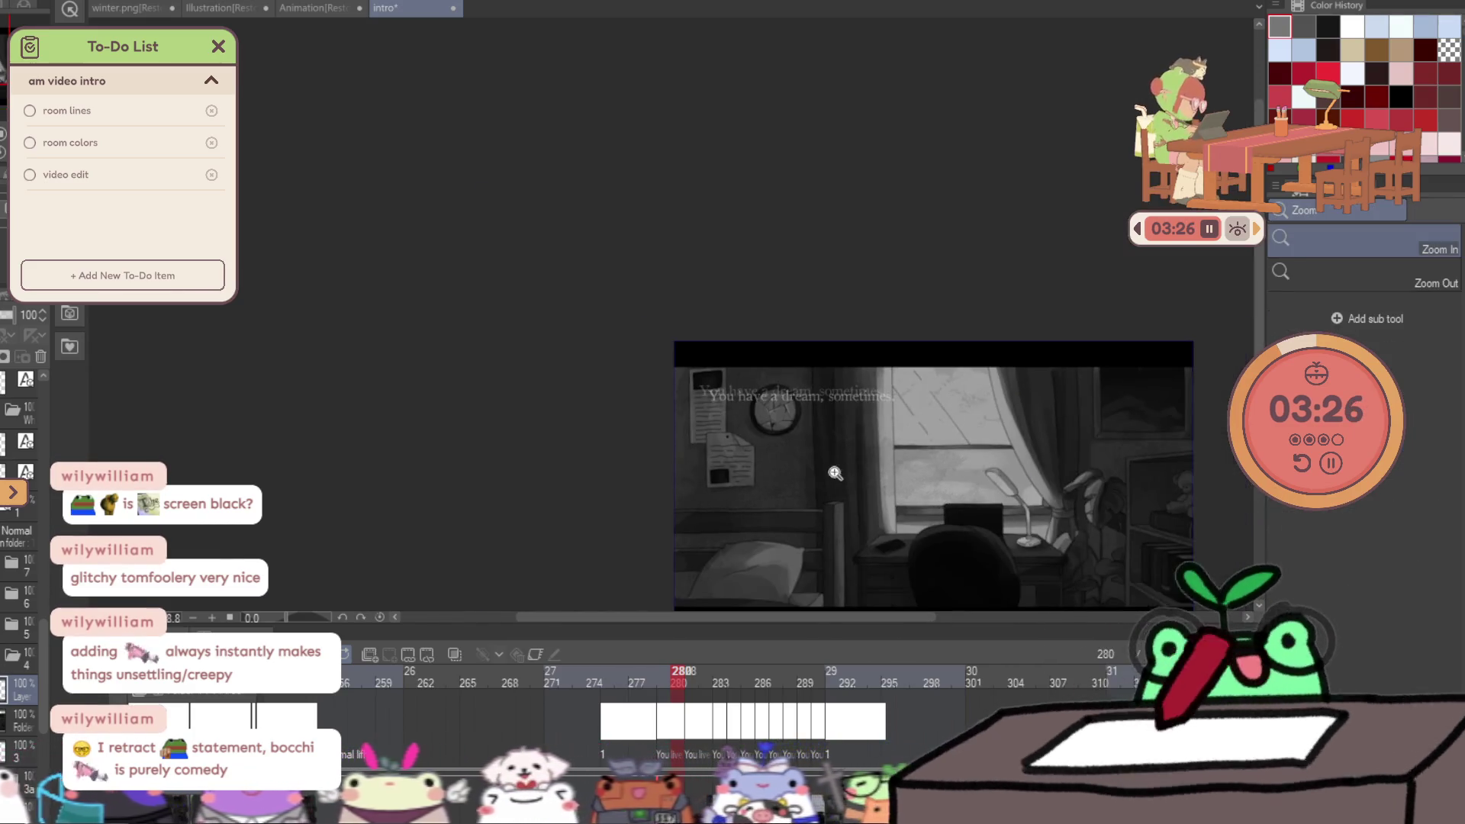
pyautogui.moveTo(1164, 561); pyautogui.dragTo(1023, 477)
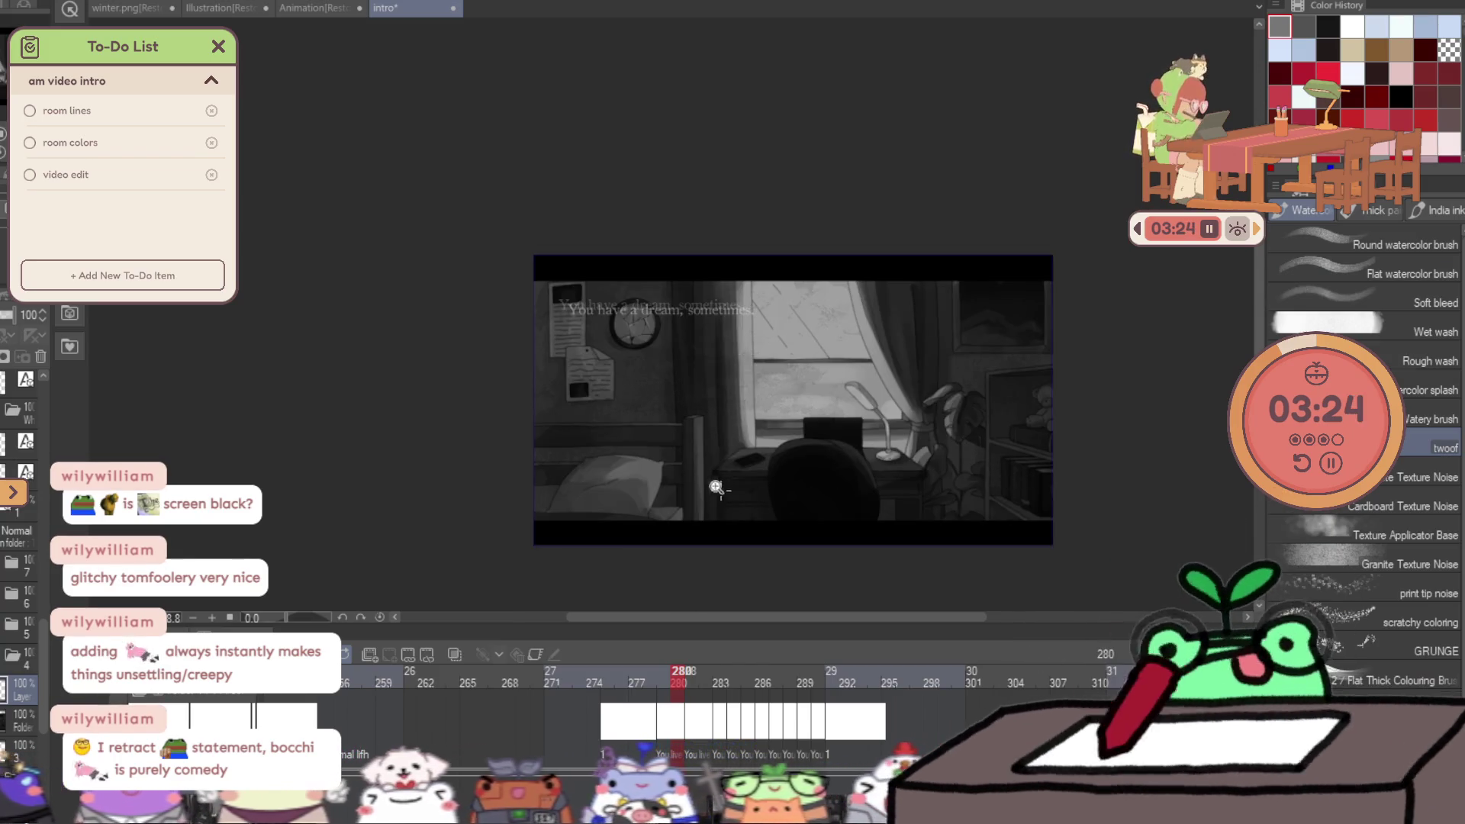
pyautogui.click(664, 353)
pyautogui.click(735, 226)
pyautogui.press('b')
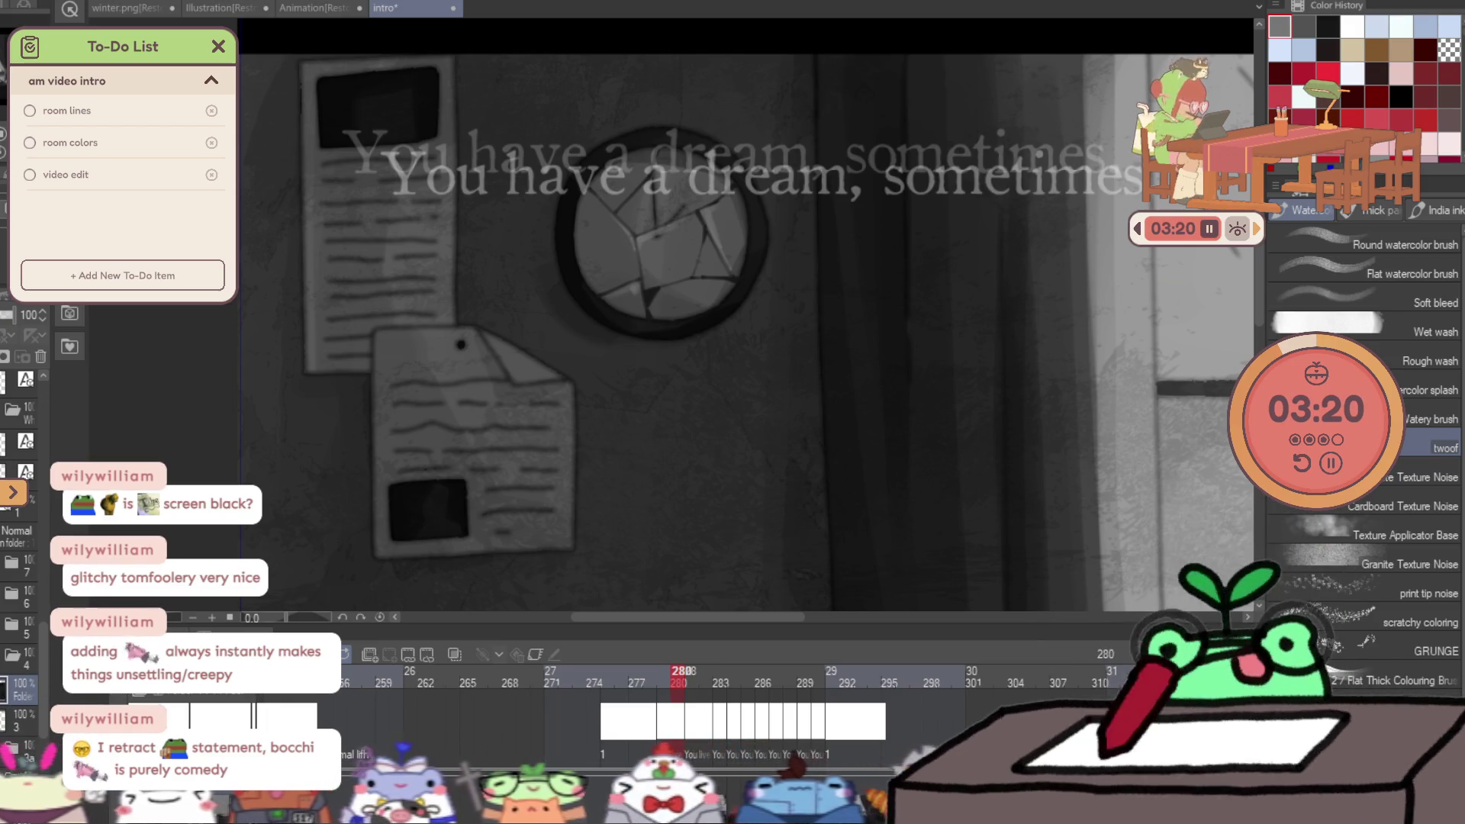
pyautogui.press('/')
pyautogui.scroll(-1, 621, 264)
pyautogui.scroll(-3, 621, 264)
# Compare frames 279 and 280, then set the glitched layer's opacity to 46.
pyautogui.press('Left')
pyautogui.press('k')
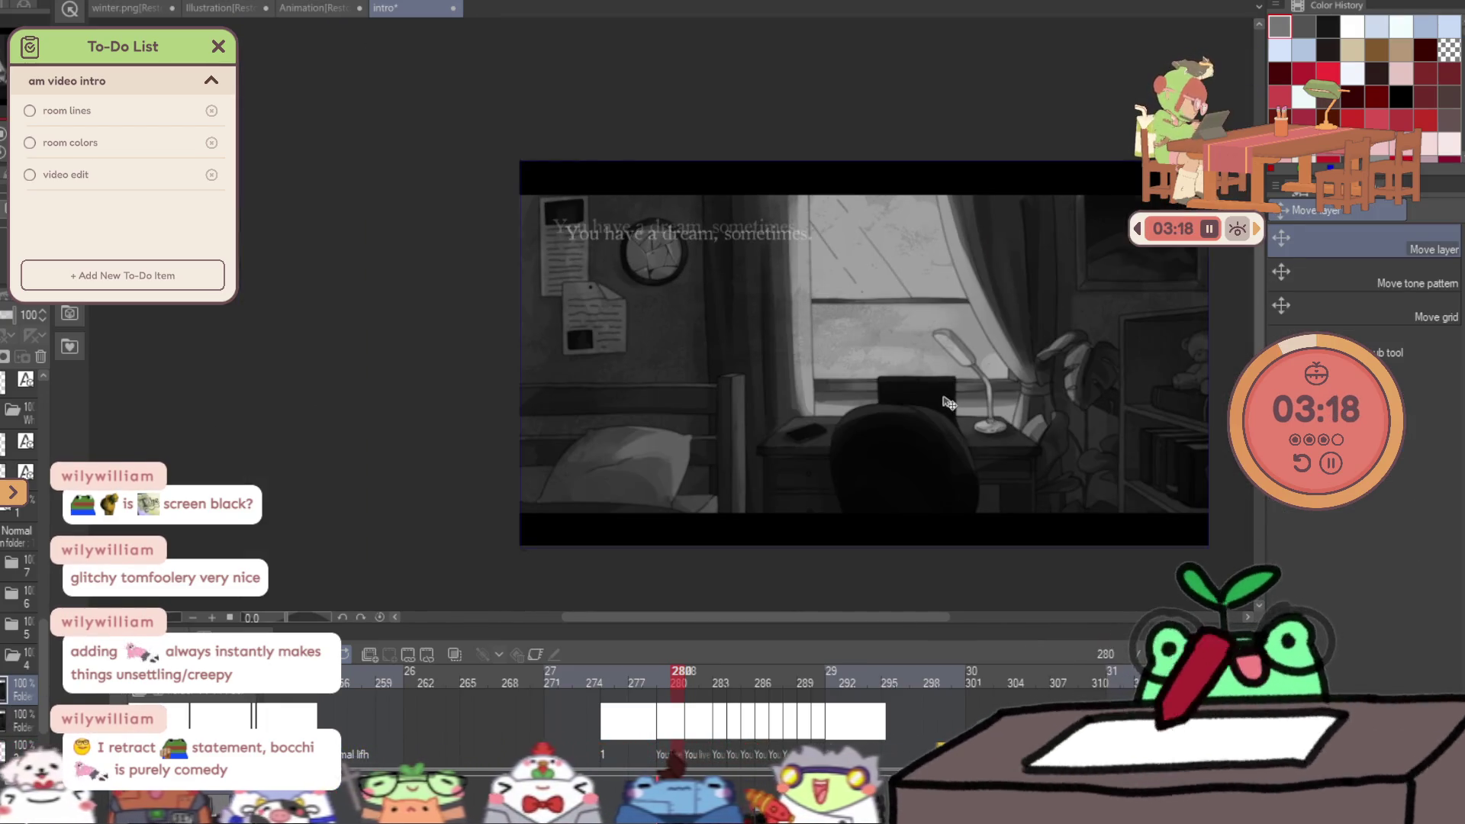
pyautogui.press('Right')
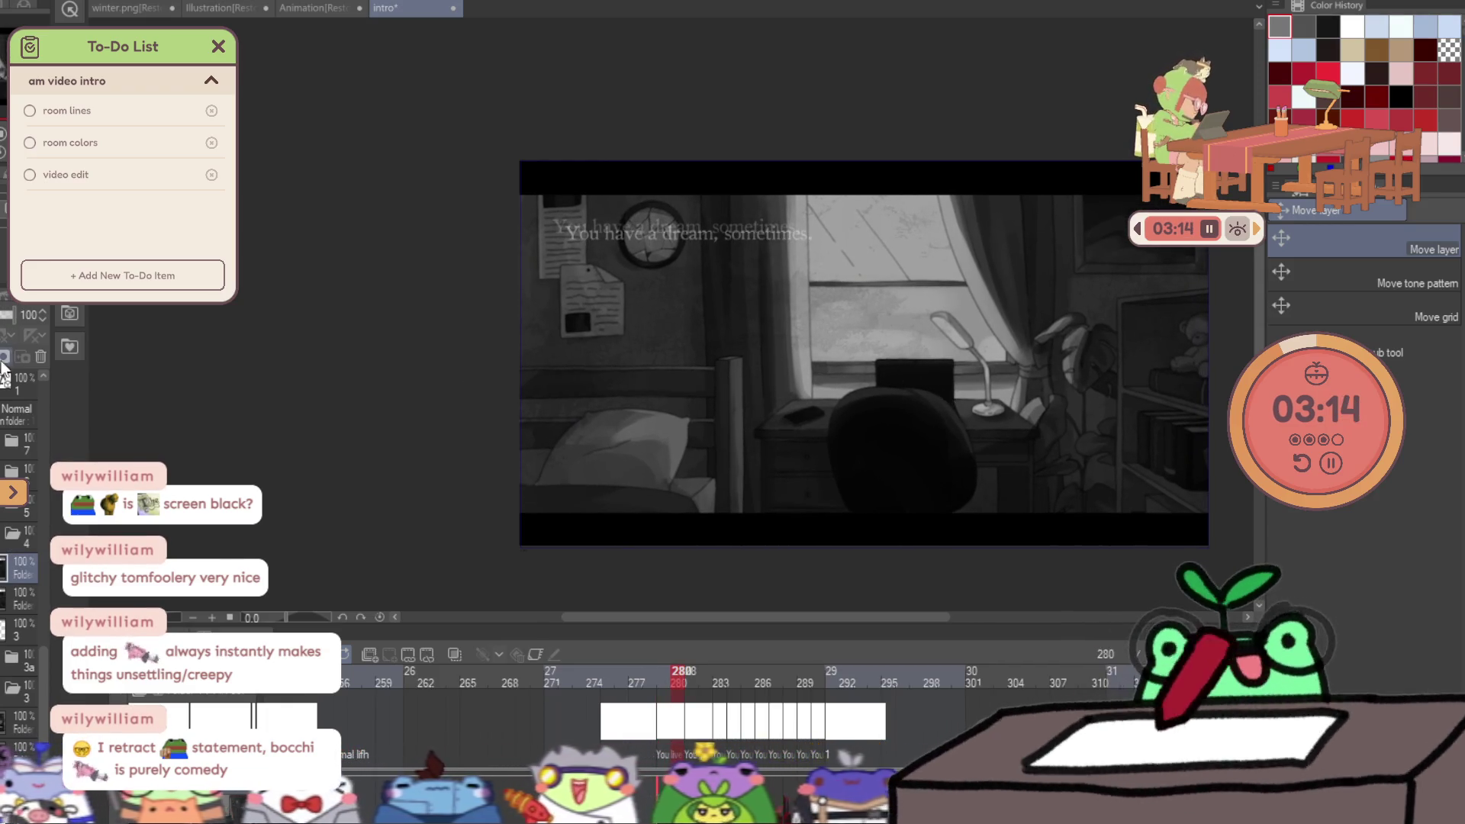
pyautogui.click(2, 317)
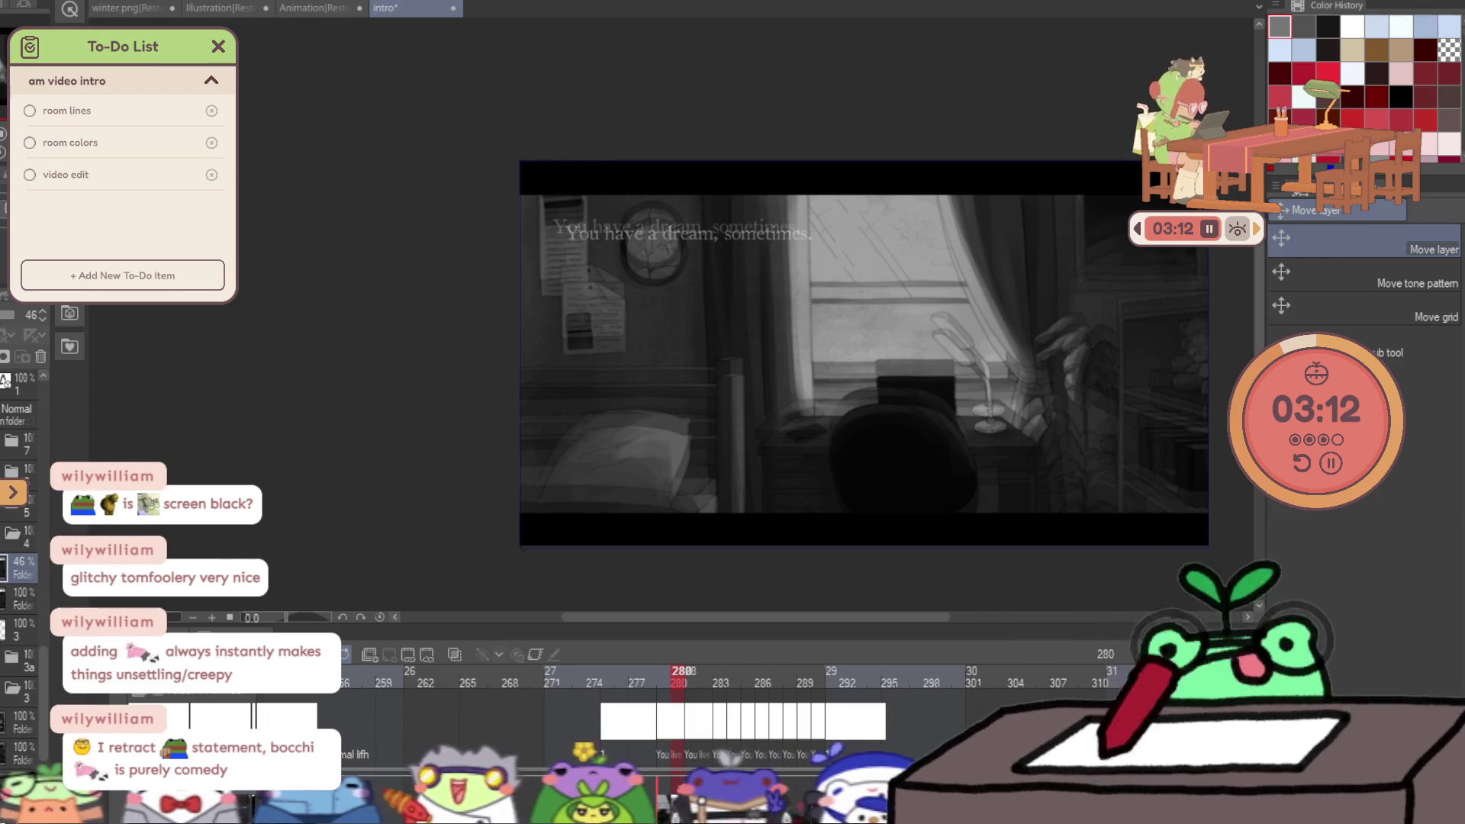
pyautogui.press('m')
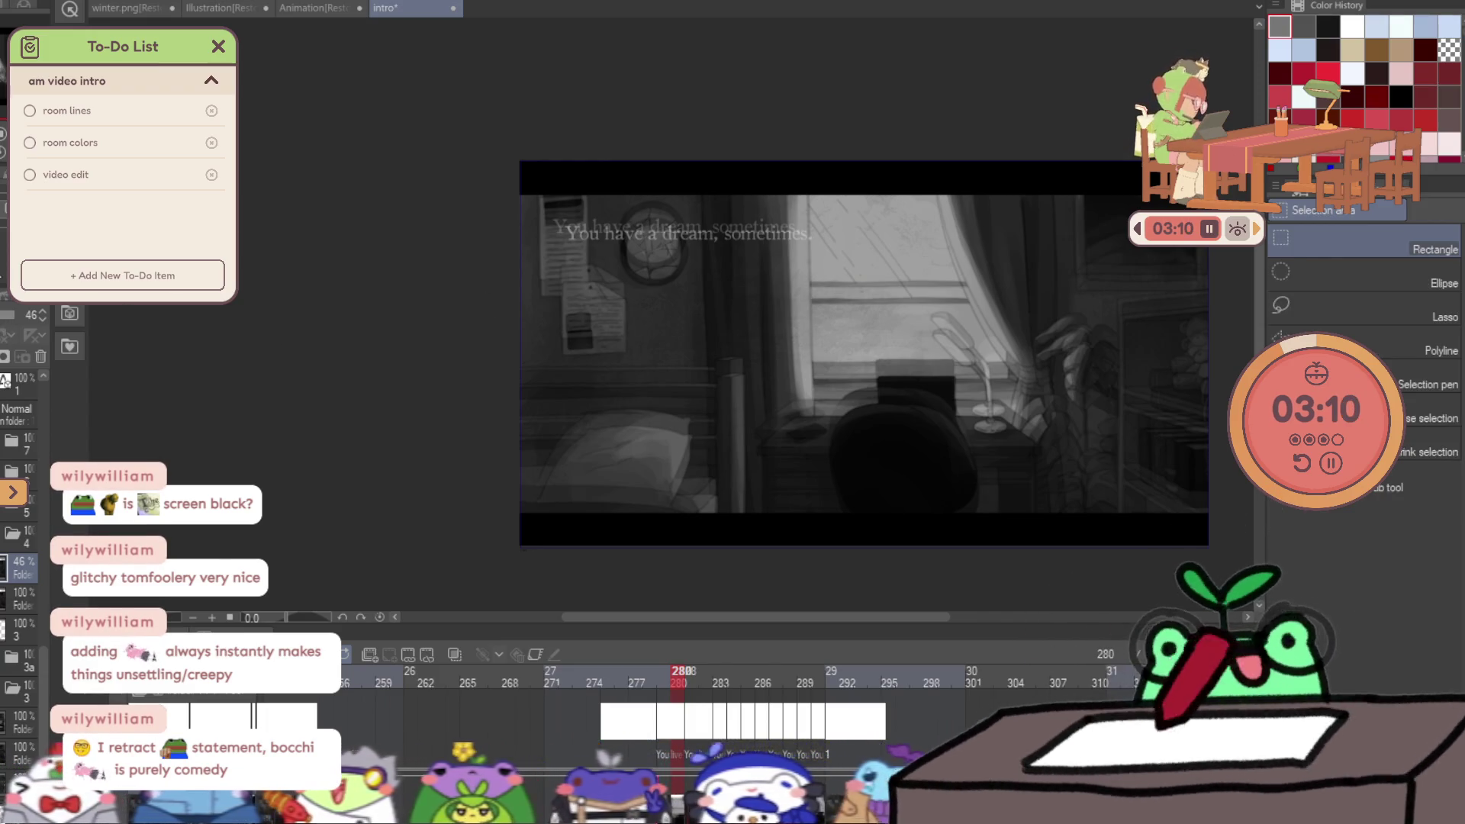
# Shift the faint overlay layer slightly across the bedroom frame.
pyautogui.press('k')
pyautogui.moveTo(1038, 349); pyautogui.dragTo(1044, 371)
pyautogui.hscroll(3, 1023, 393)
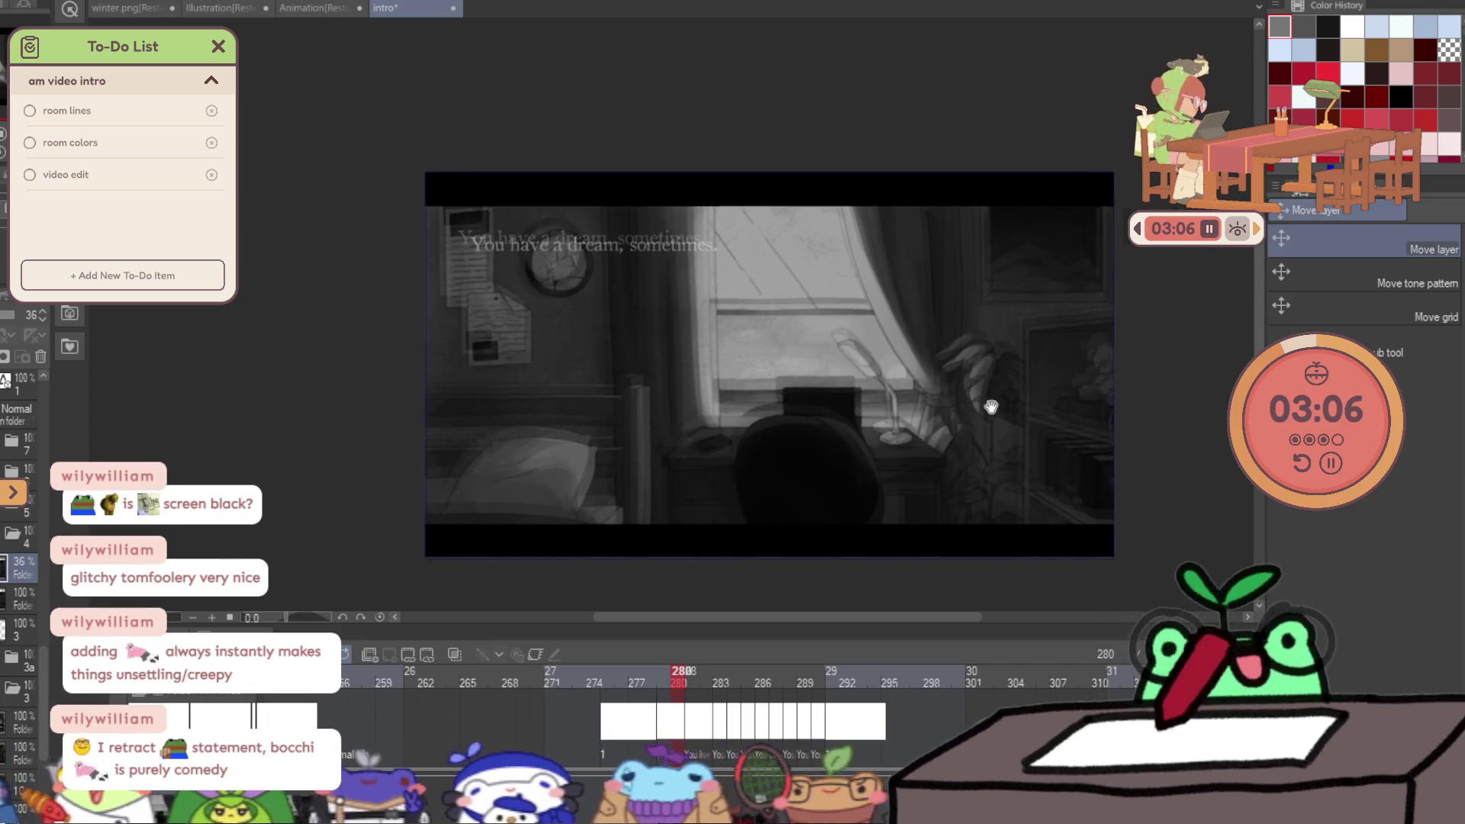
# Select six thin horizontal strips across the frame and slide them left.
pyautogui.press('m')
pyautogui.moveTo(412, 315)
pyautogui.mouseDown()
pyautogui.moveTo(710, 353)
pyautogui.moveTo(958, 324)
pyautogui.mouseUp()
pyautogui.moveTo(421, 256); pyautogui.dragTo(551, 261)
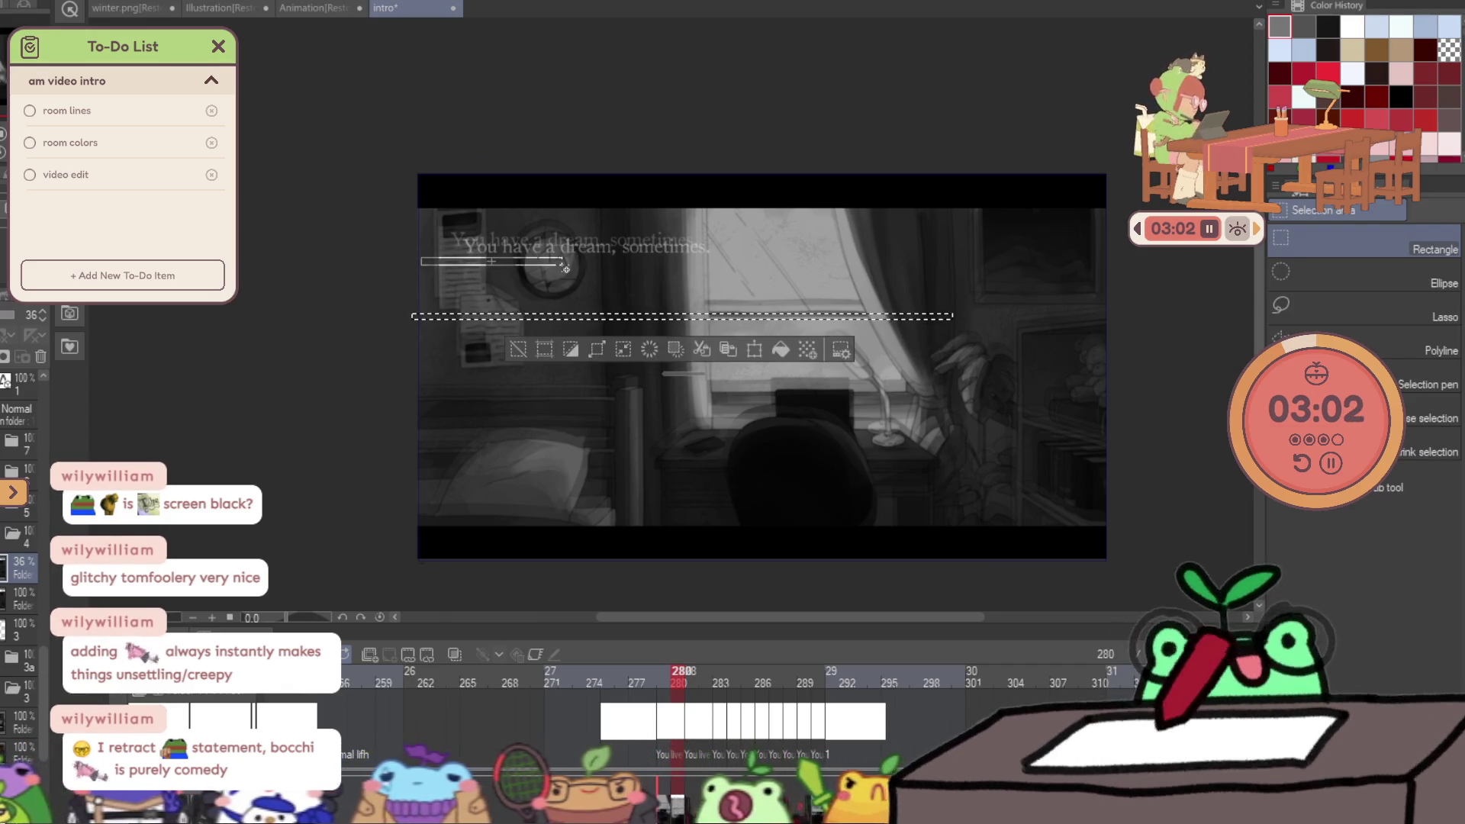
pyautogui.moveTo(779, 233); pyautogui.dragTo(1104, 245)
pyautogui.moveTo(1122, 328); pyautogui.dragTo(1008, 339)
pyautogui.moveTo(443, 429); pyautogui.dragTo(804, 439)
pyautogui.moveTo(843, 499)
pyautogui.mouseDown()
pyautogui.moveTo(1070, 509)
pyautogui.moveTo(1075, 480)
pyautogui.moveTo(1060, 477)
pyautogui.mouseUp()
pyautogui.hotkey('ctrl', 't')
pyautogui.press('Return')
pyautogui.hotkey('ctrl', 'd')
# Select another set of thin strips from top to bottom and nudge them right.
pyautogui.moveTo(601, 382); pyautogui.dragTo(904, 390)
pyautogui.moveTo(490, 517); pyautogui.dragTo(746, 542)
pyautogui.moveTo(1014, 436); pyautogui.dragTo(1142, 451)
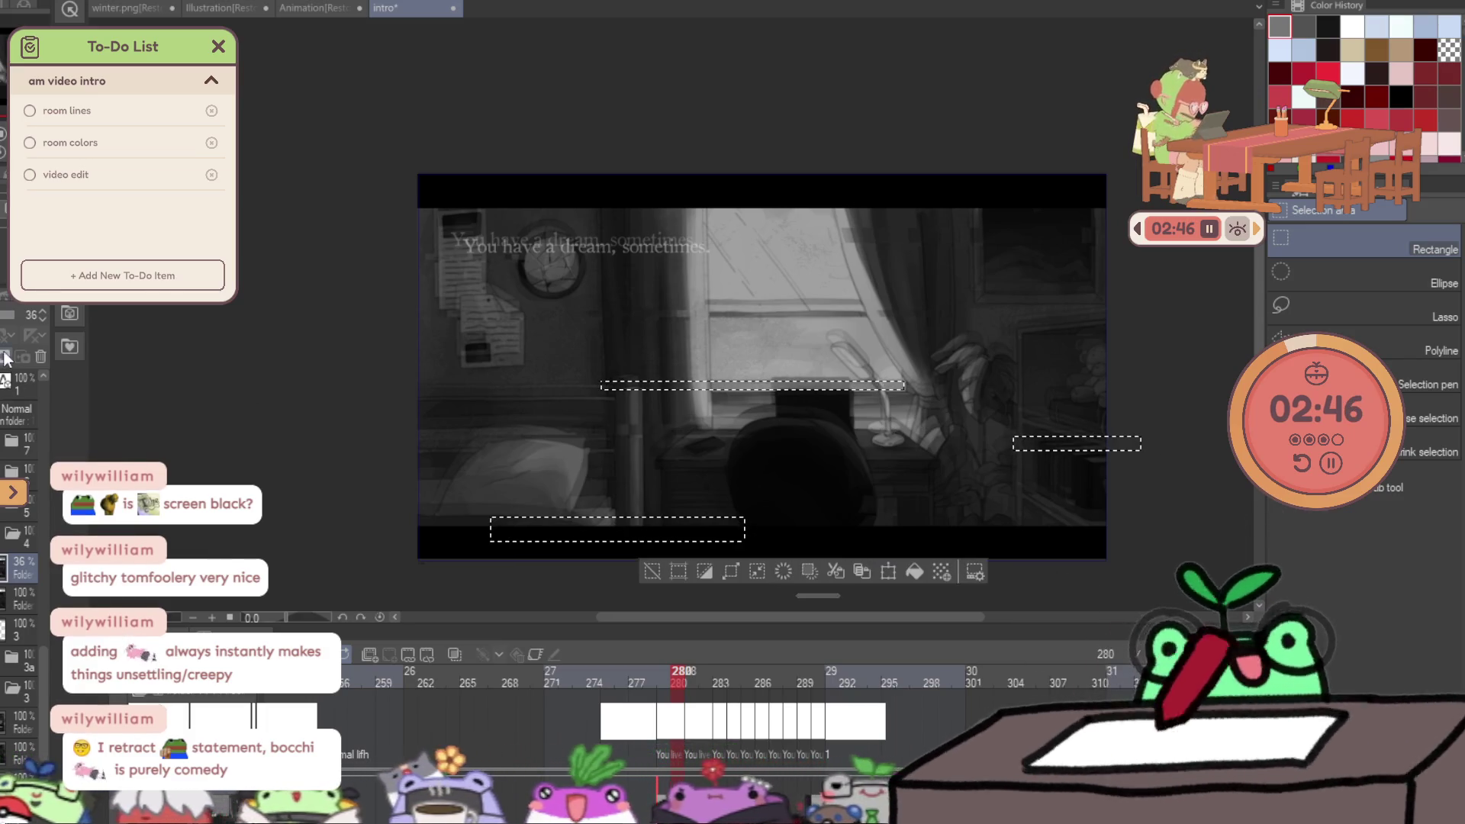
pyautogui.click(2, 321)
pyautogui.click(3, 320)
pyautogui.moveTo(559, 345); pyautogui.dragTo(733, 356)
pyautogui.moveTo(459, 371); pyautogui.dragTo(390, 374)
pyautogui.moveTo(685, 253); pyautogui.dragTo(1050, 270)
pyautogui.moveTo(650, 190)
pyautogui.mouseDown()
pyautogui.moveTo(1027, 227)
pyautogui.moveTo(1047, 215)
pyautogui.mouseUp()
pyautogui.hotkey('ctrl', 't')
pyautogui.press('Right')
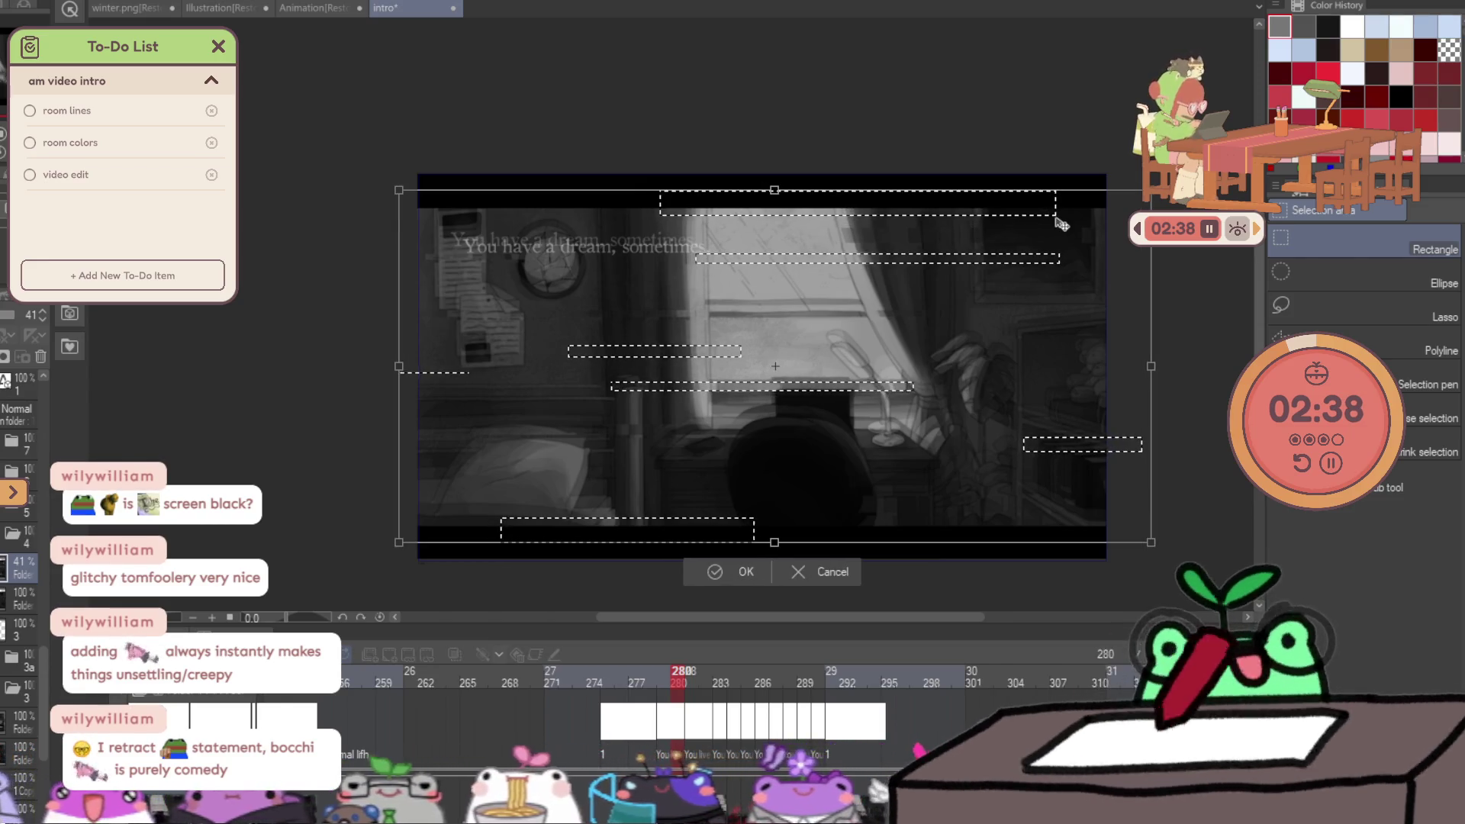
pyautogui.press('Right')
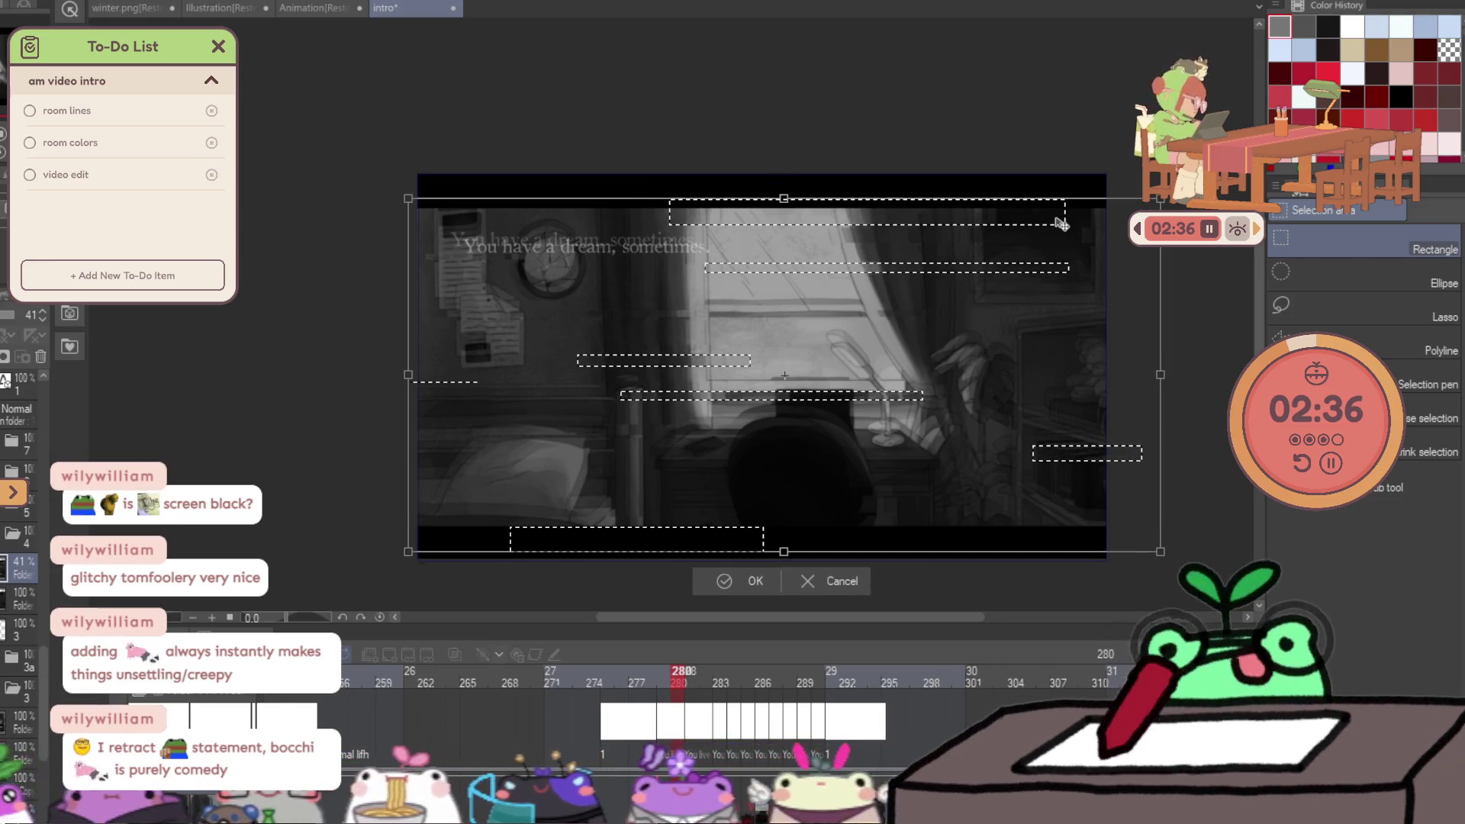
pyautogui.press('Return')
pyautogui.hotkey('ctrl', 'd')
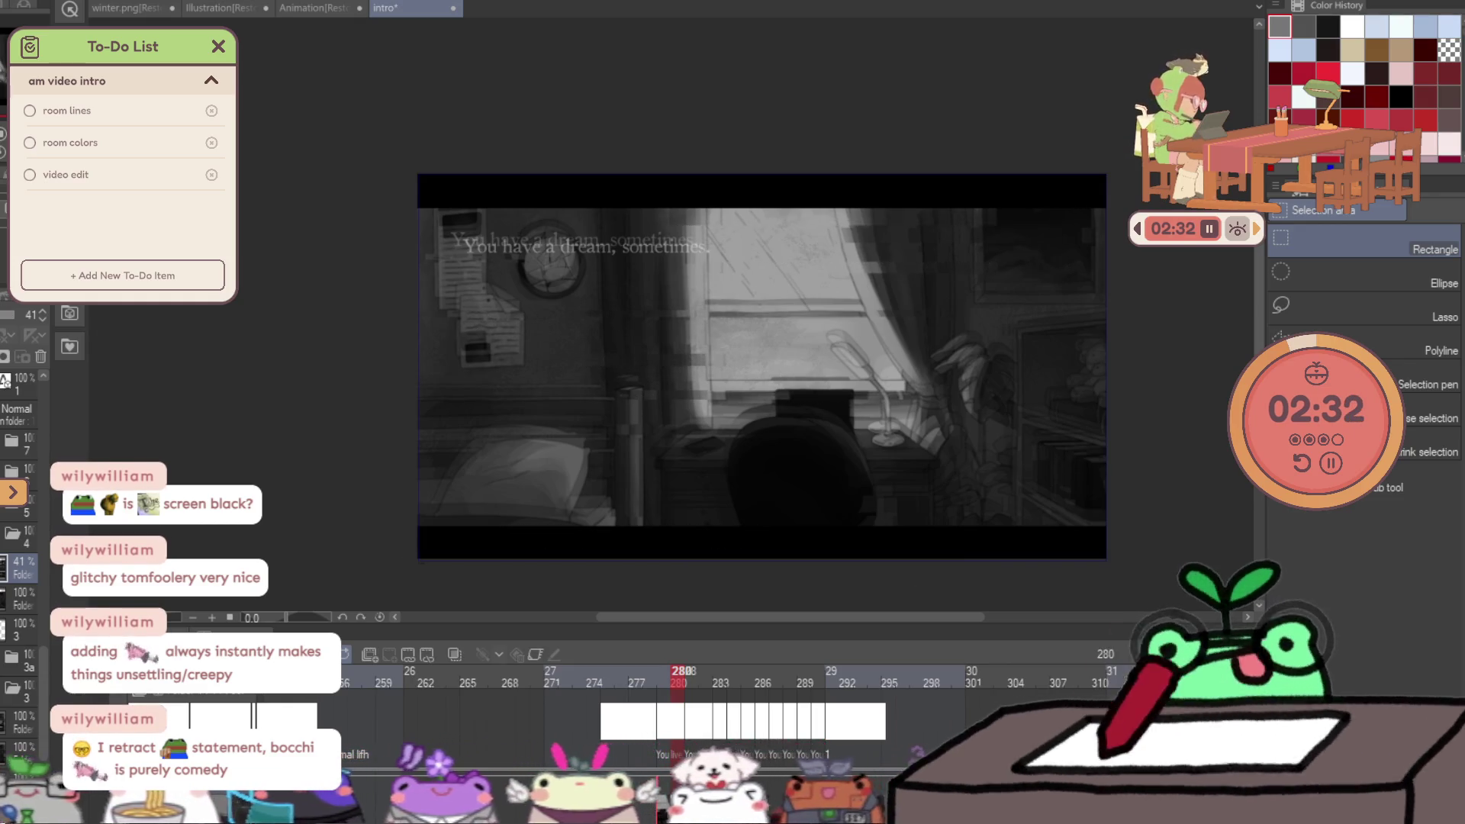
pyautogui.press('b')
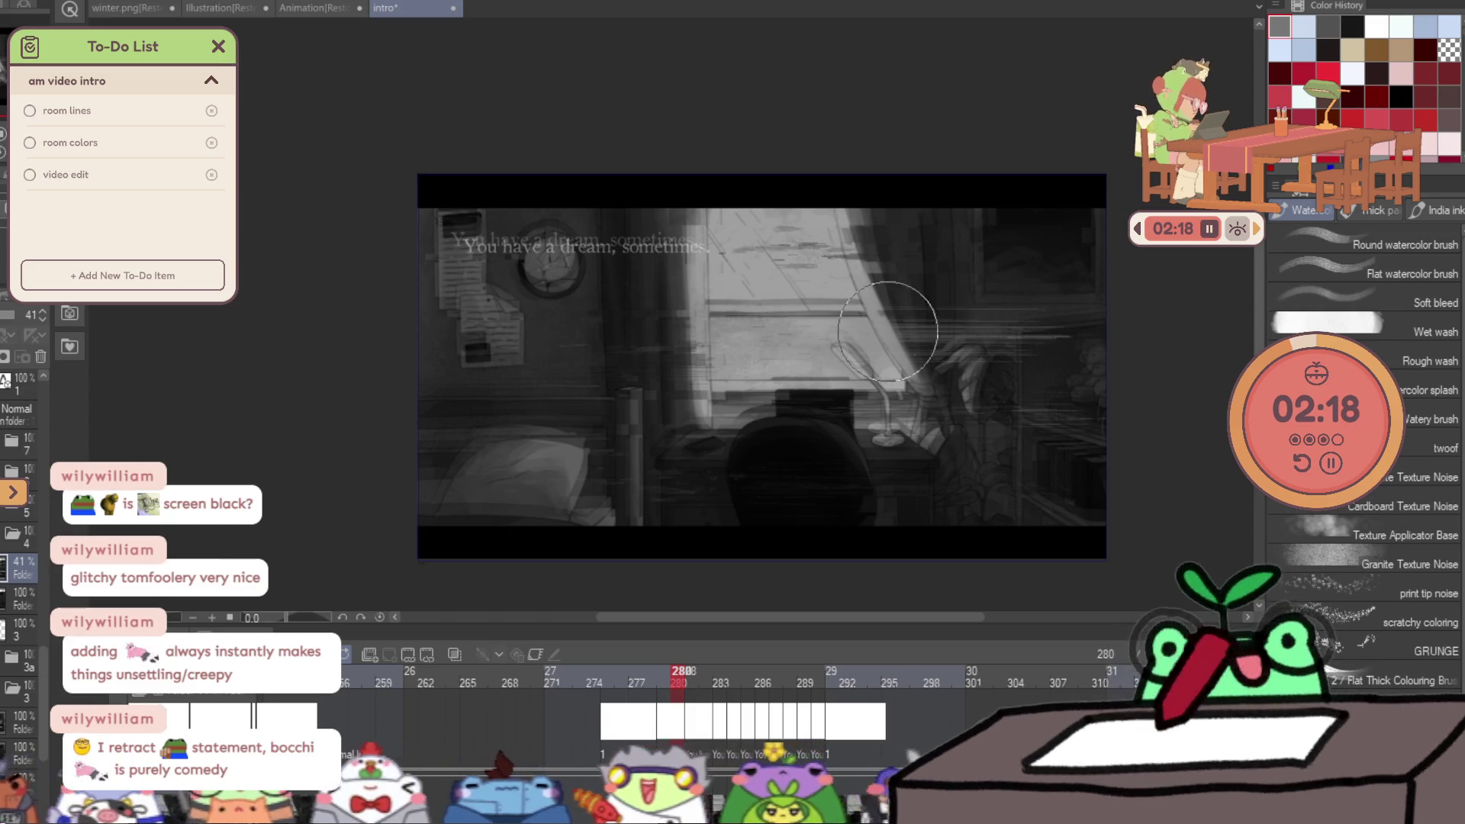
# On red-line frame 281, hide the flat grey overlay layer covering the room.
pyautogui.press('Left')
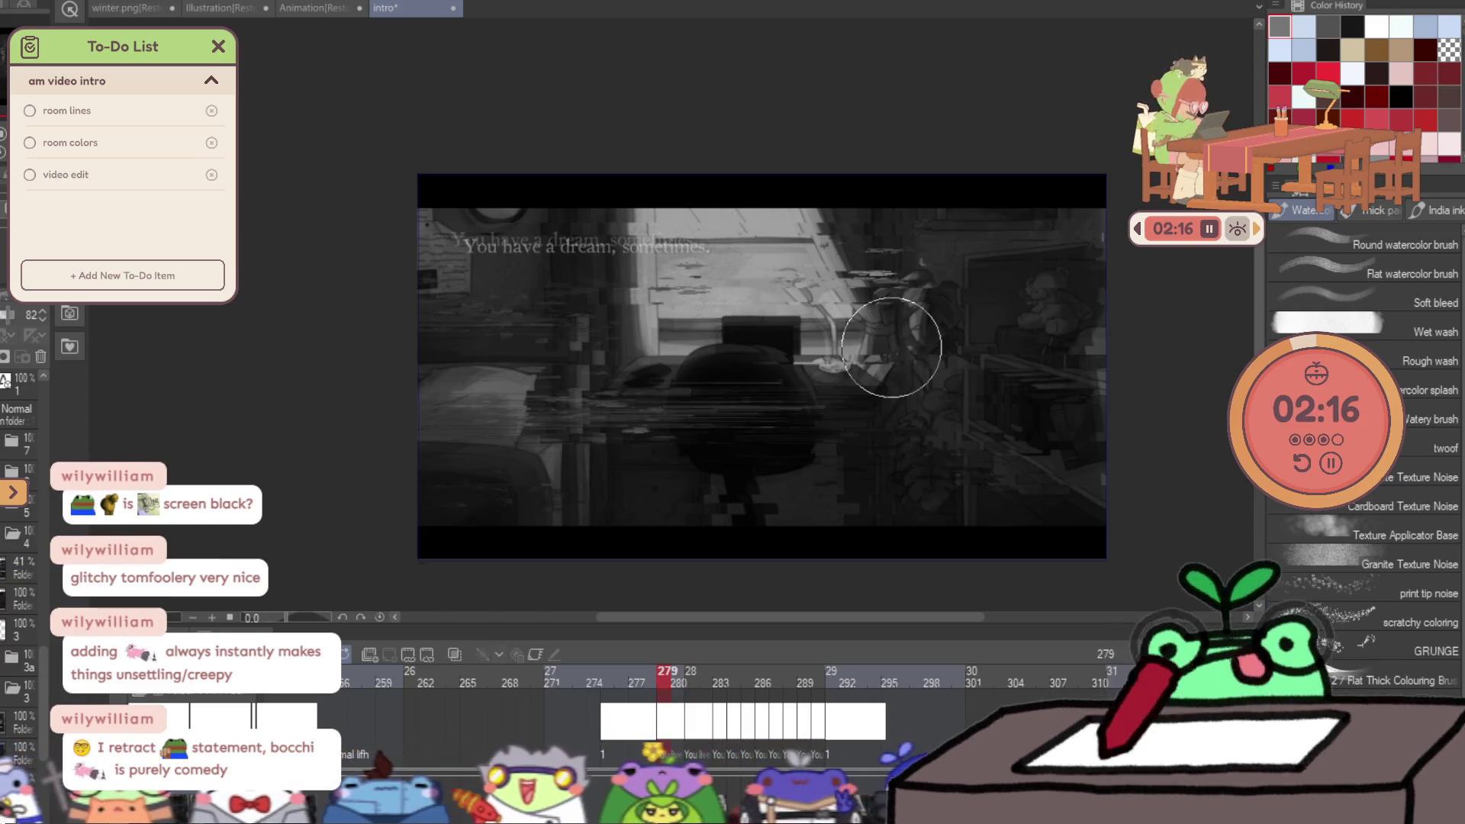
pyautogui.press('Right')
pyautogui.press('Right')
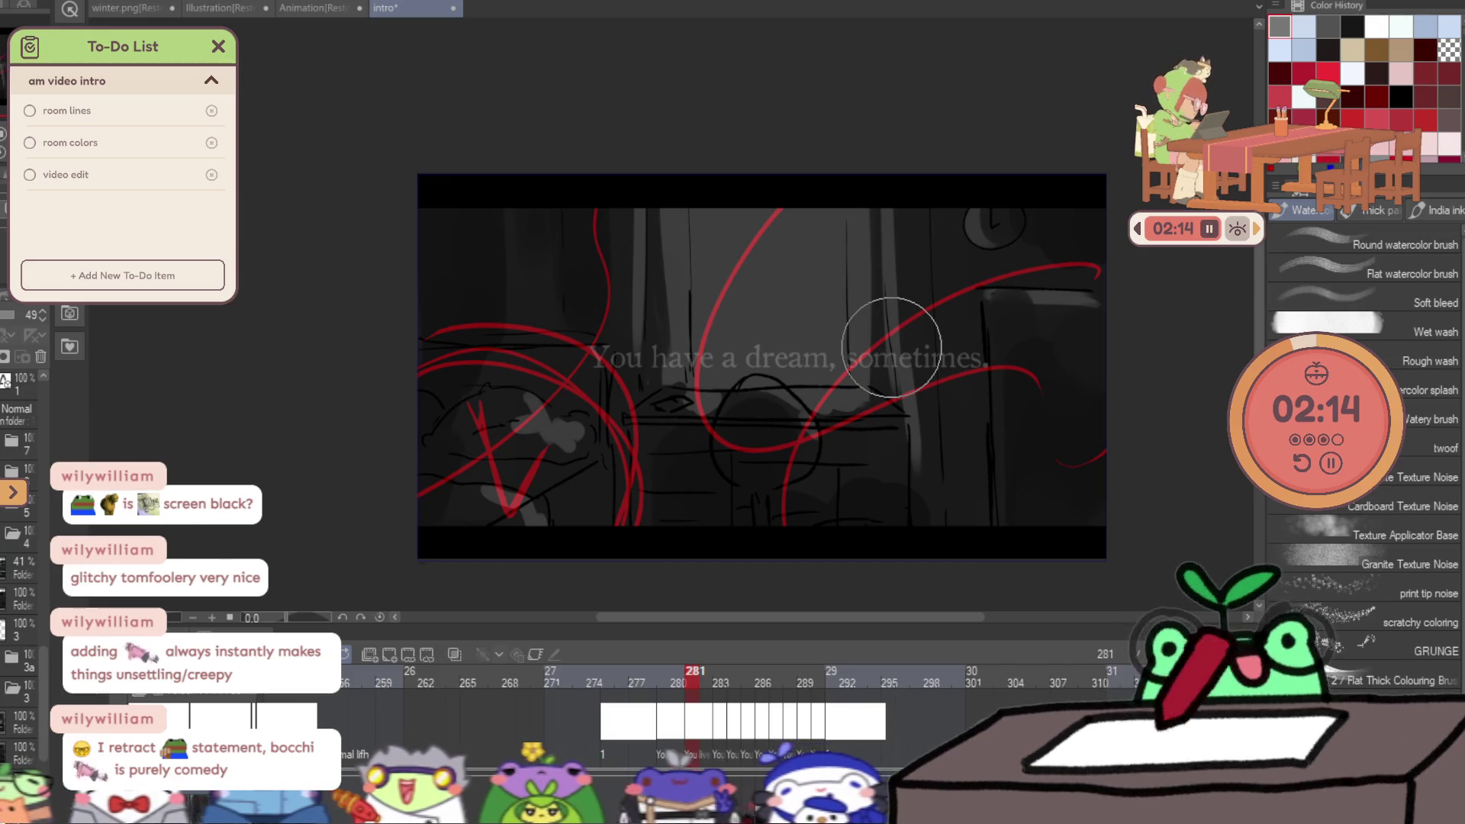
pyautogui.click(15, 569)
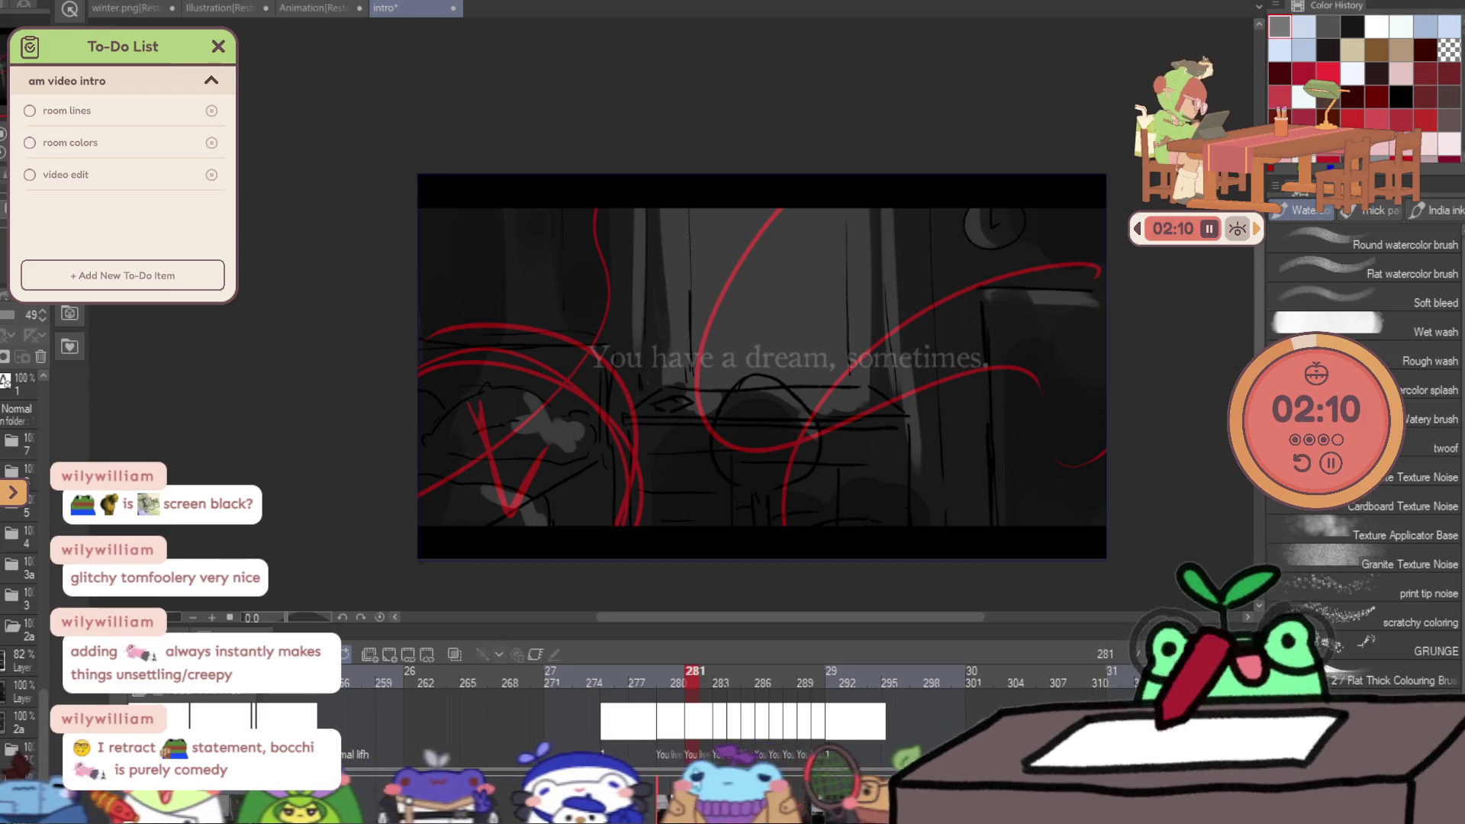
pyautogui.scroll(-3, 15, 534)
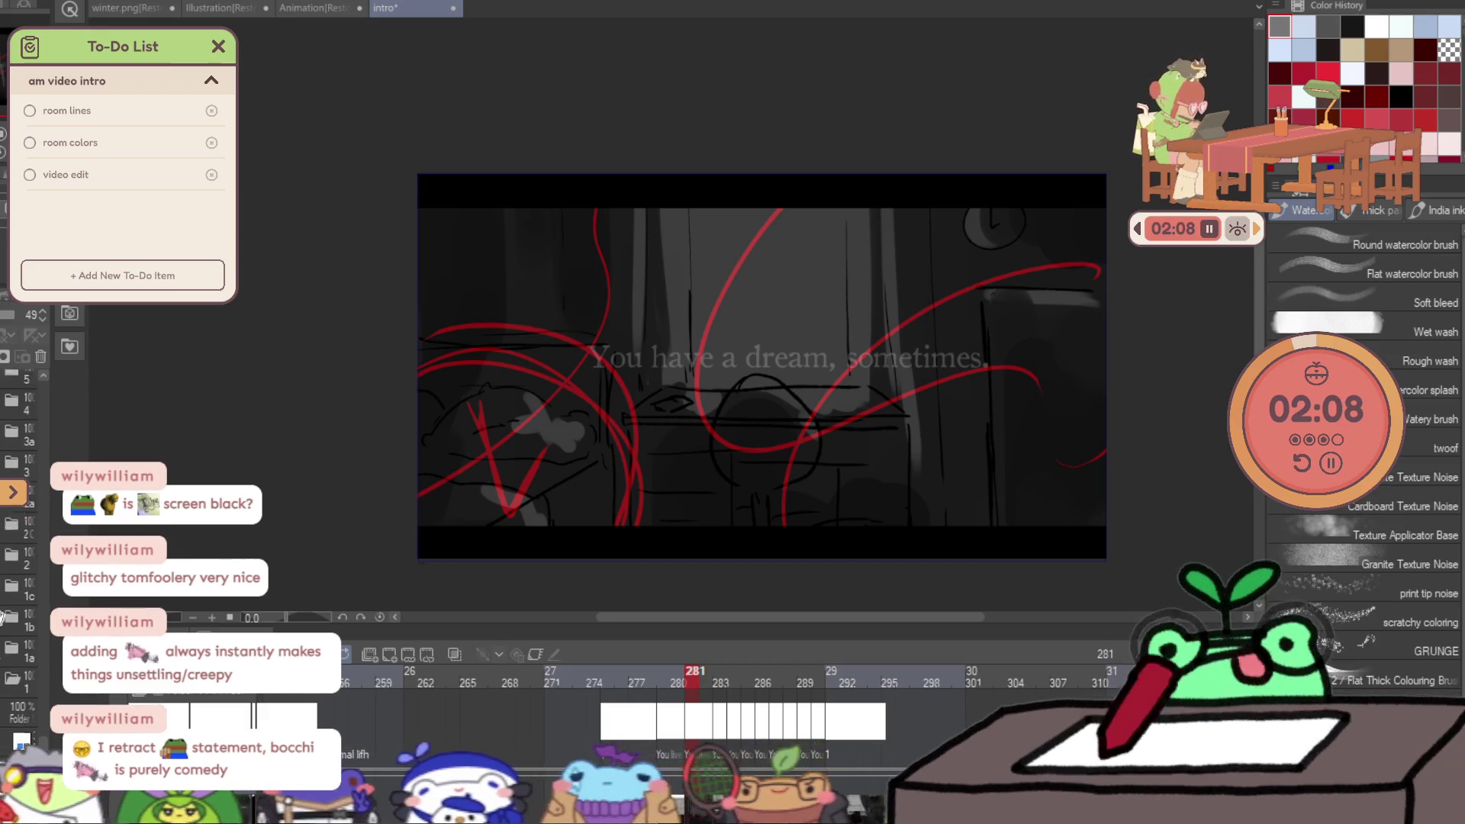
pyautogui.click(10, 571)
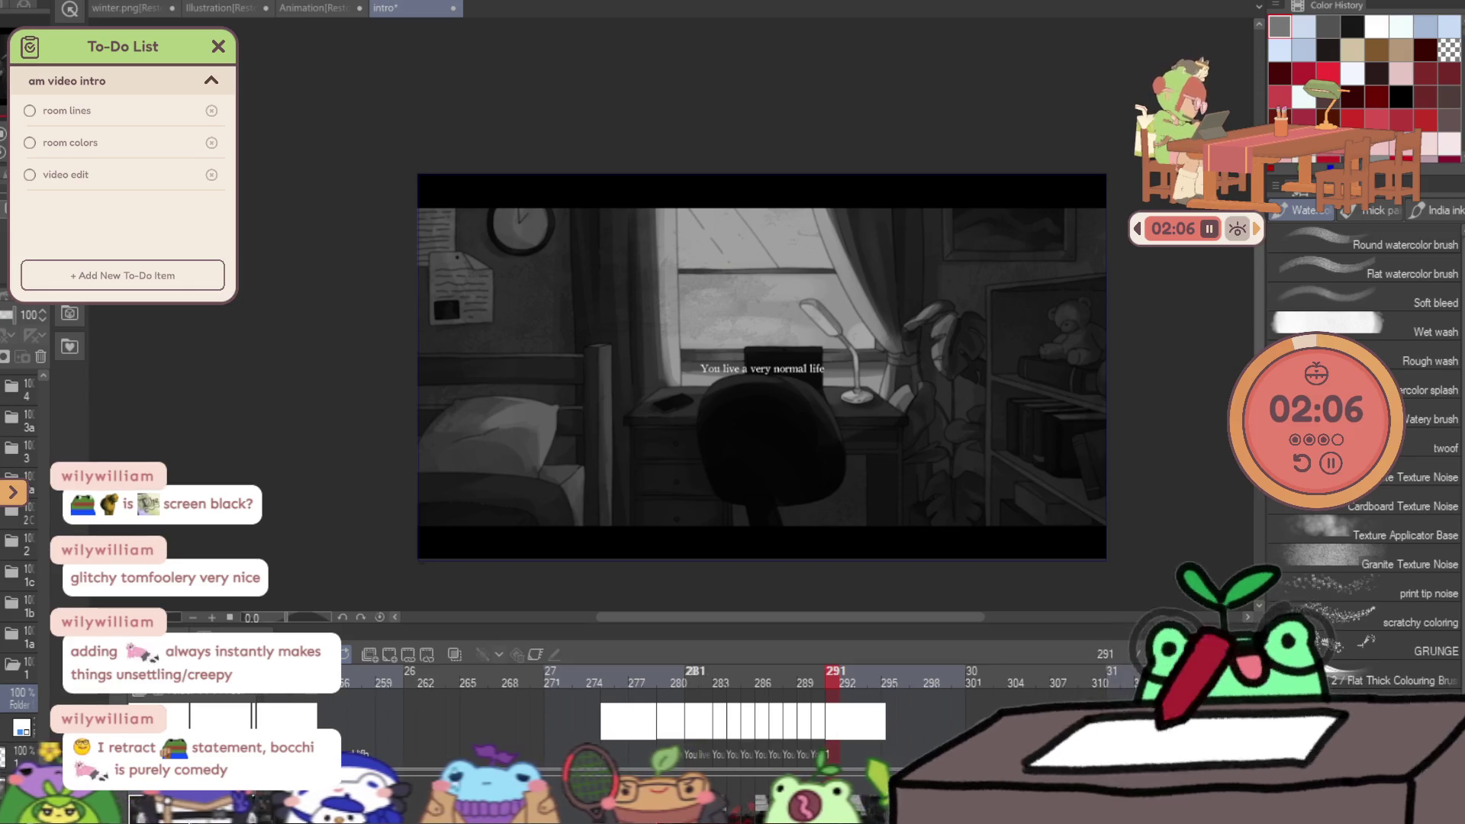
pyautogui.click(19, 416)
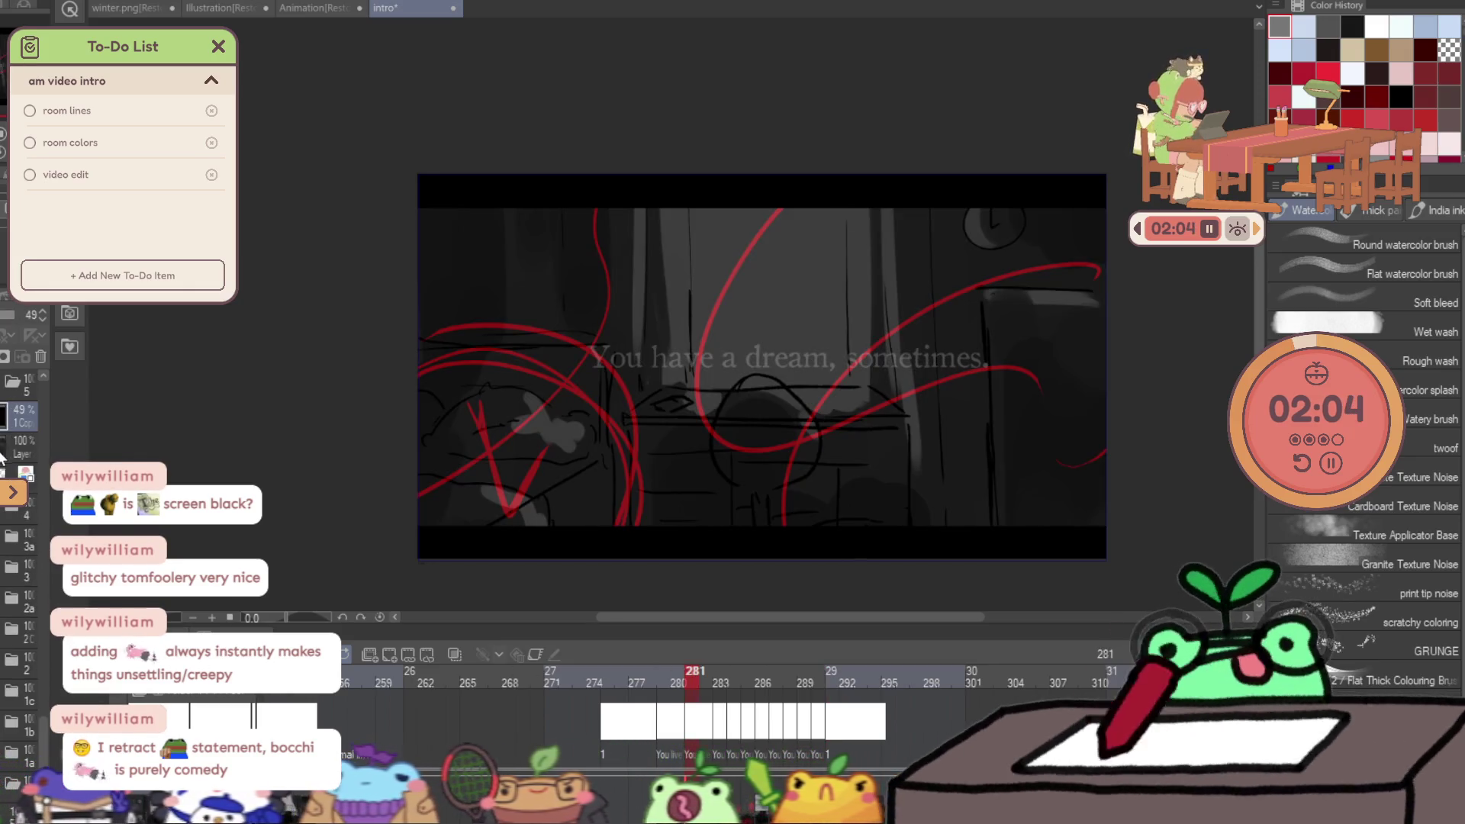
pyautogui.click(19, 447)
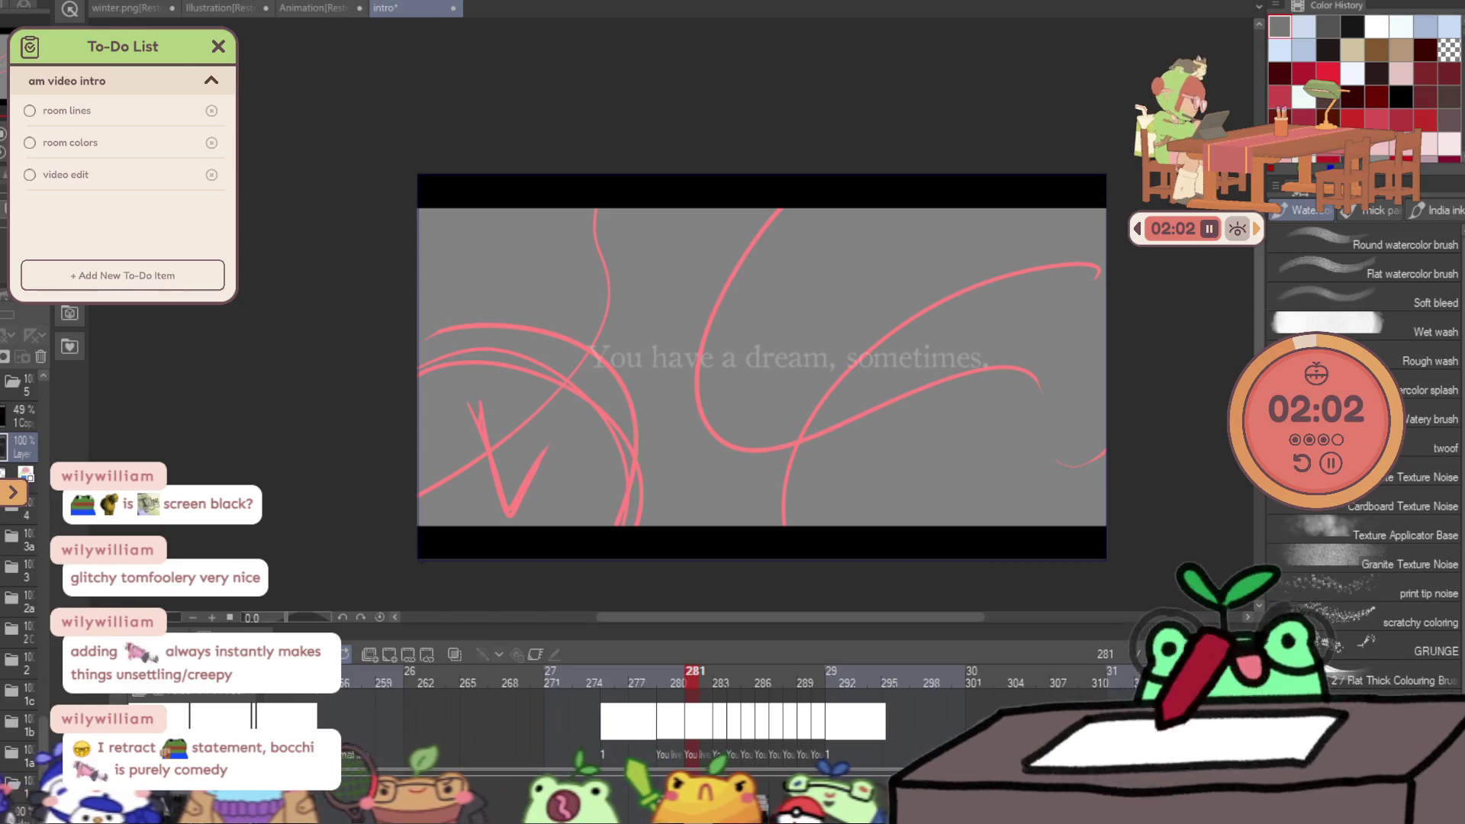
pyautogui.click(9, 443)
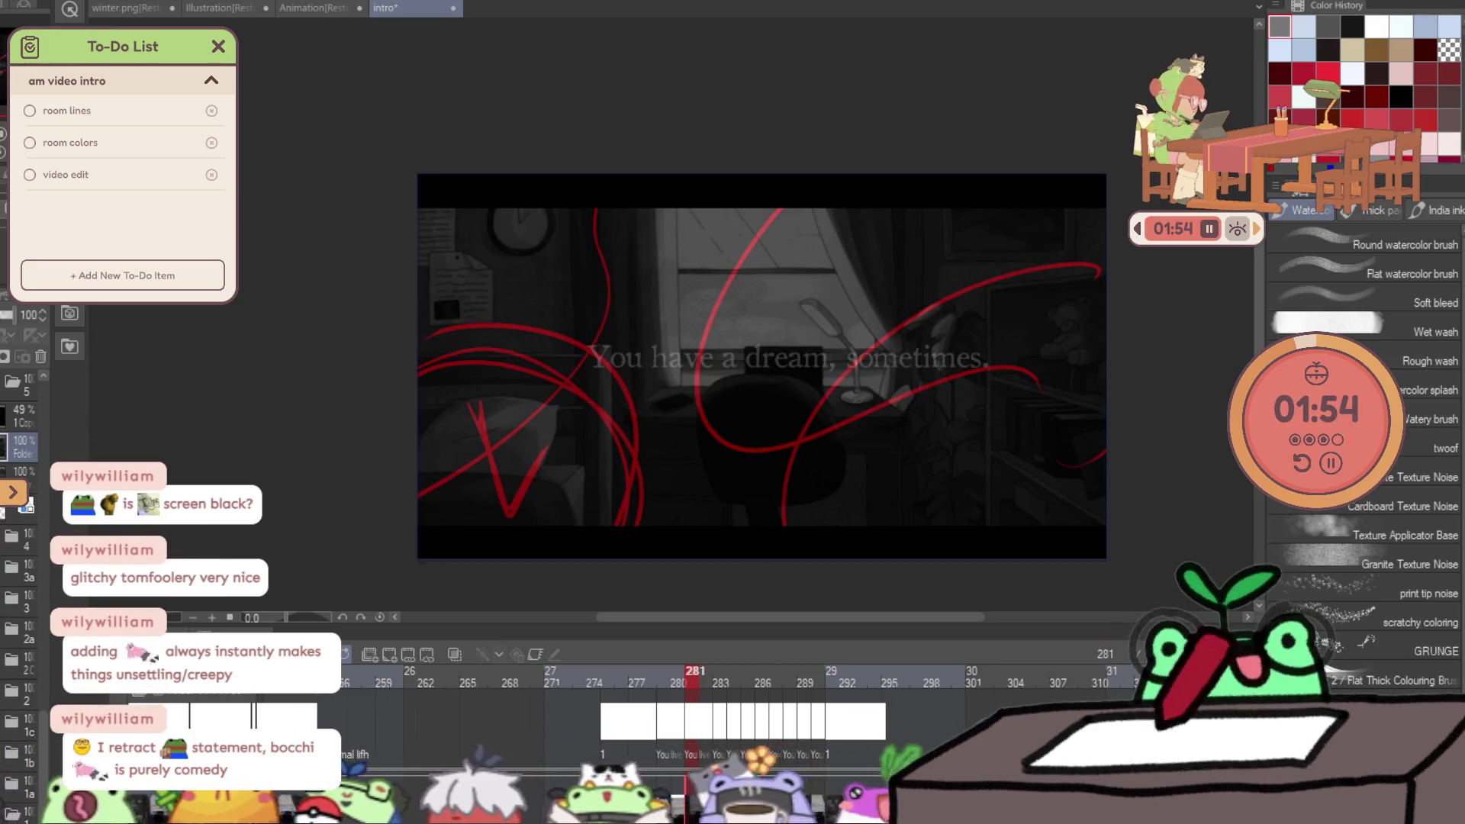
# Compare frame 281 with neighbouring frames 279–280, then scrub ahead to frame 283.
pyautogui.click(670, 684)
pyautogui.click(694, 680)
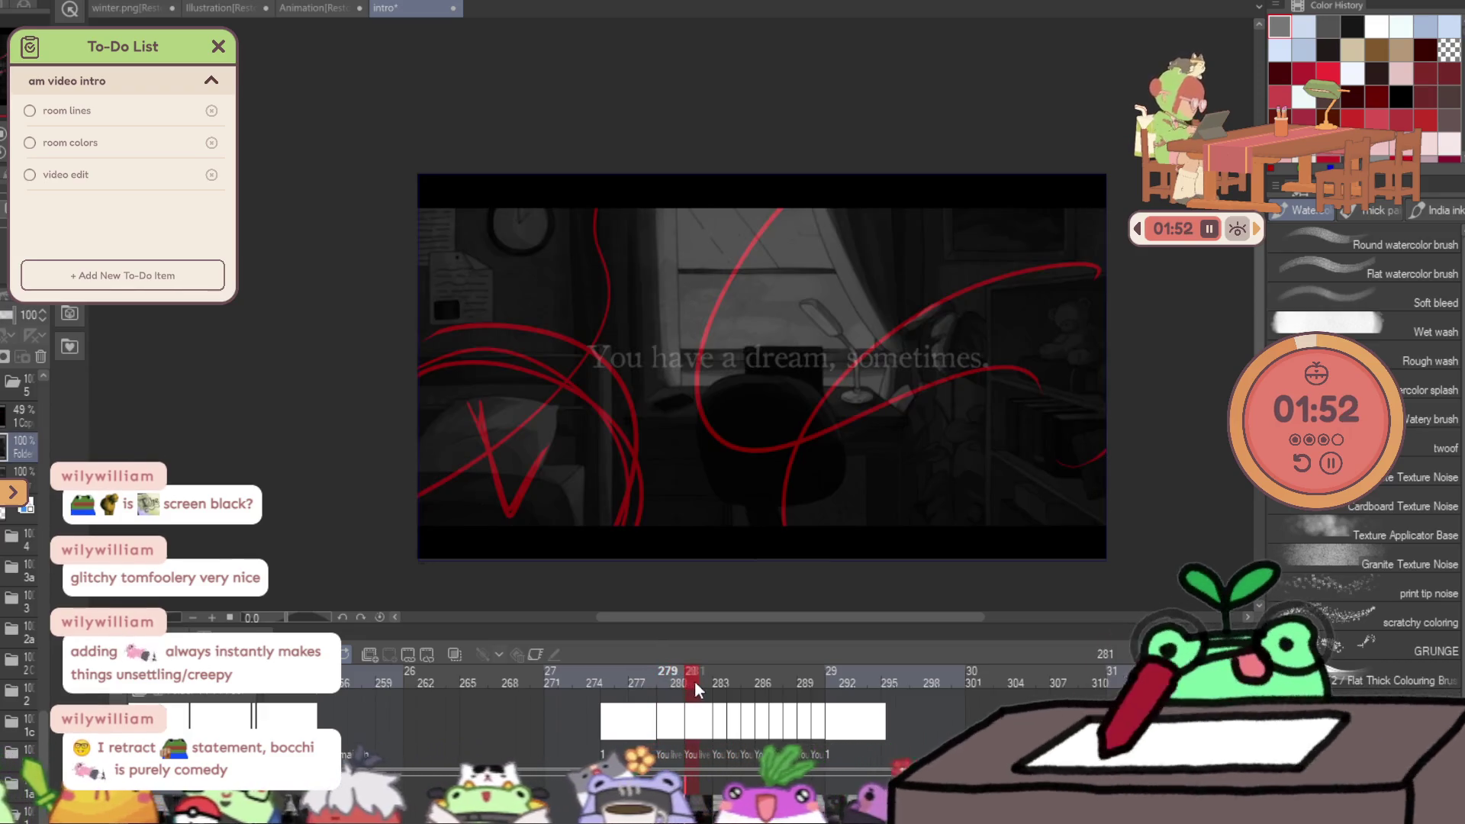
pyautogui.click(681, 684)
pyautogui.click(689, 684)
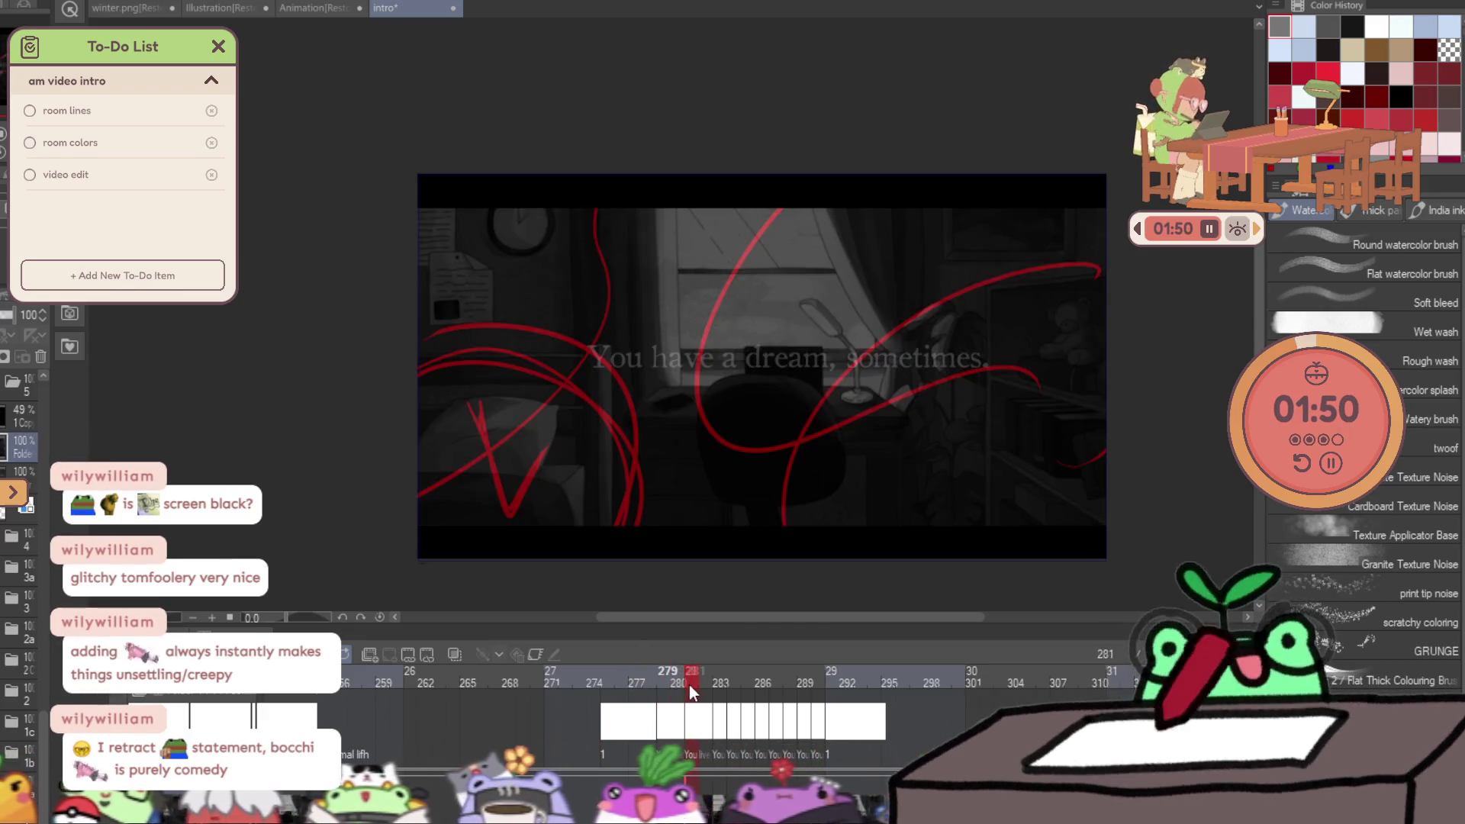
pyautogui.click(670, 684)
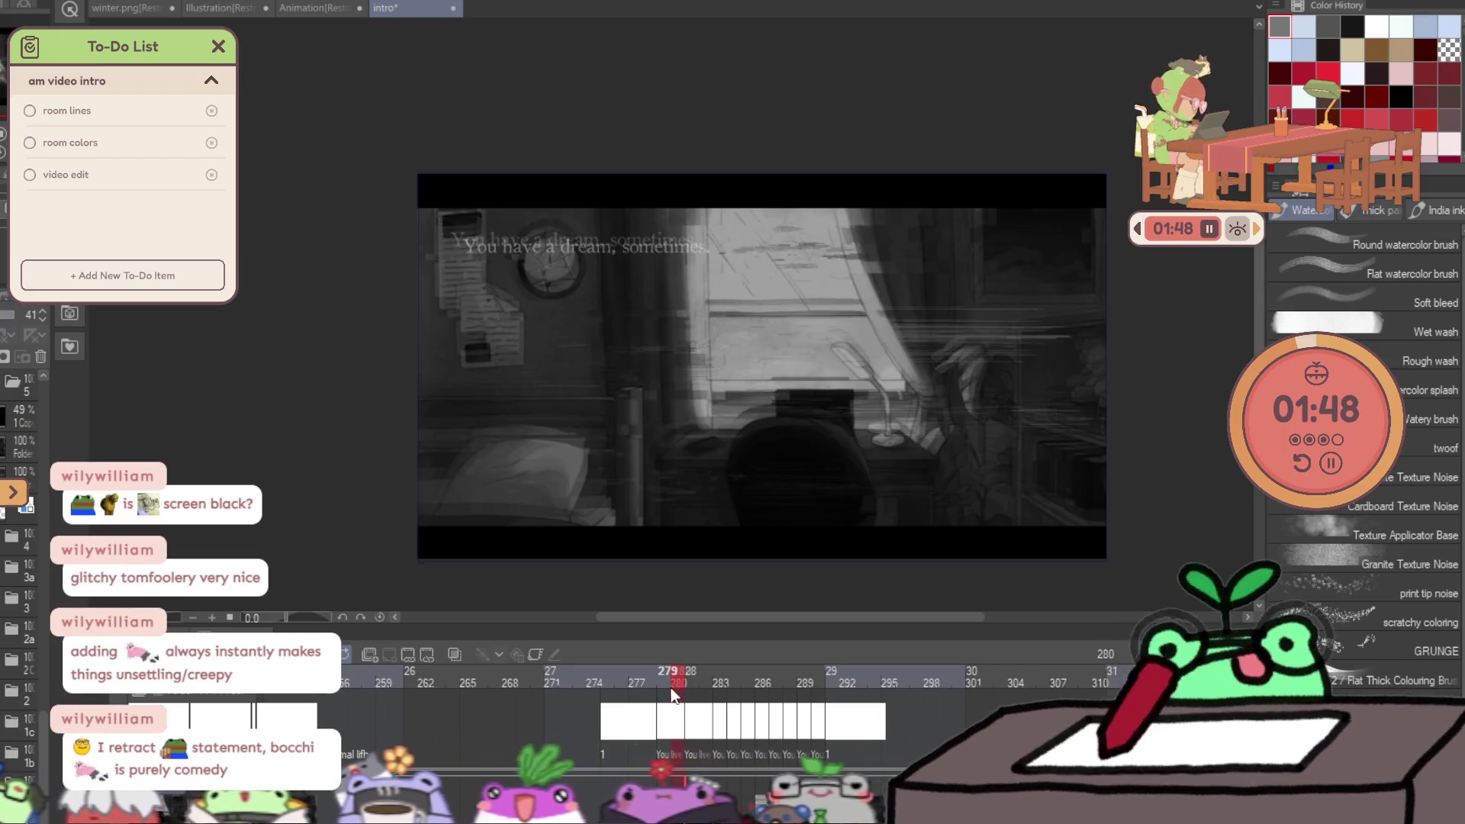
pyautogui.click(688, 690)
pyautogui.moveTo(709, 696); pyautogui.dragTo(740, 710)
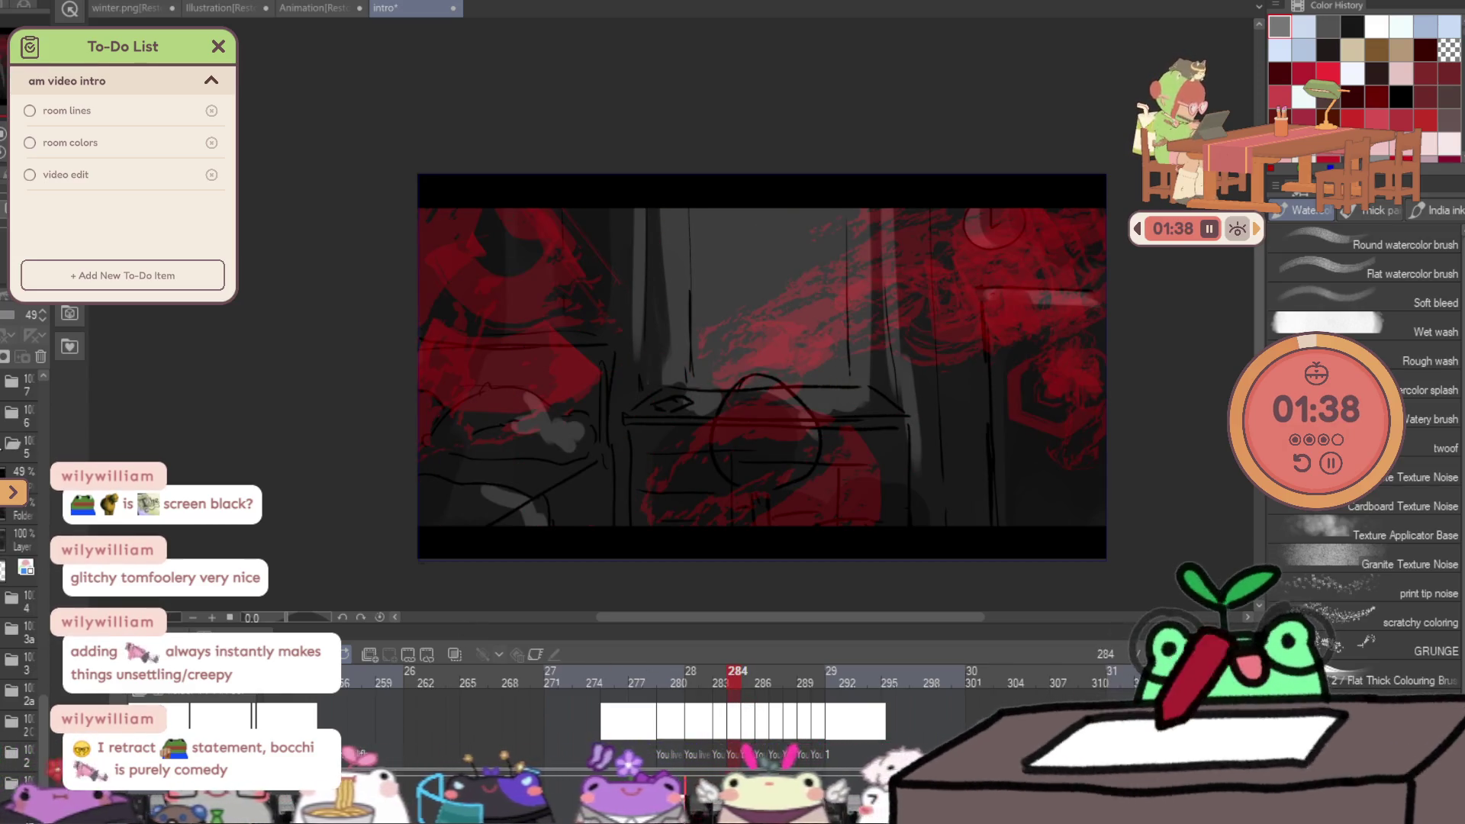
# Expand folder 6 and review the red-splash frames 284 through 286.
pyautogui.click(29, 437)
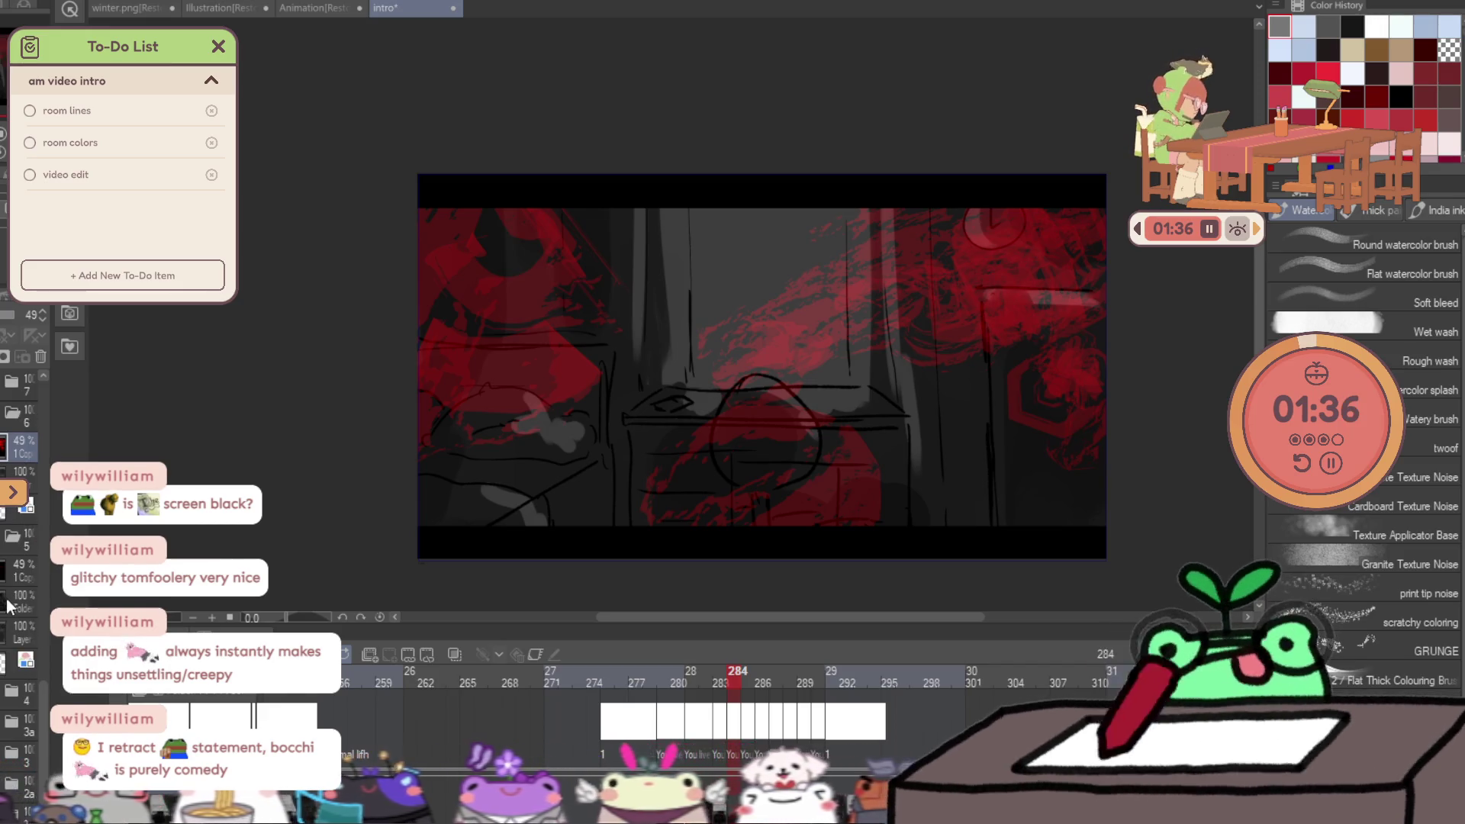
pyautogui.click(7, 607)
pyautogui.click(15, 472)
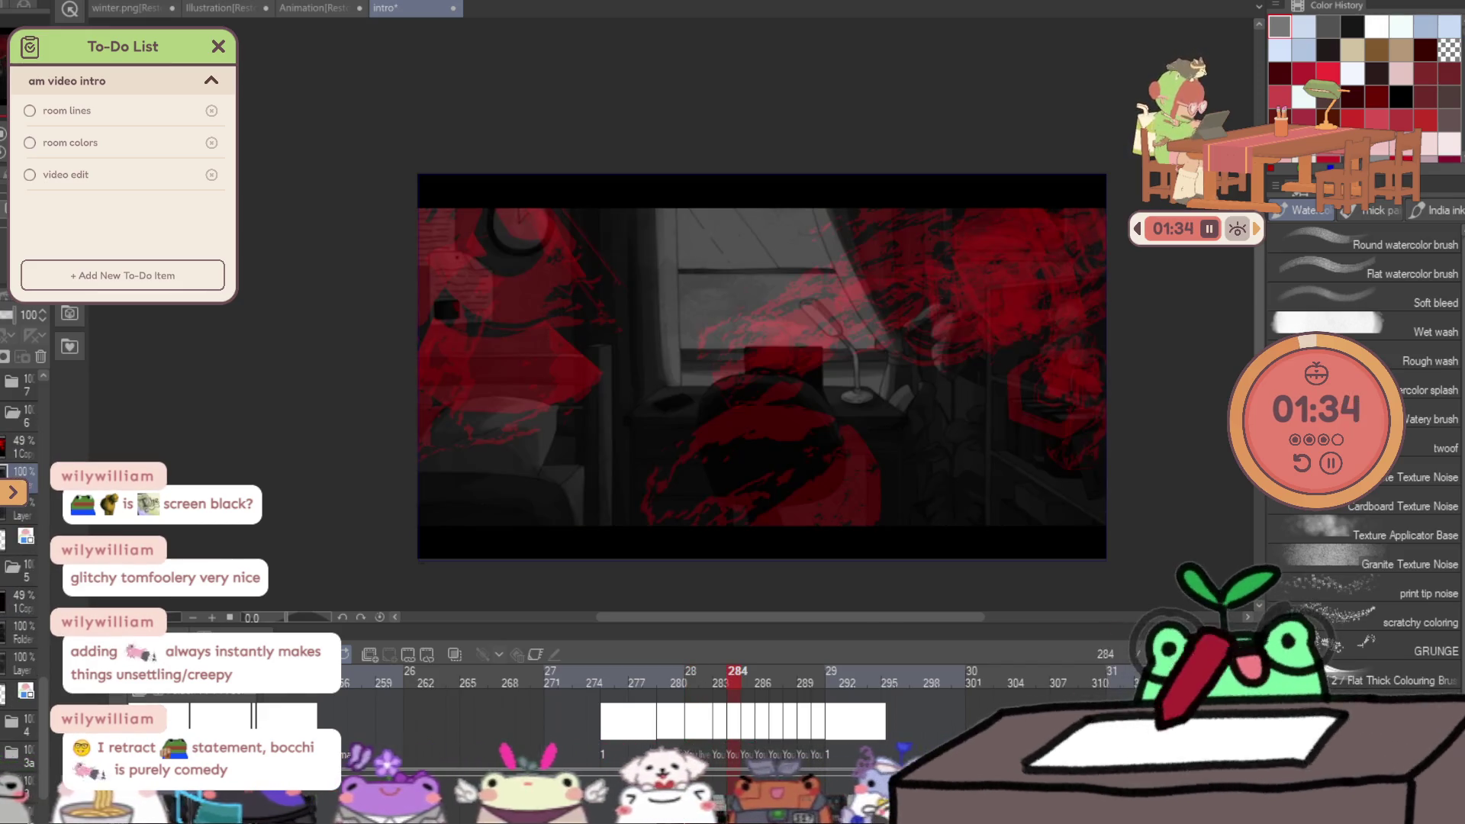
pyautogui.click(19, 441)
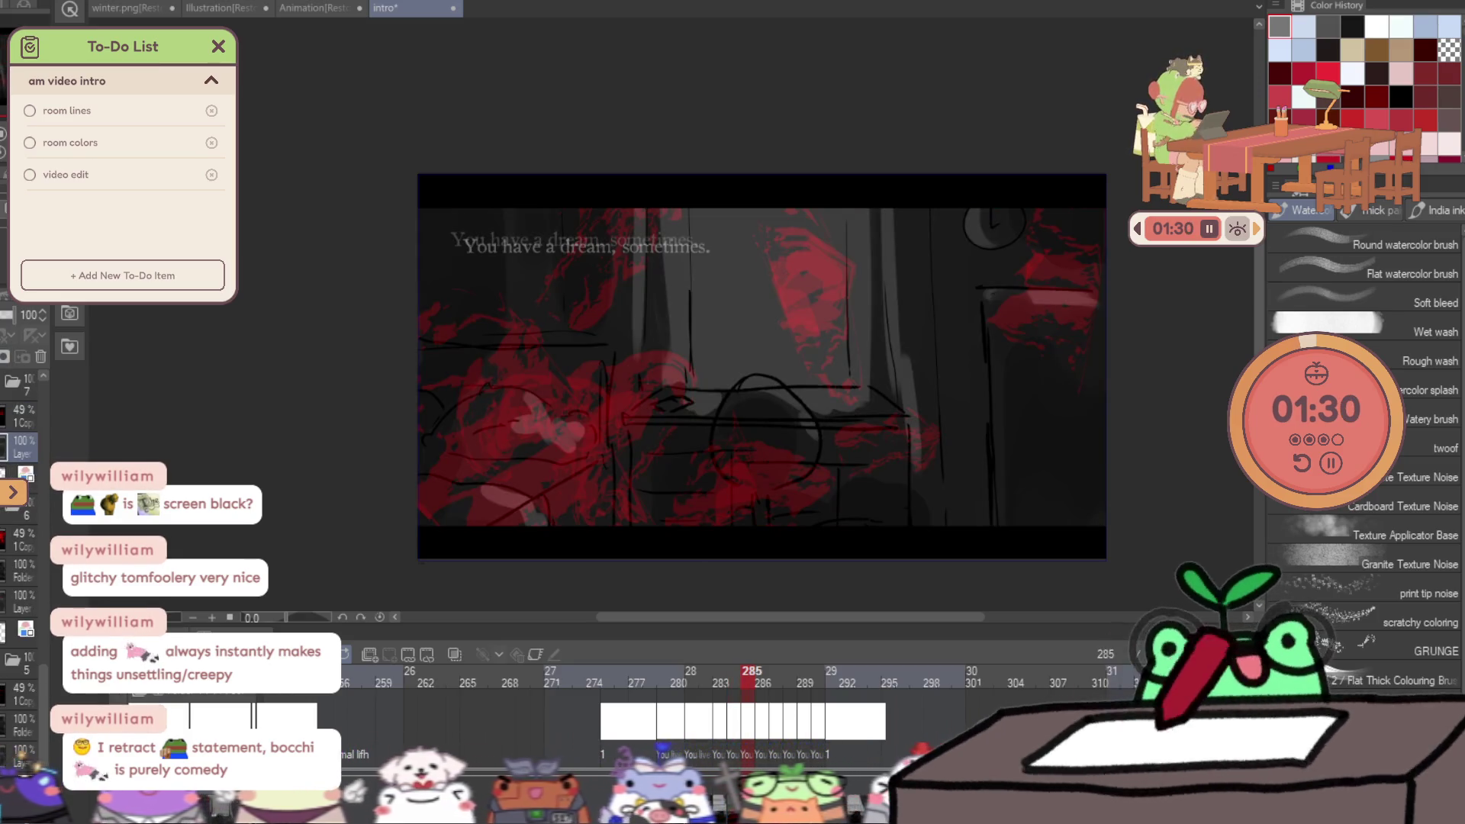
pyautogui.press('Right')
pyautogui.press('Right')
pyautogui.press('Right')
pyautogui.press('Right')
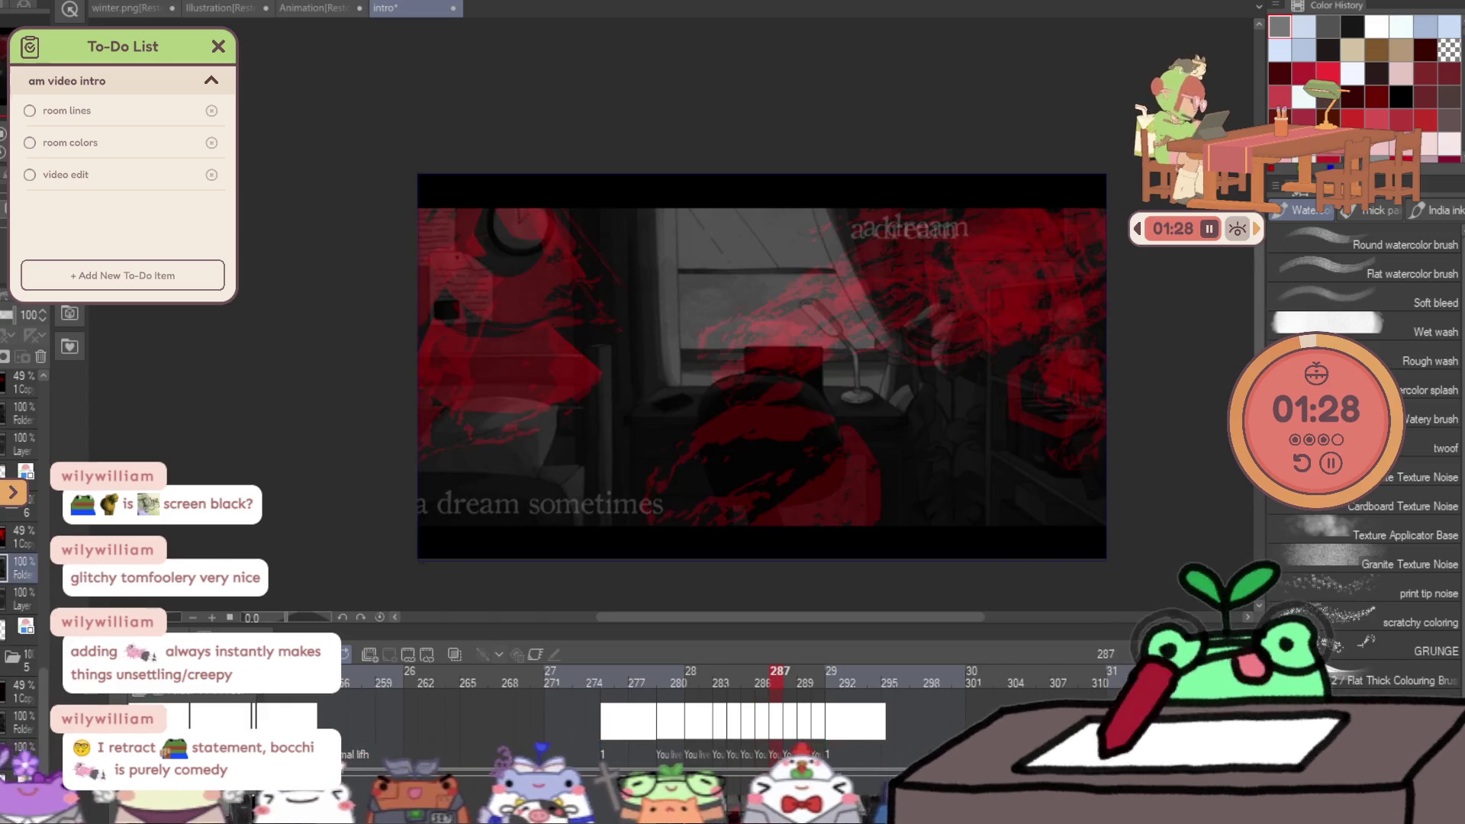
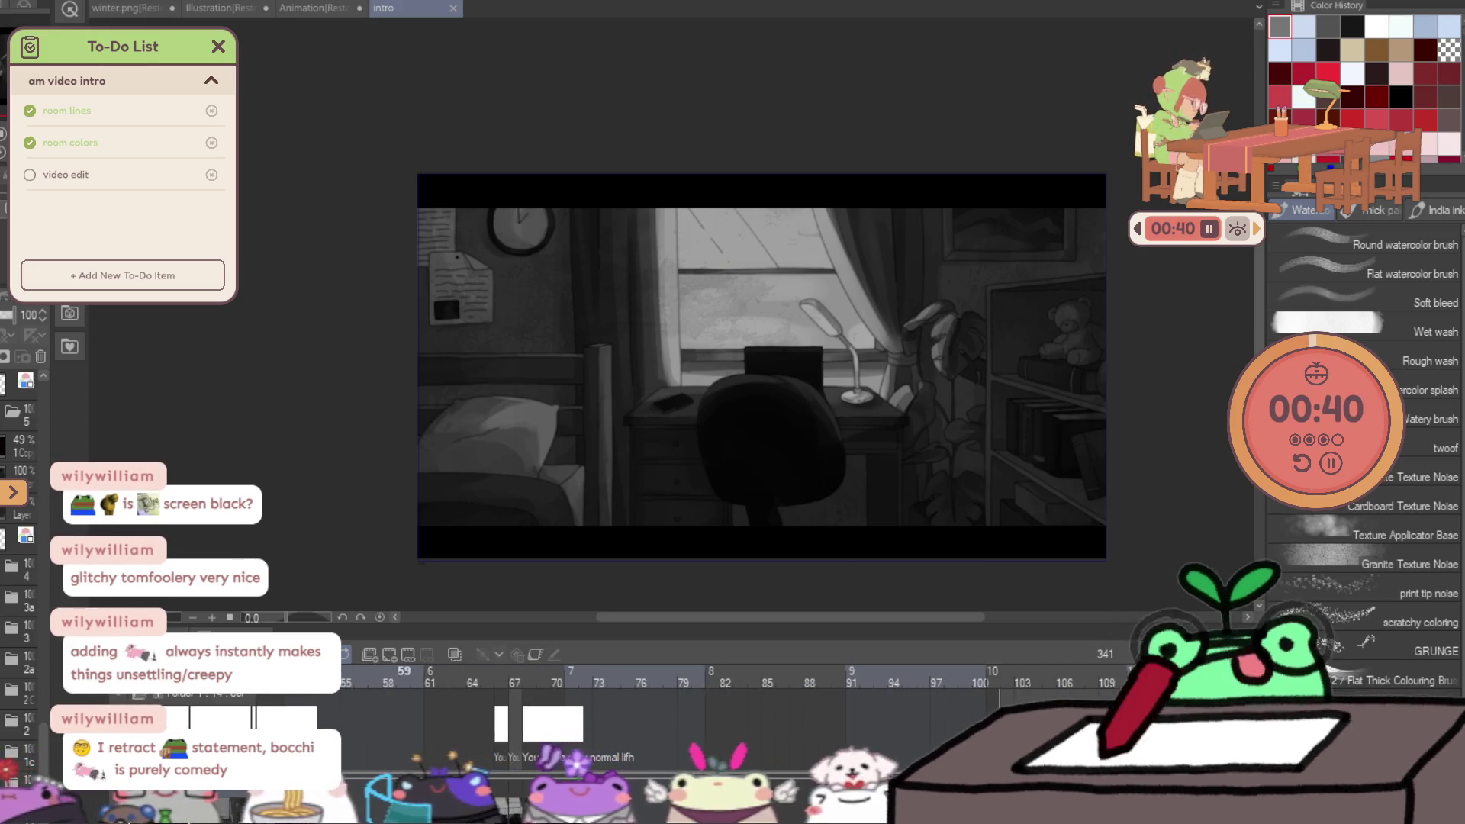
# Jump to frame 67 and step one frame past the glitch to the clean room.
pyautogui.click(514, 752)
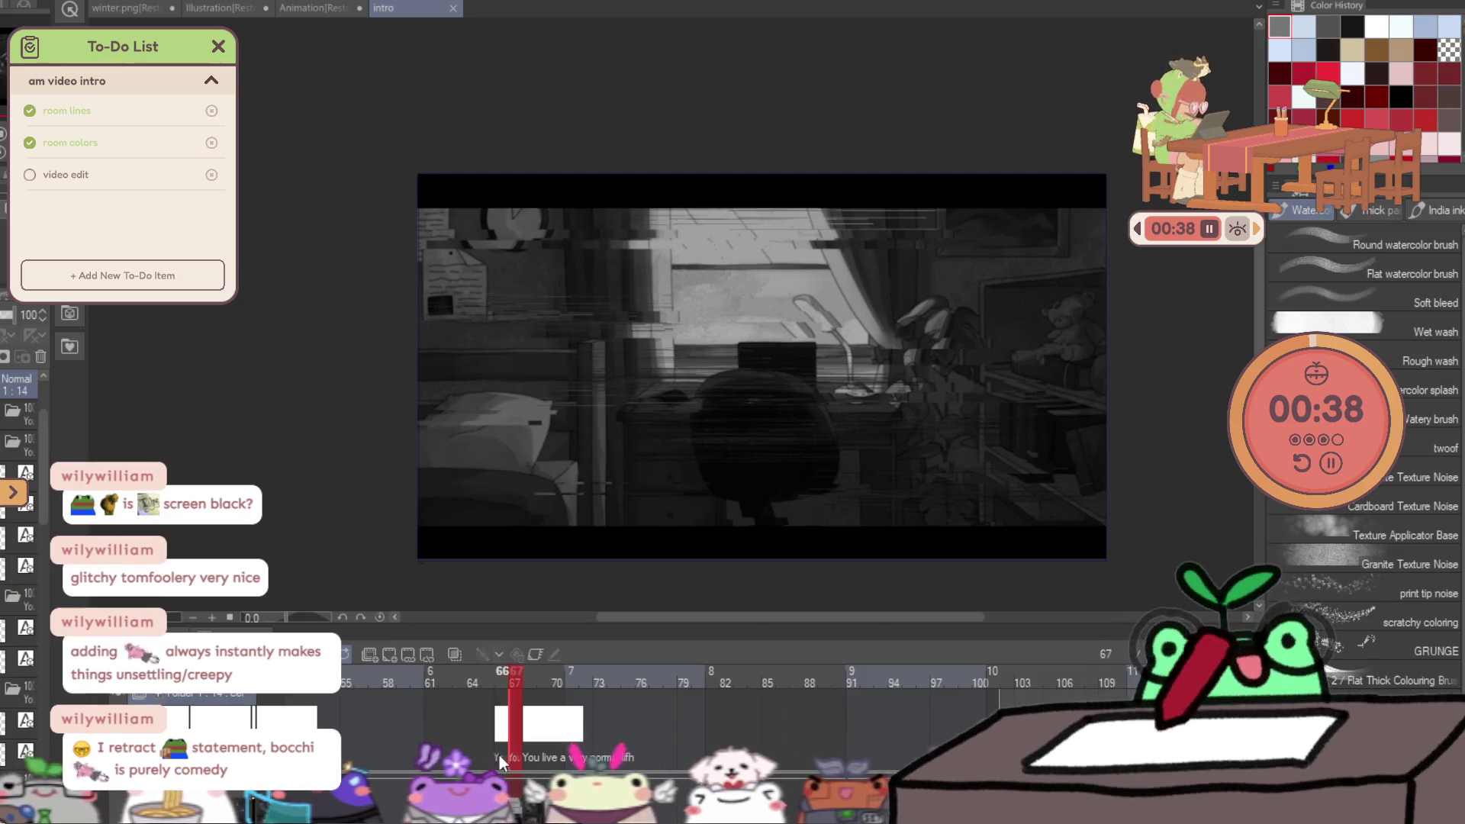
pyautogui.scroll(3, 500, 754)
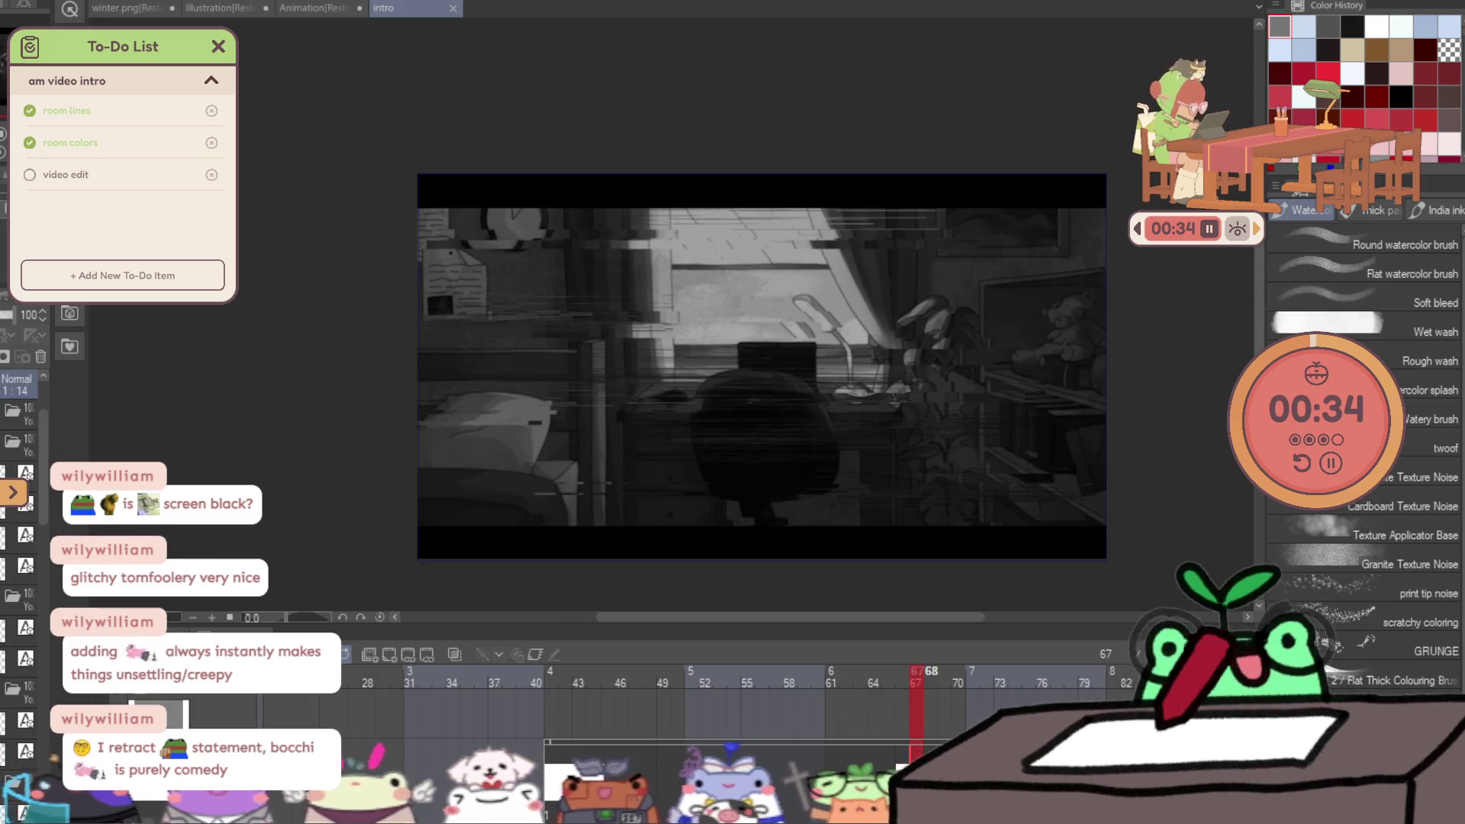
pyautogui.press('Right')
pyautogui.scroll(-6, 687, 725)
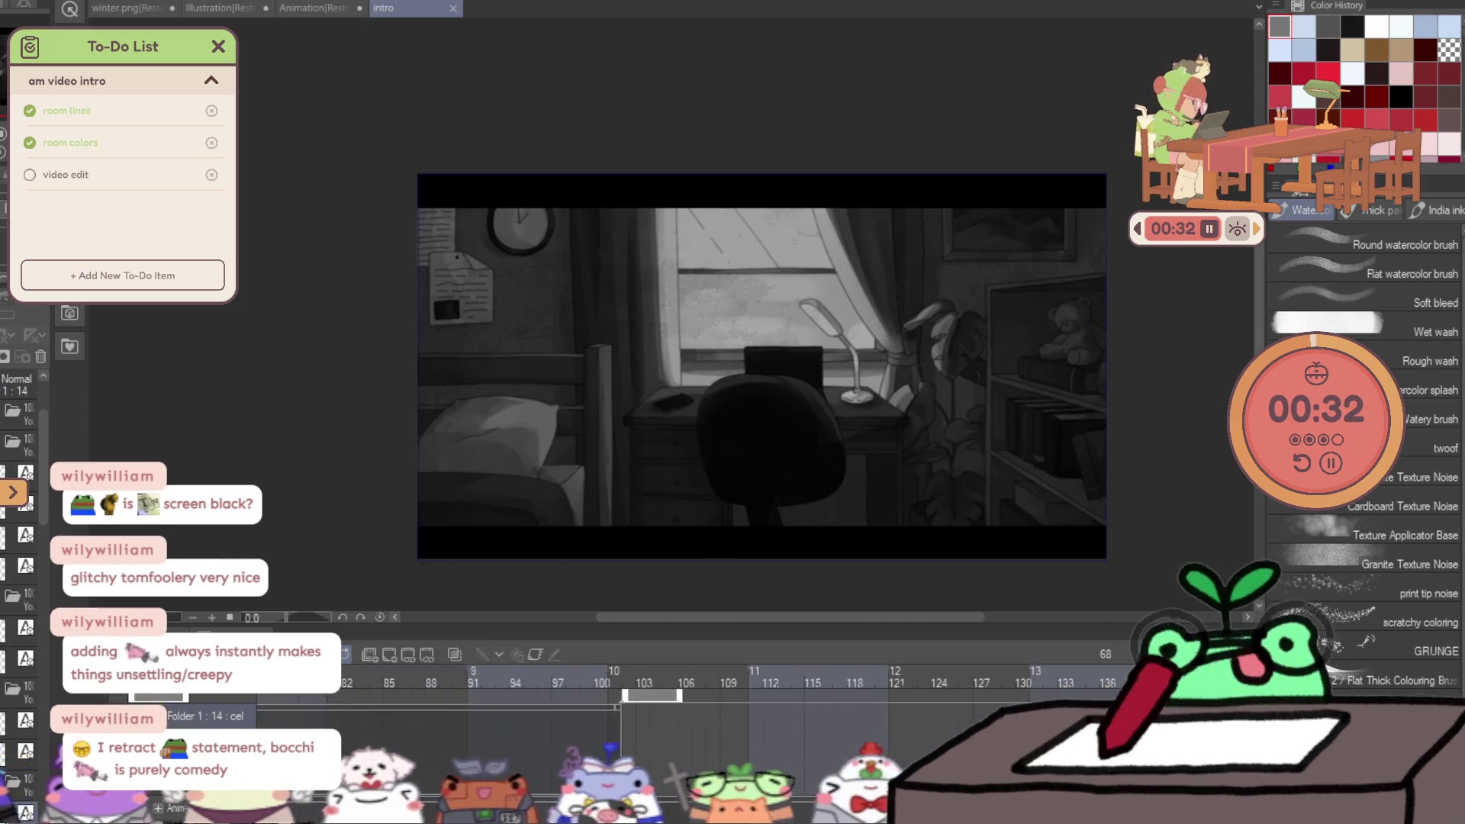
pyautogui.scroll(-2, 686, 687)
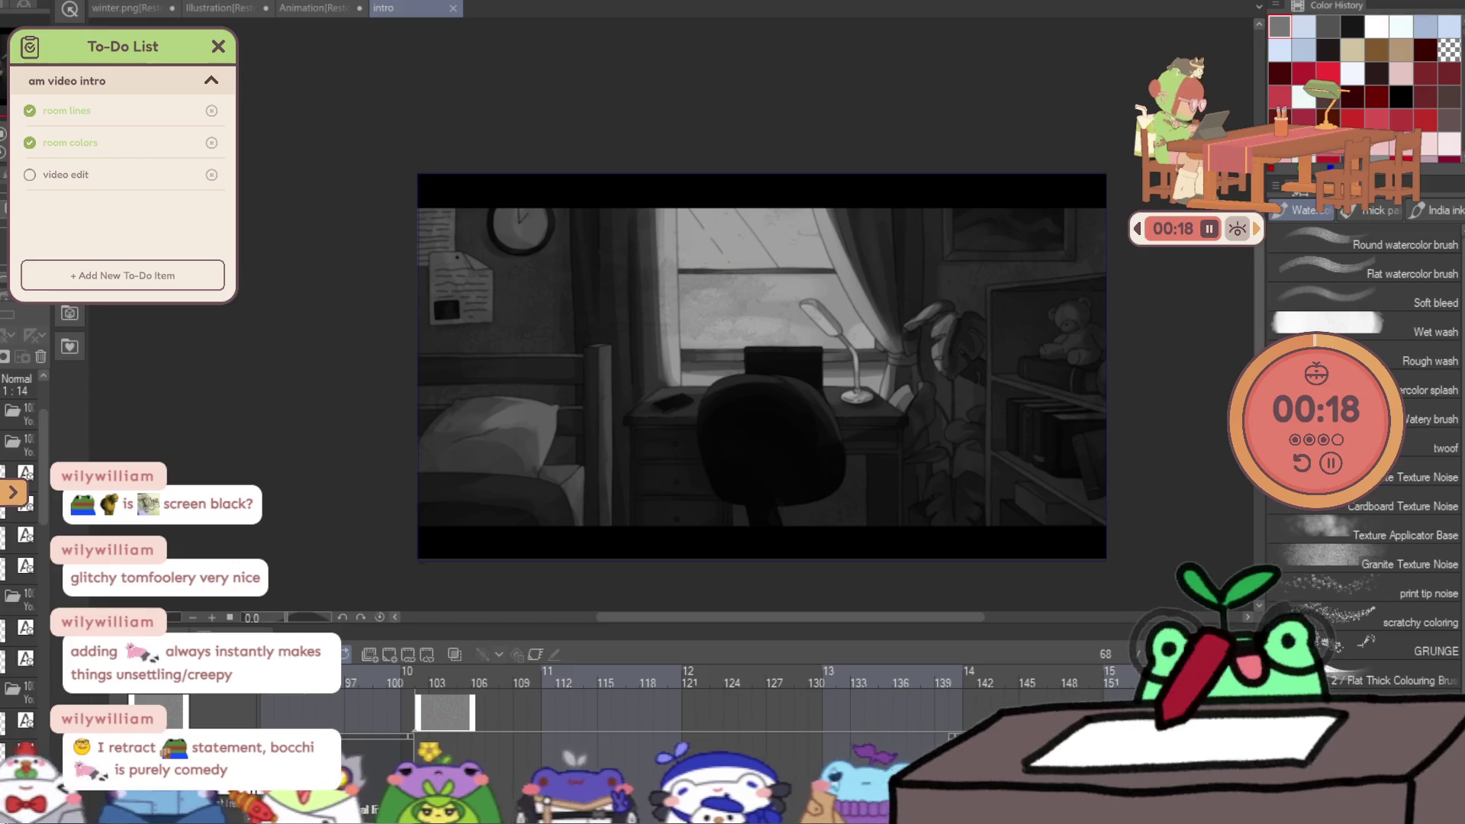
pyautogui.scroll(-4, 591, 308)
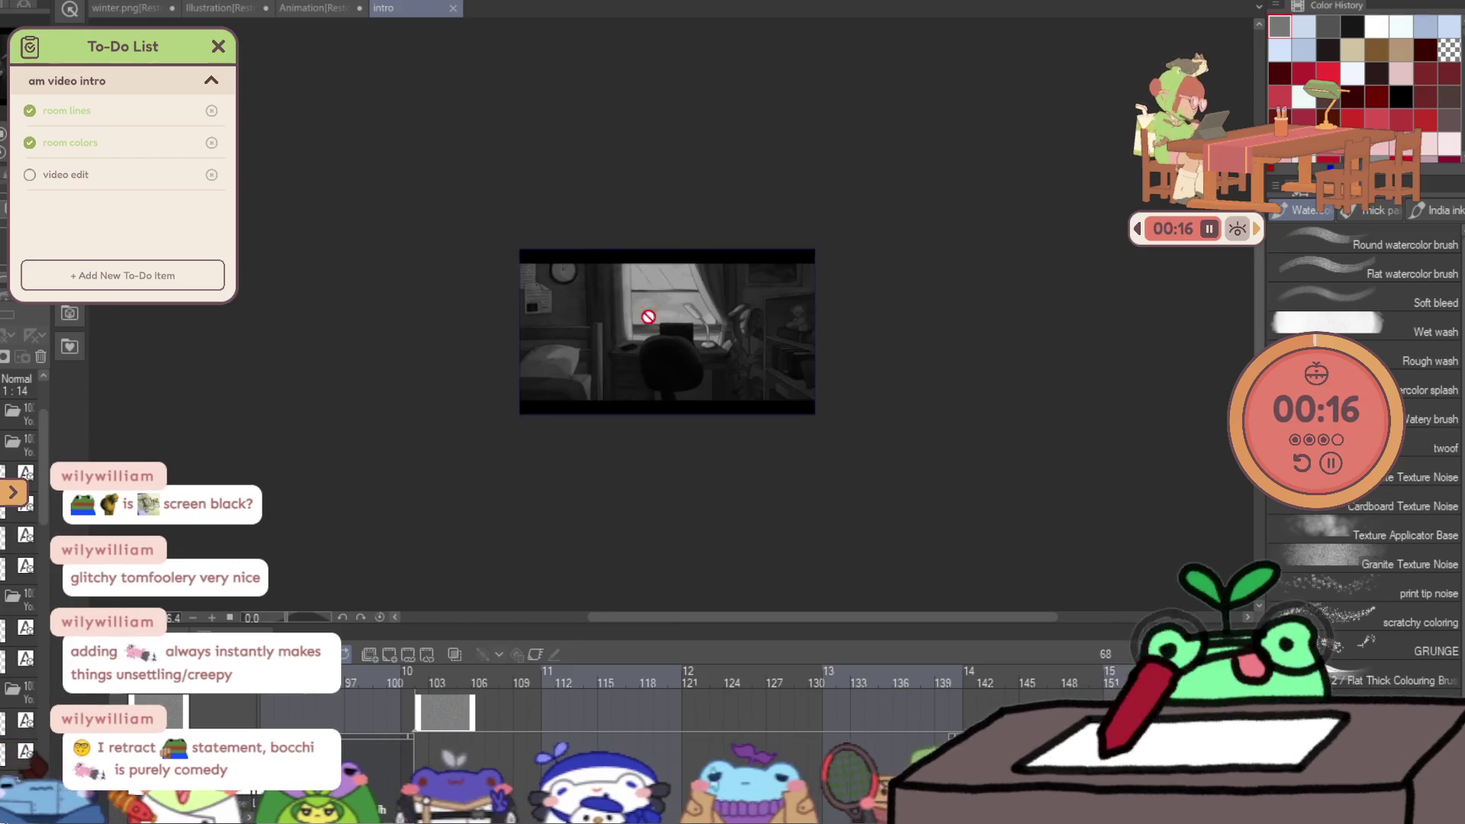
pyautogui.scroll(4, 711, 355)
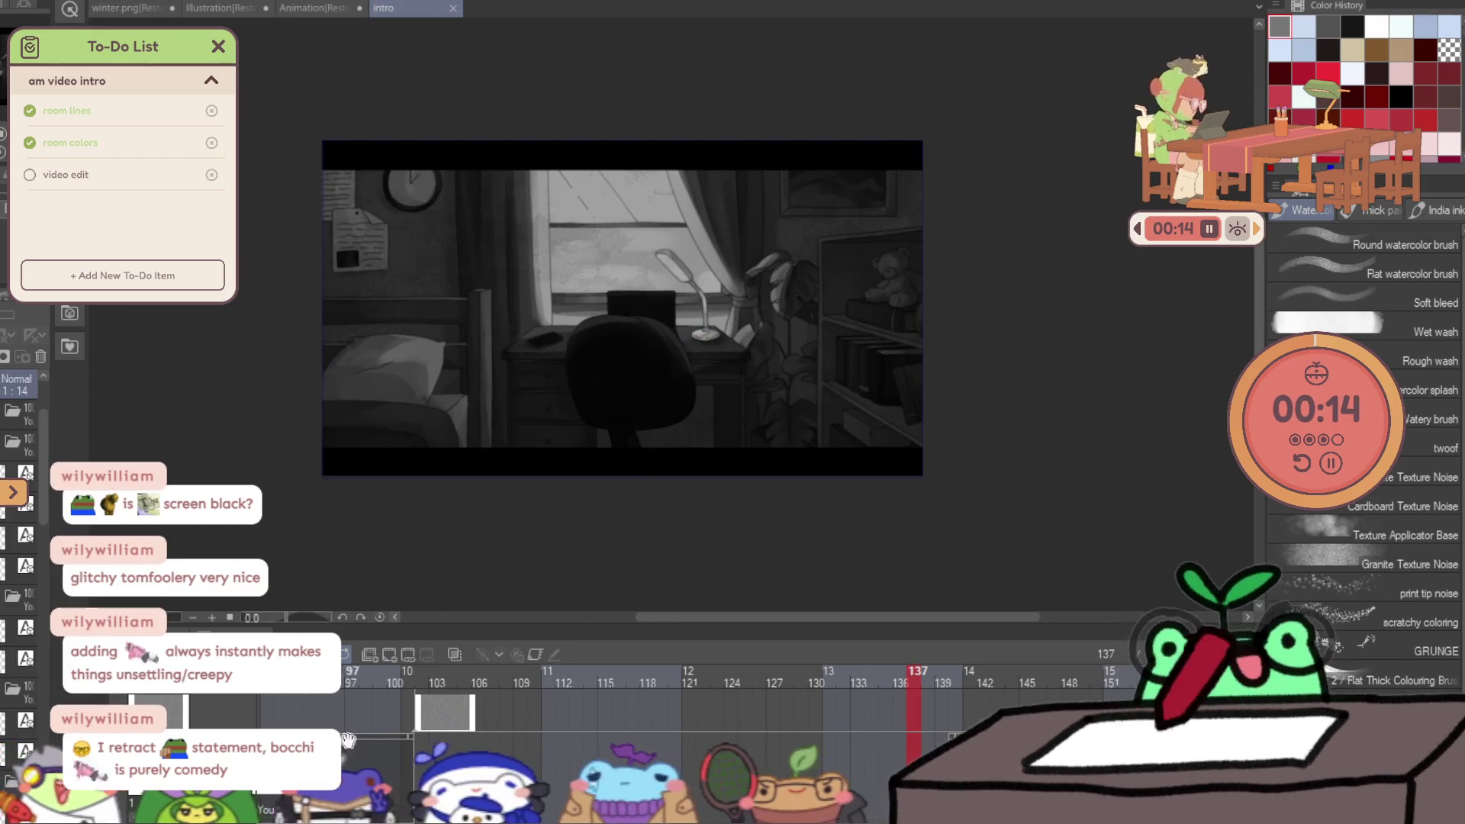
# Play the animation and stop on frame 311, captioned 'You live a very normal life'.
pyautogui.press('space')
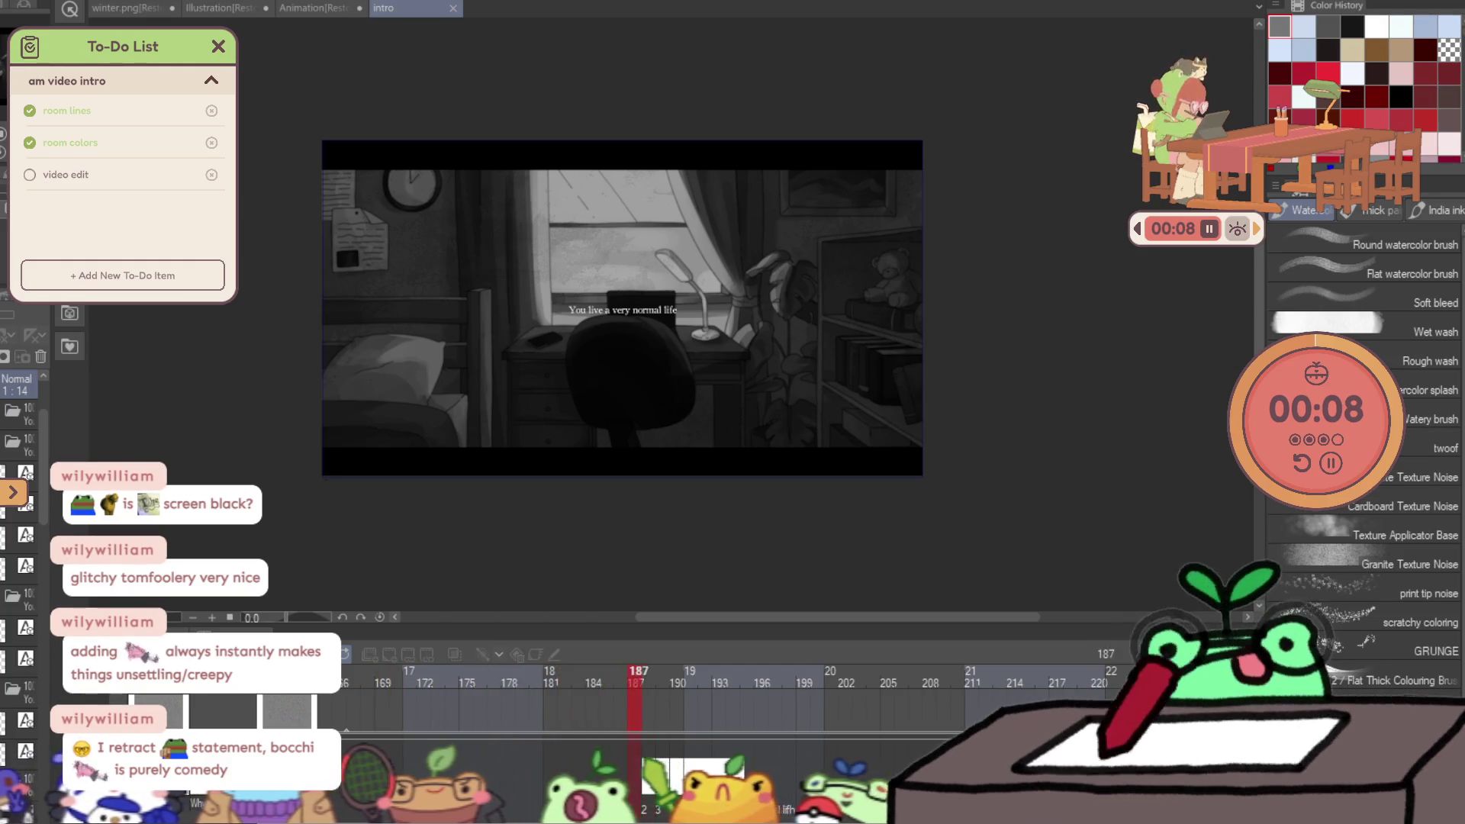
pyautogui.scroll(2, 509, 291)
pyautogui.scroll(1, 510, 290)
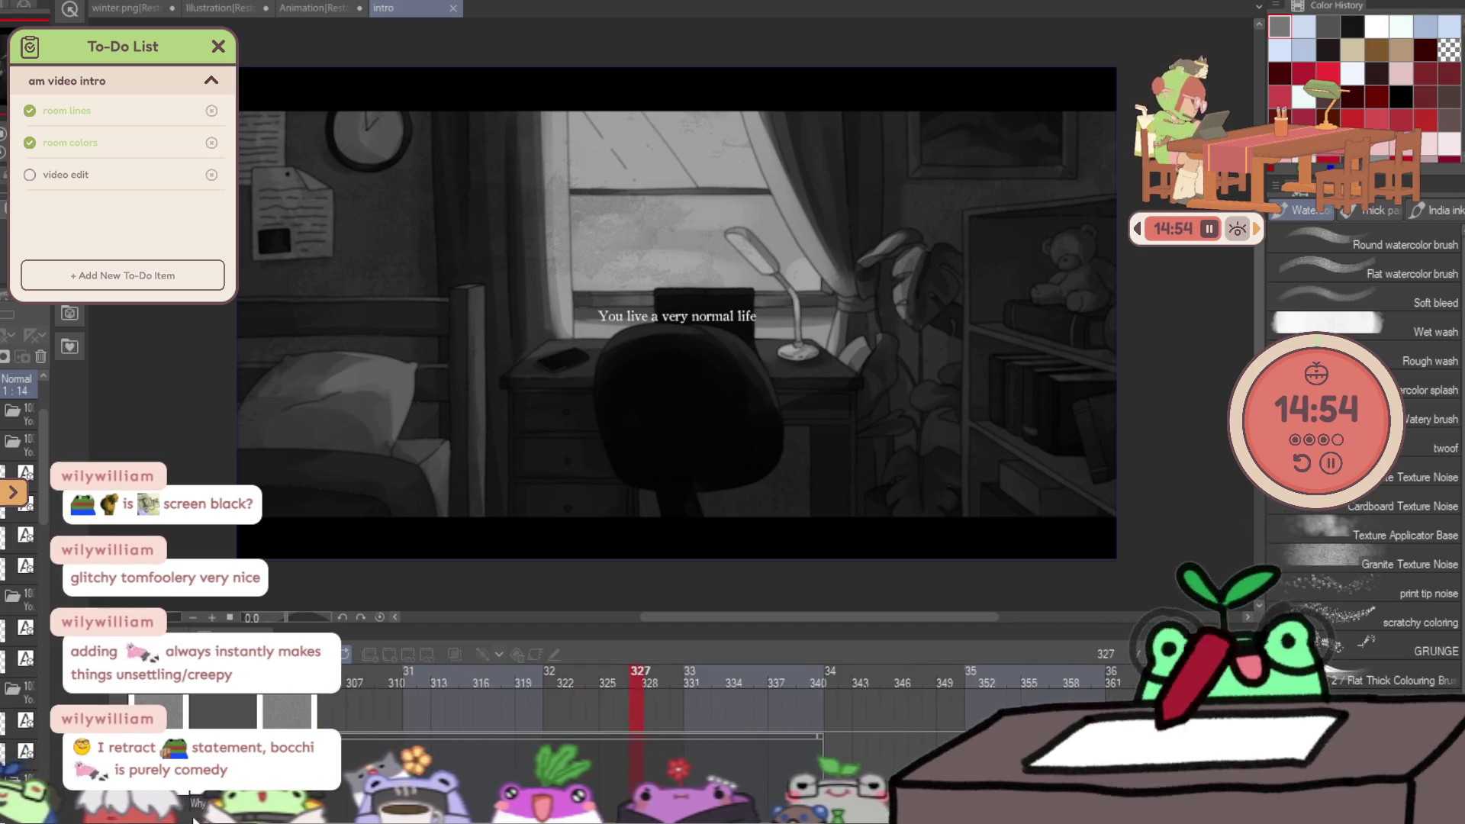
pyautogui.click(414, 776)
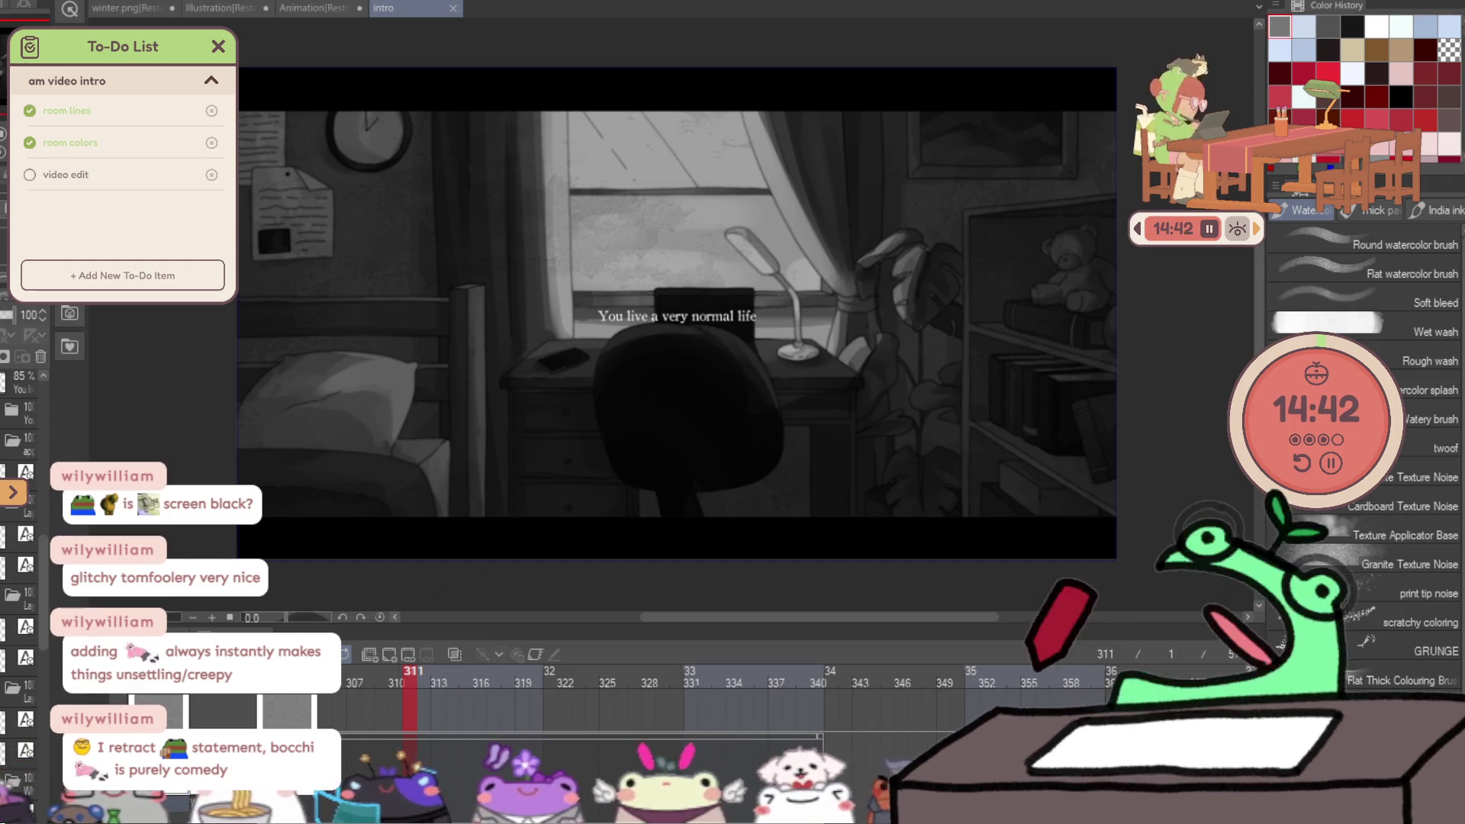
pyautogui.hscroll(-5, 386, 687)
# Play from frame 270, trial 31% opacity on the 49% scribble layer, revert, then erase the red scribbles.
pyautogui.click(668, 675)
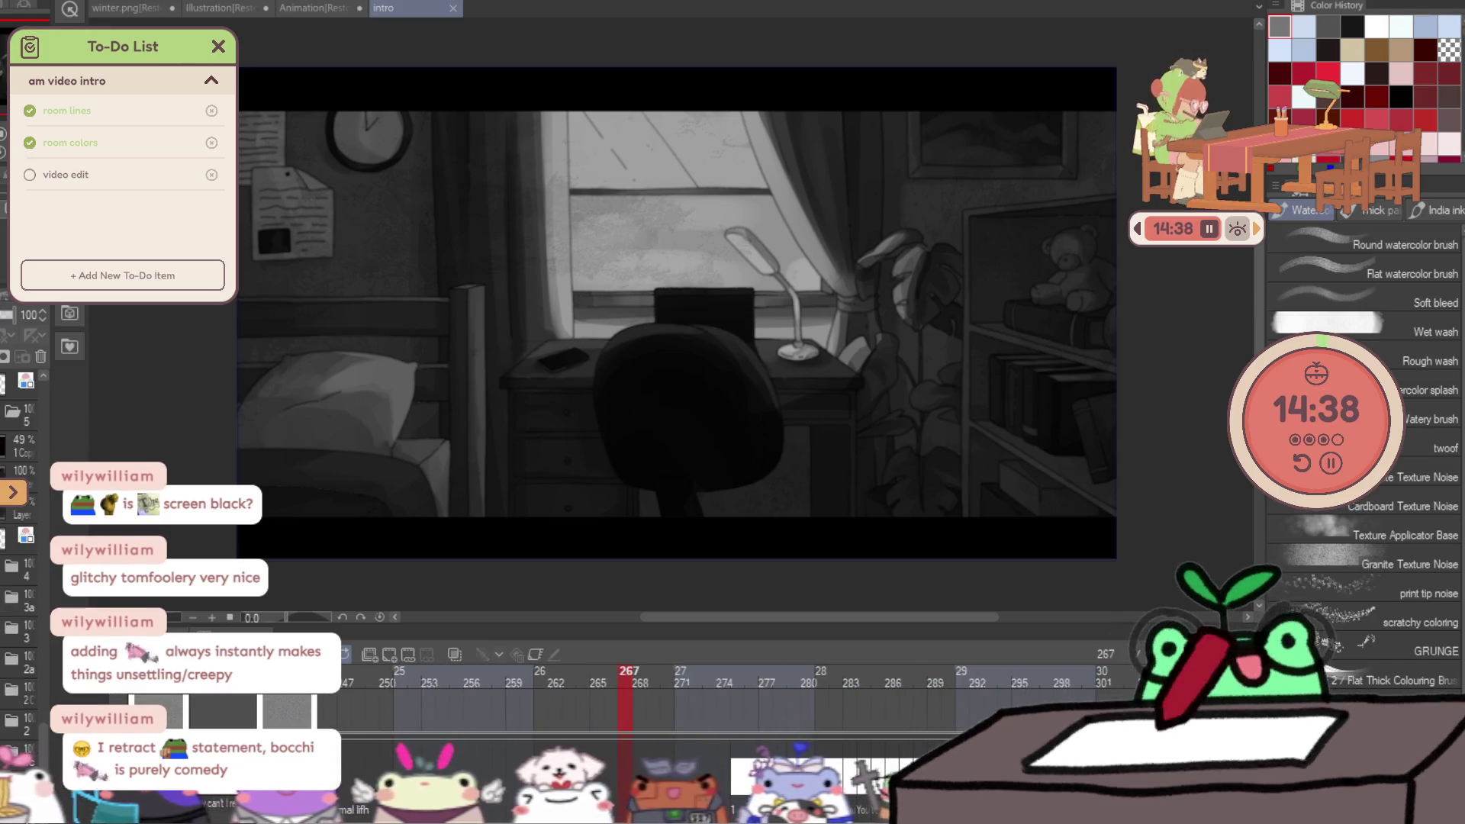
pyautogui.press('space')
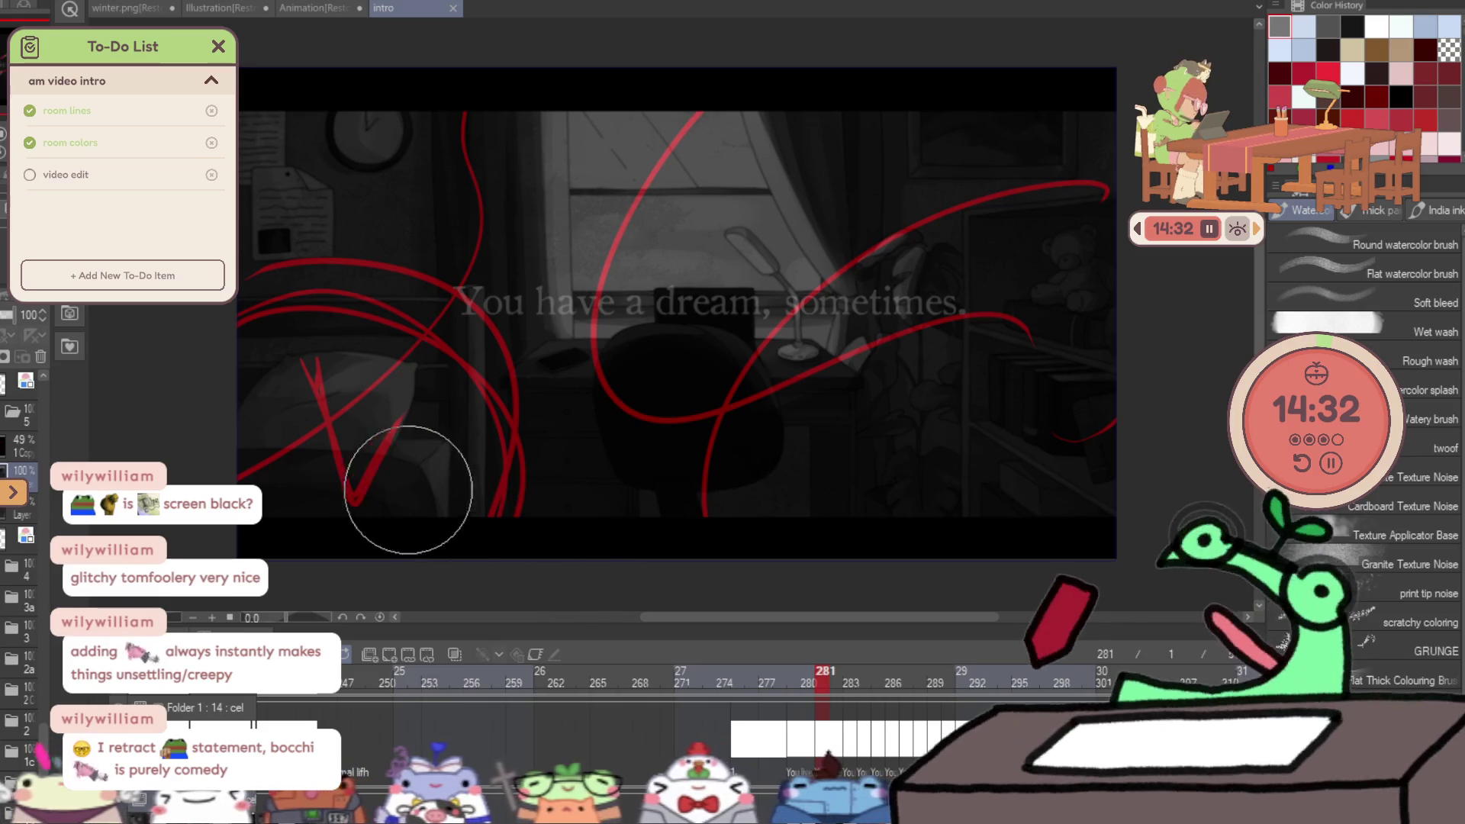
pyautogui.click(23, 445)
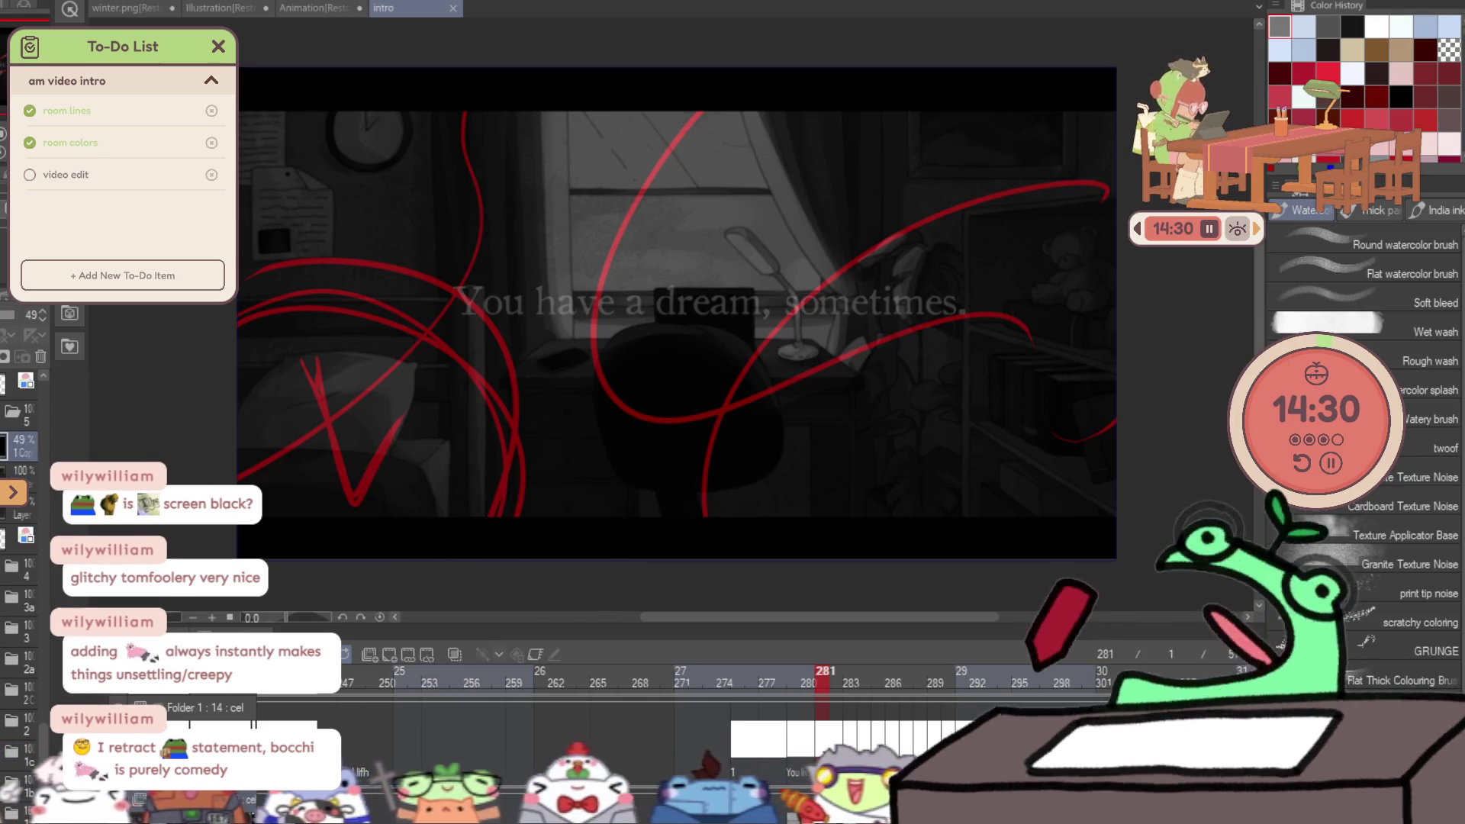
pyautogui.write('31')
pyautogui.press('Return')
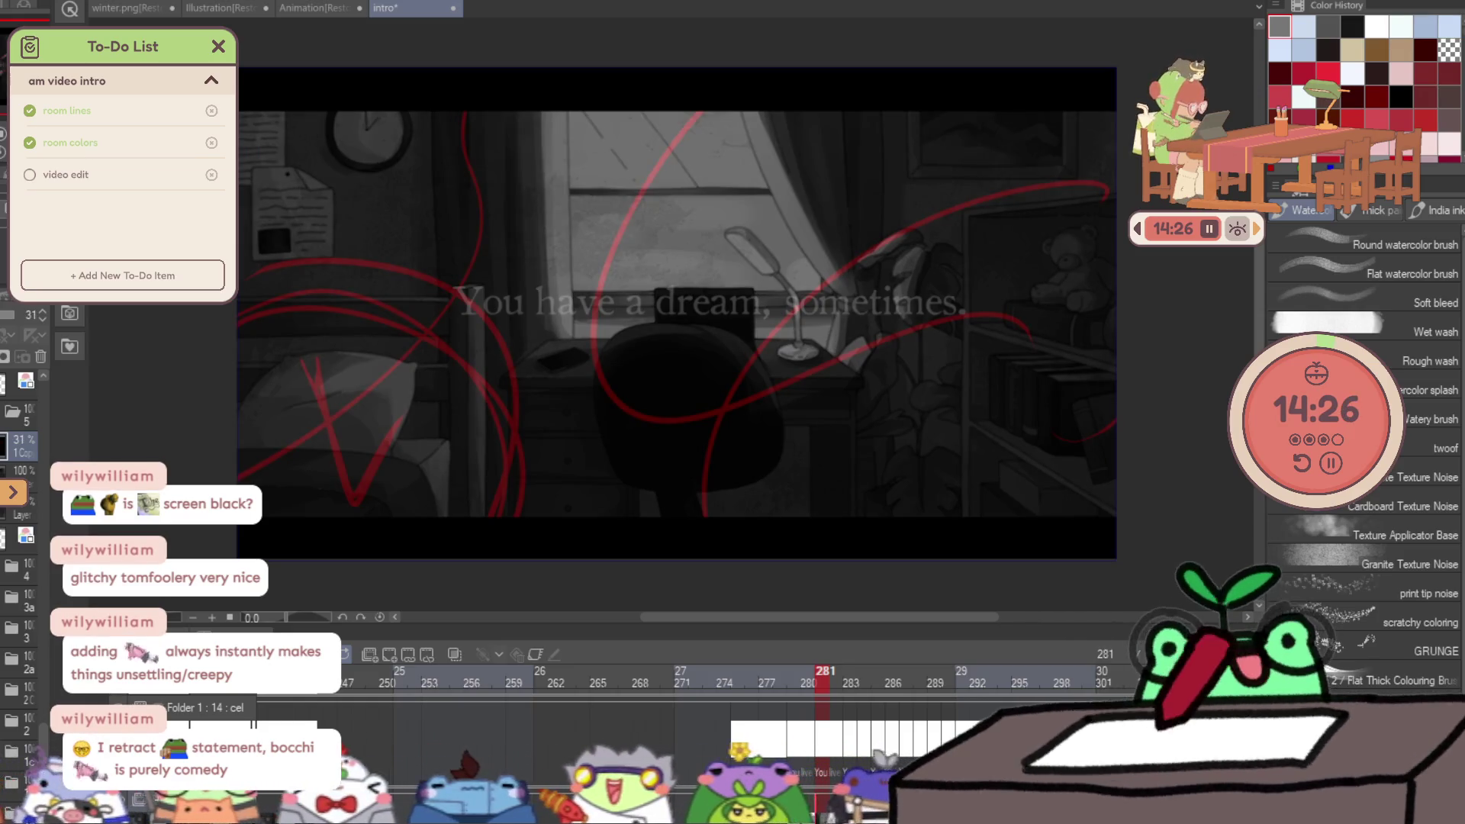
pyautogui.hotkey('ctrl', 'z')
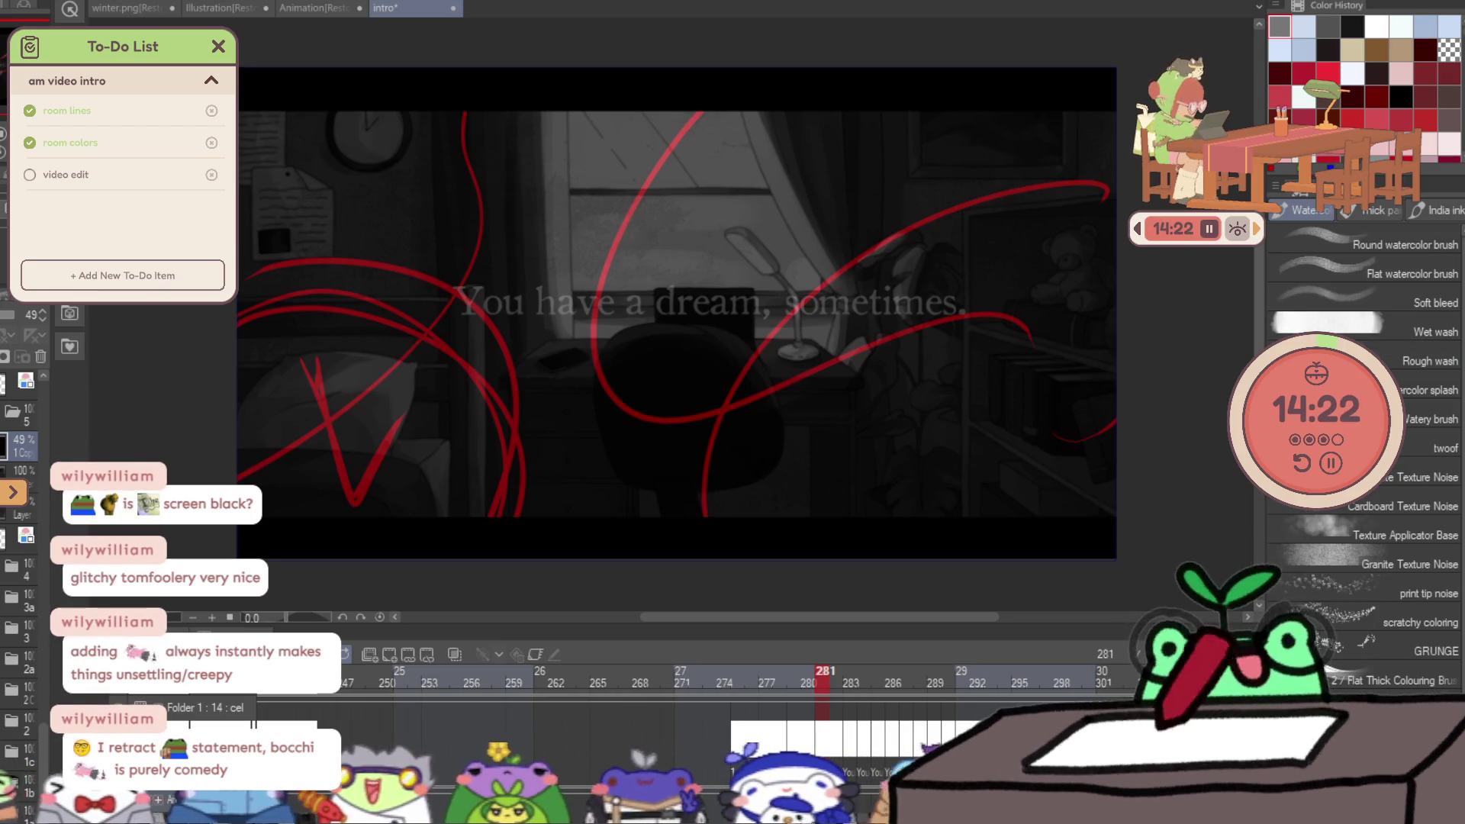
pyautogui.press('p')
pyautogui.moveTo(507, 458)
pyautogui.mouseDown()
pyautogui.moveTo(719, 360)
pyautogui.moveTo(450, 157)
pyautogui.moveTo(759, 540)
pyautogui.moveTo(1179, 404)
pyautogui.mouseUp()
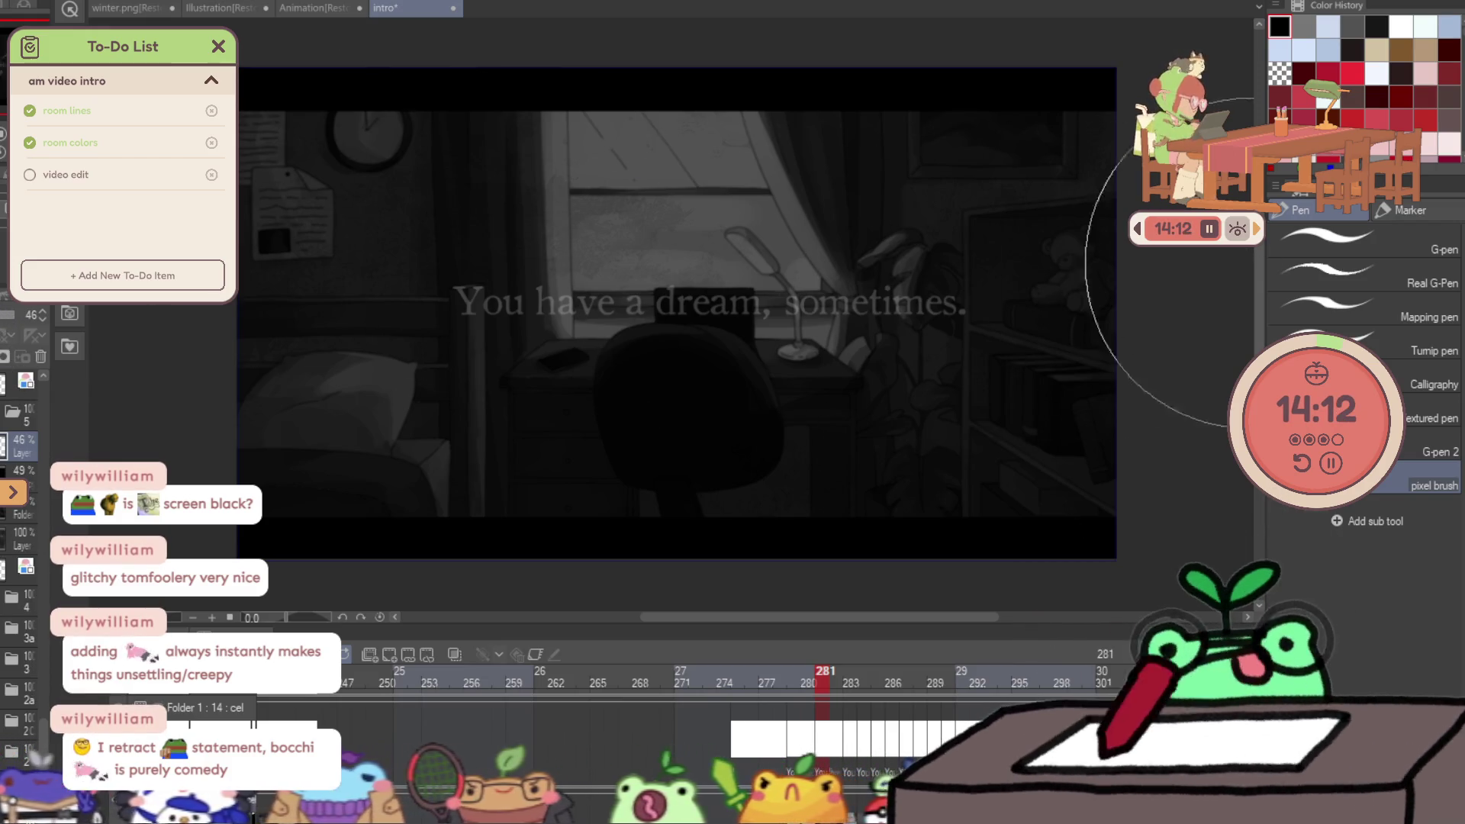
# With the G-pen, draw a long red curve and a sharp red V toward the bed.
pyautogui.click(1366, 241)
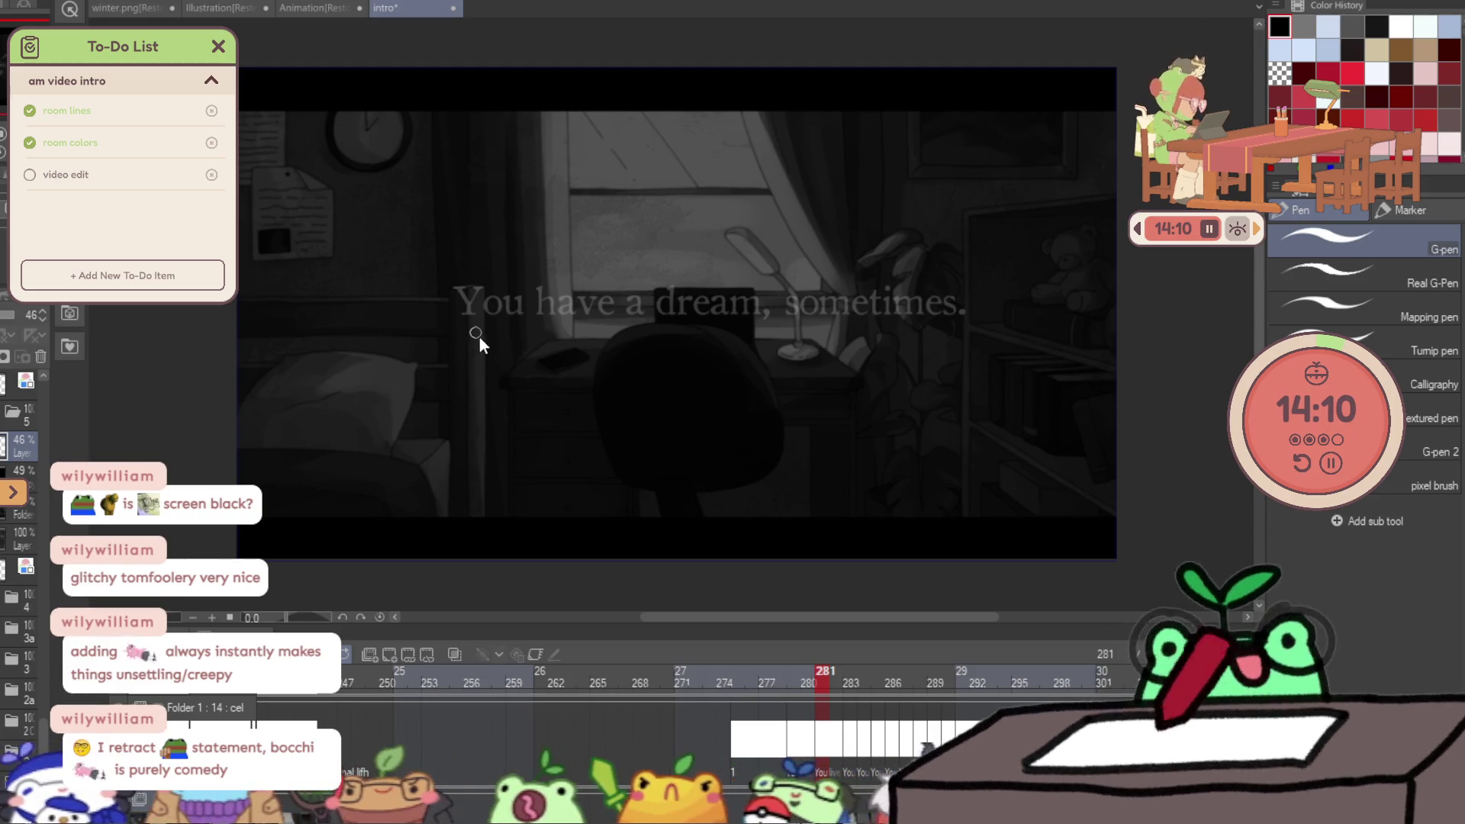
pyautogui.moveTo(703, 306); pyautogui.dragTo(619, 540)
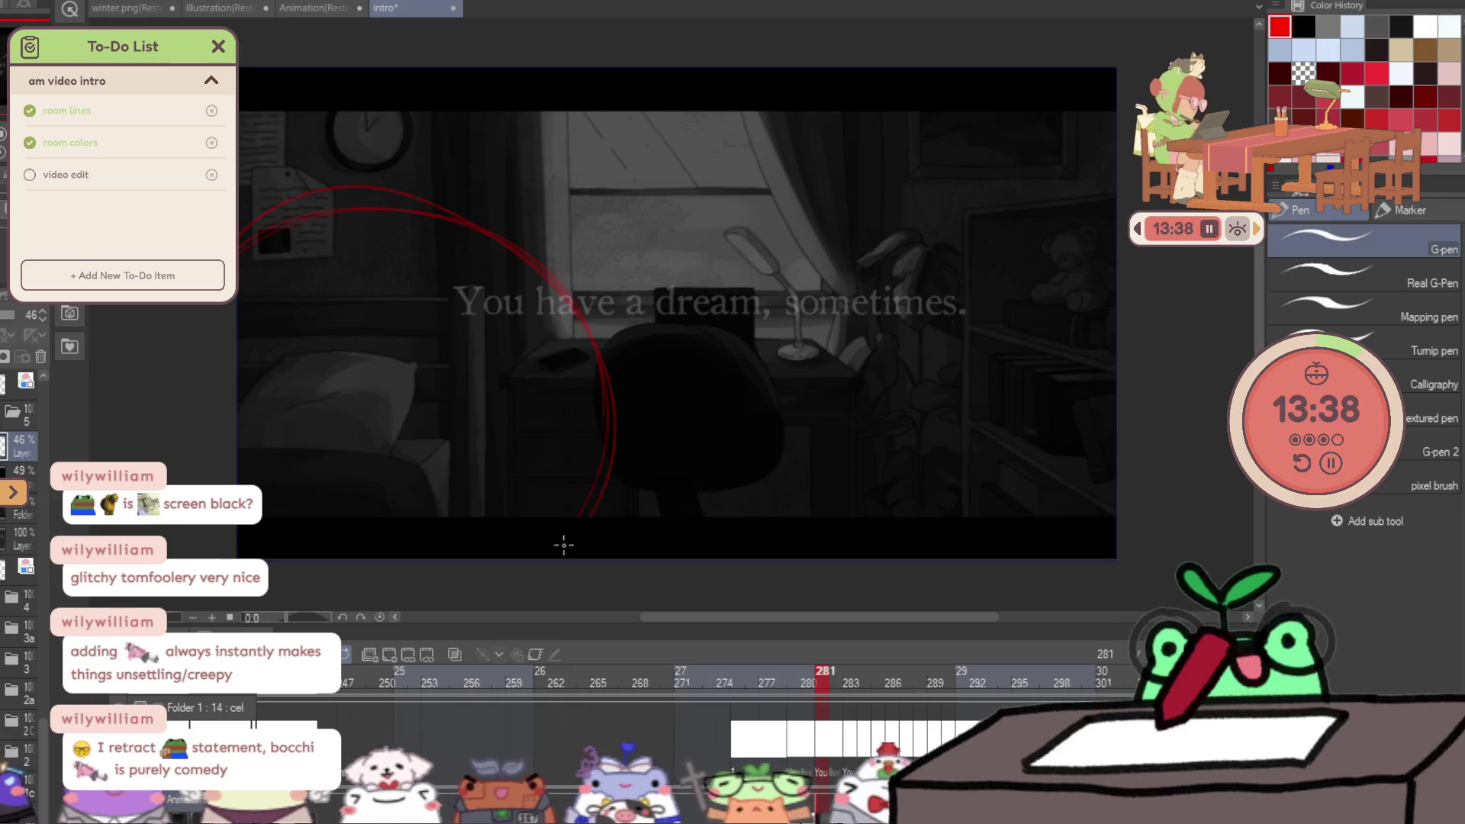
pyautogui.moveTo(322, 269); pyautogui.dragTo(387, 444)
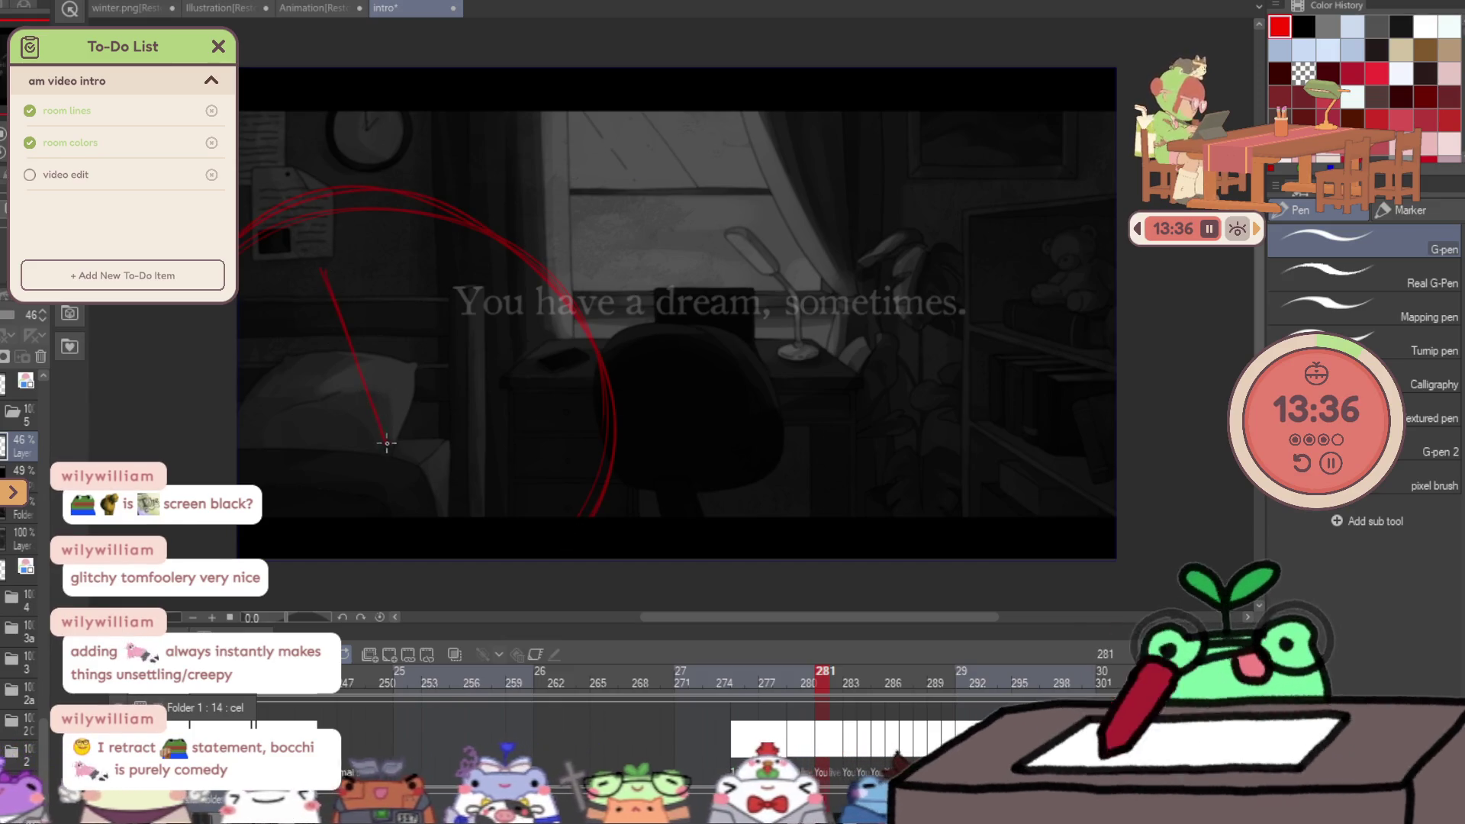
pyautogui.moveTo(308, 272); pyautogui.dragTo(381, 448)
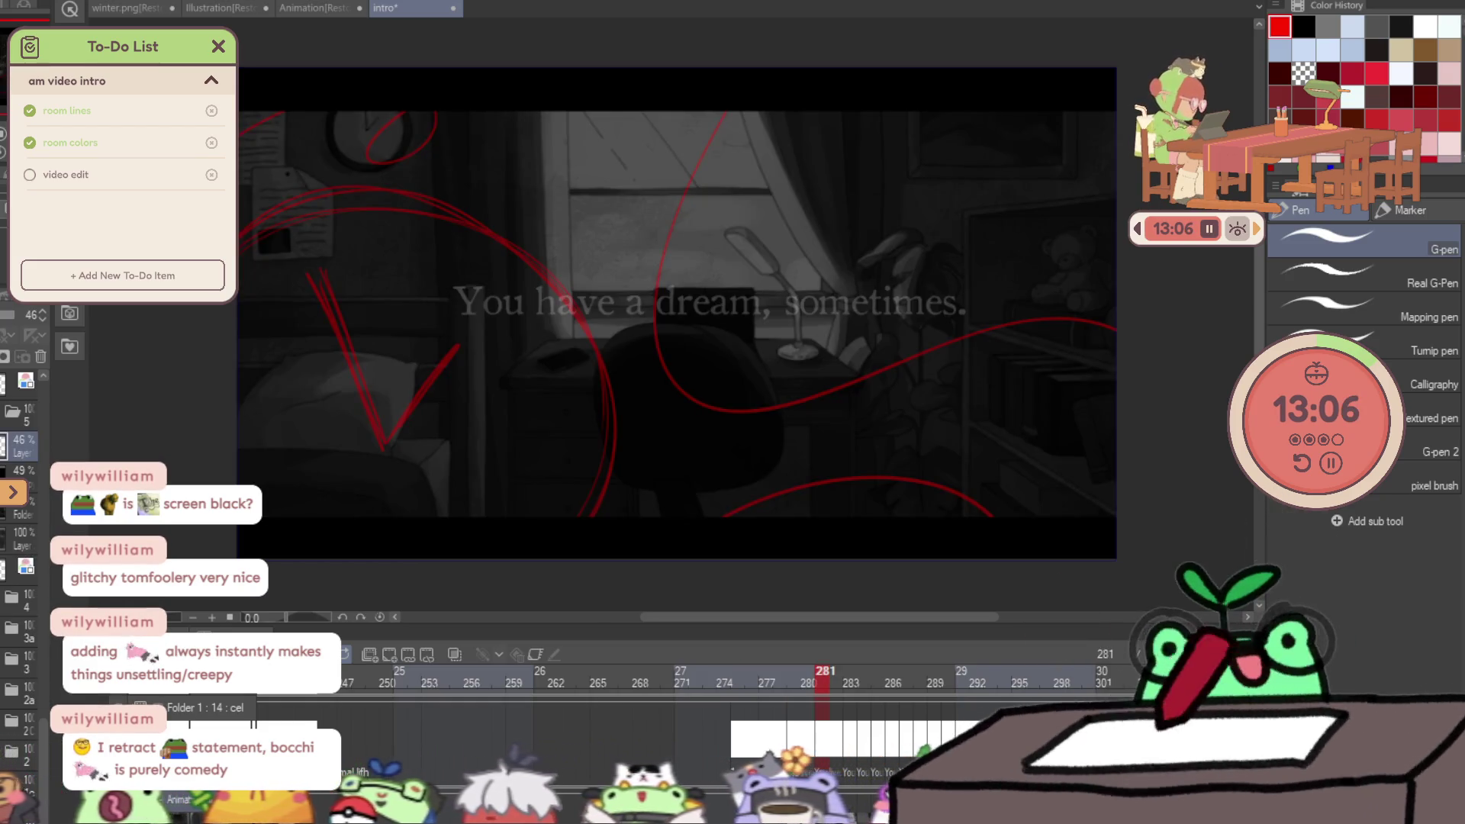
pyautogui.press('Left')
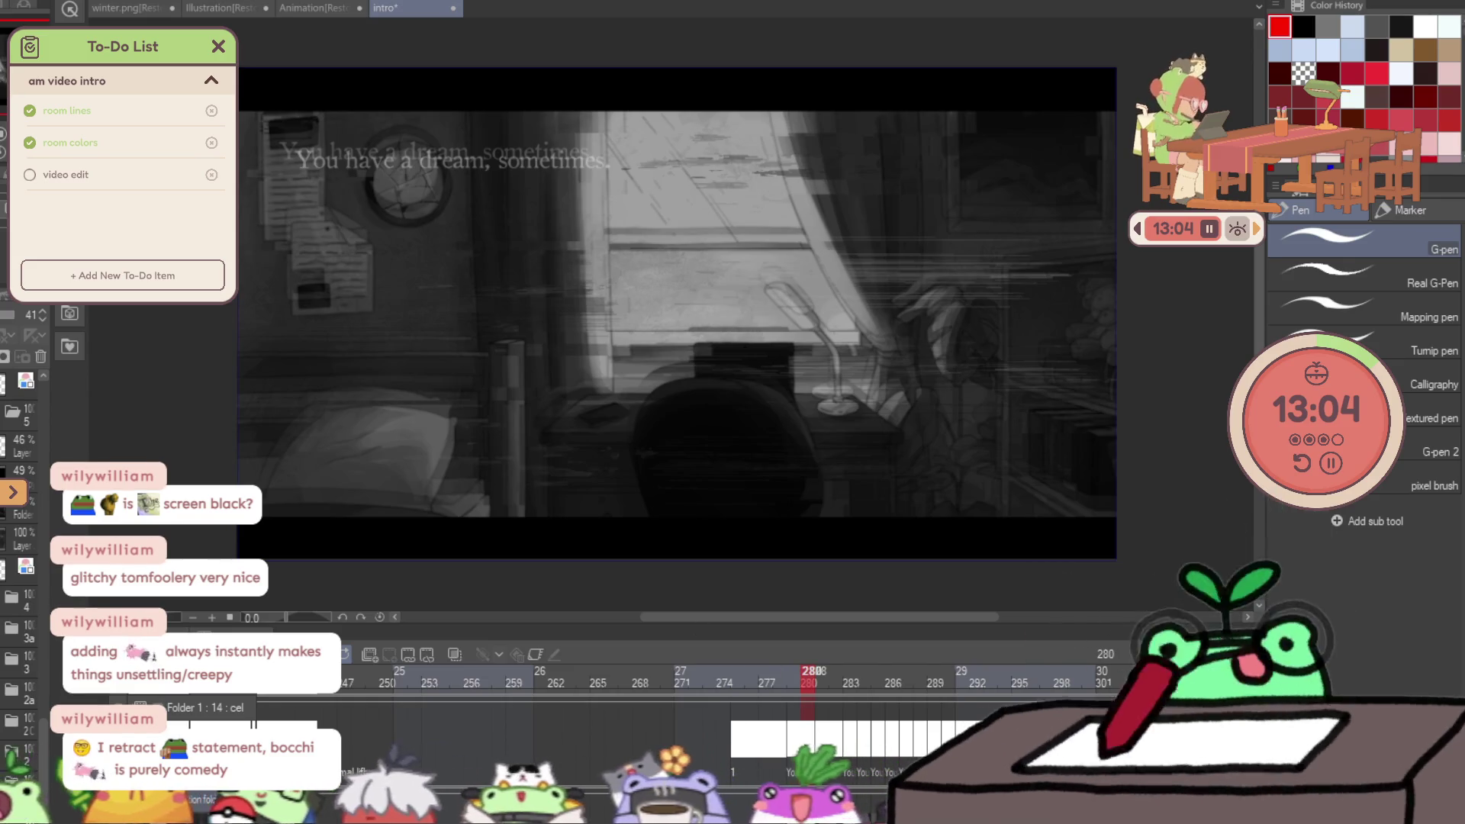
pyautogui.click(23, 662)
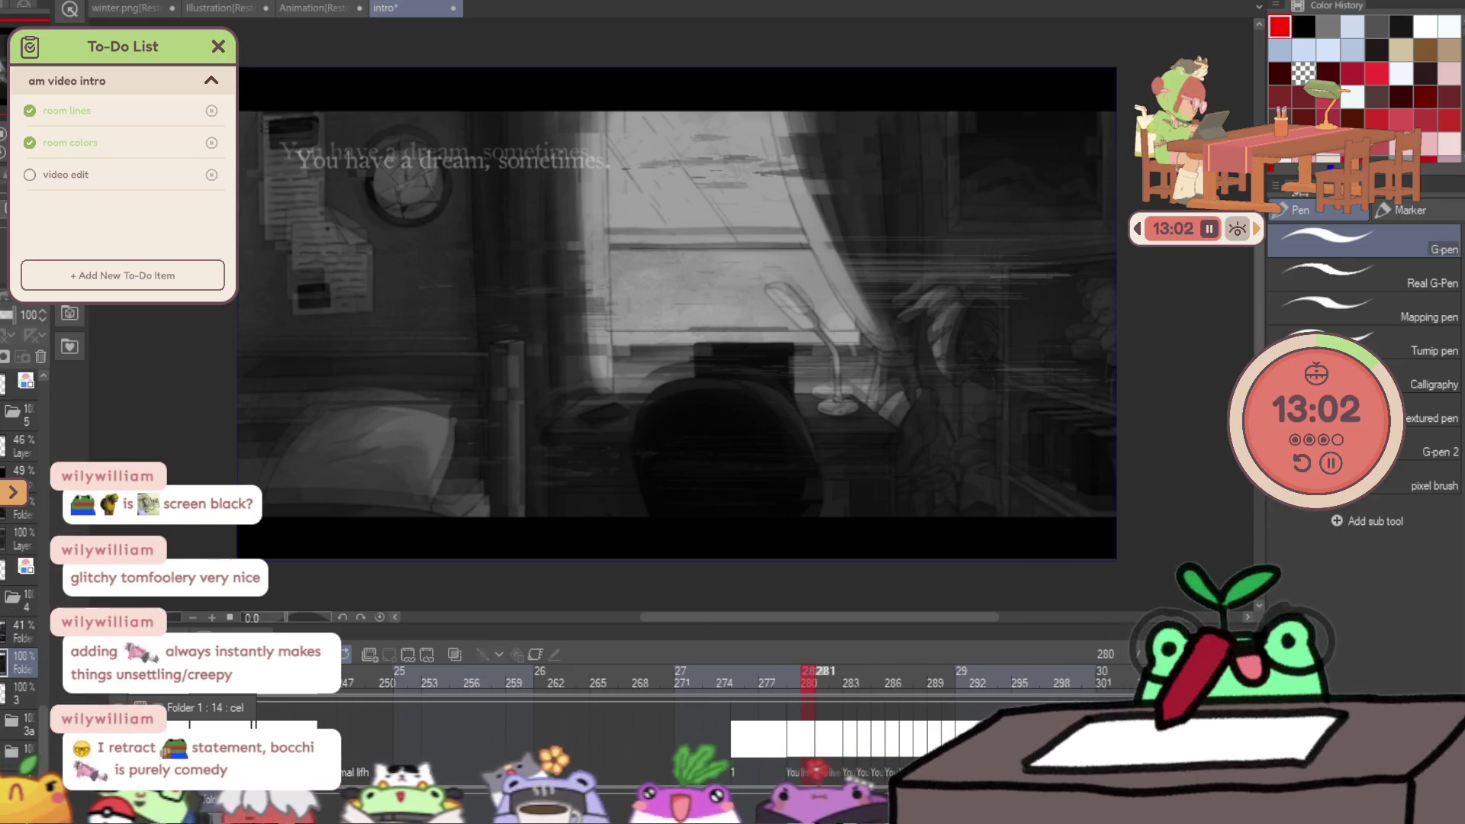
pyautogui.press('Right')
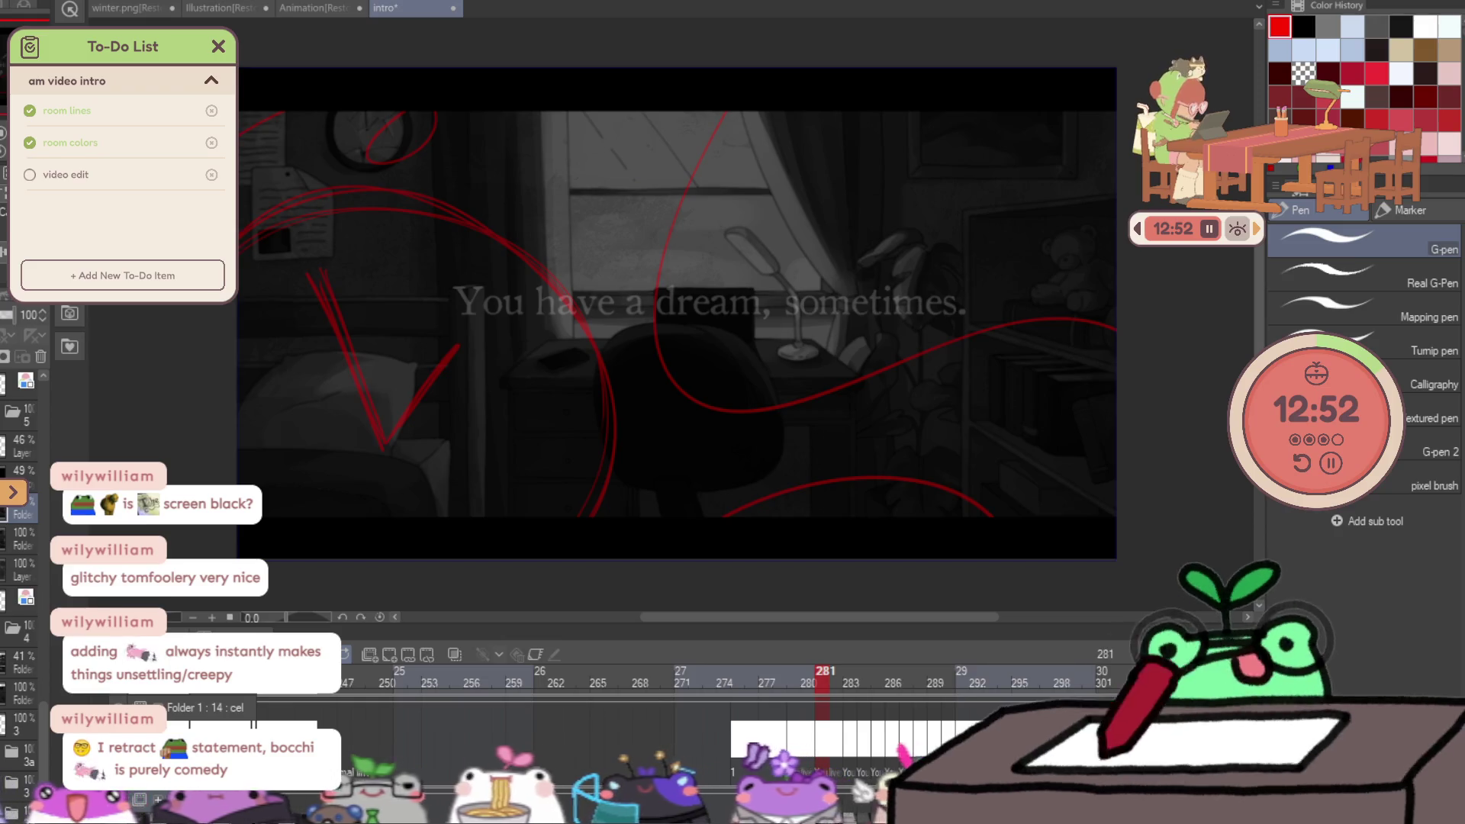
pyautogui.moveTo(822, 680)
pyautogui.mouseDown()
pyautogui.moveTo(794, 682)
pyautogui.moveTo(858, 677)
pyautogui.moveTo(804, 685)
pyautogui.moveTo(846, 680)
pyautogui.moveTo(821, 684)
pyautogui.mouseUp()
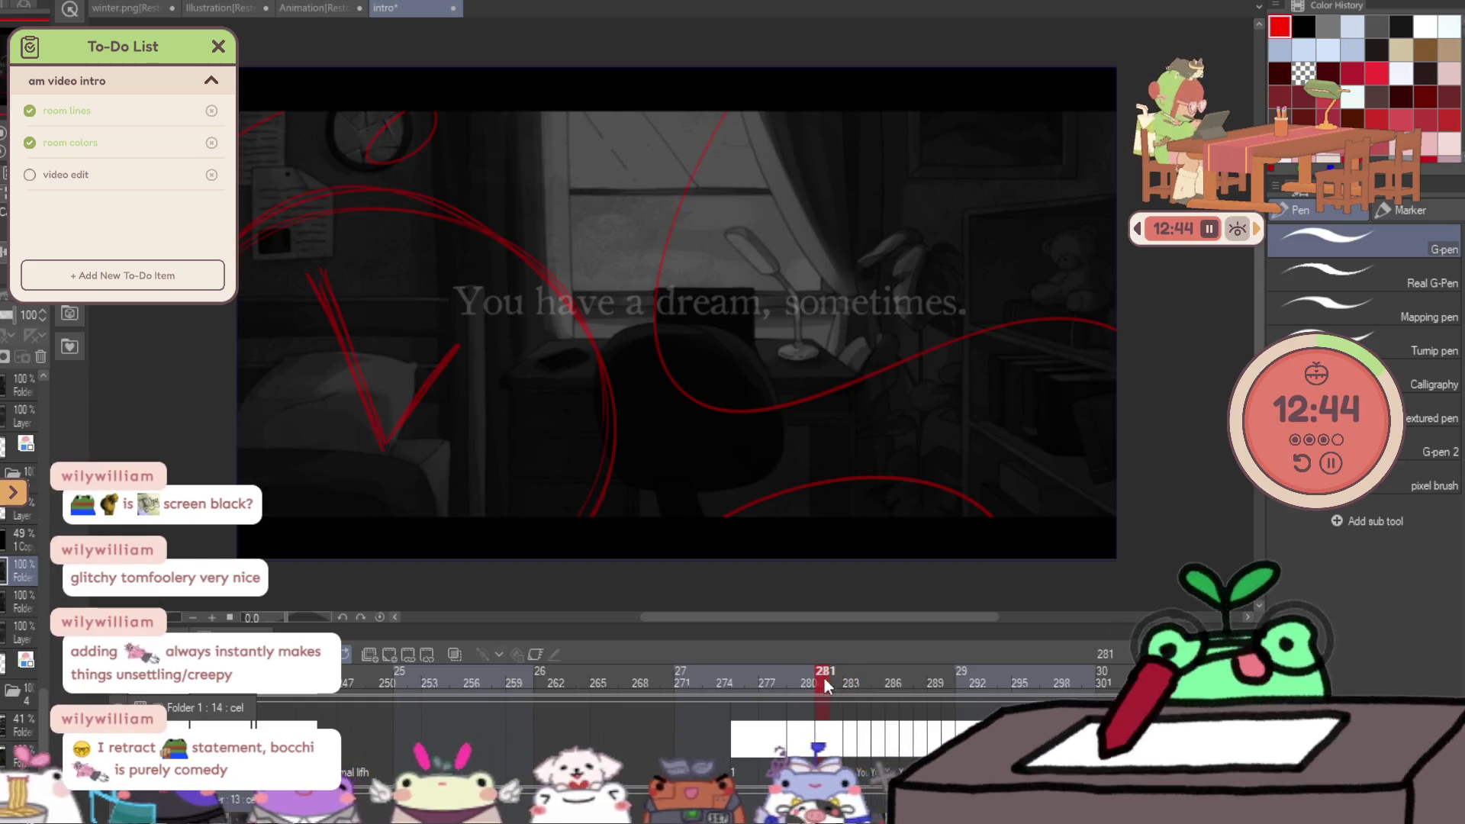
pyautogui.click(19, 508)
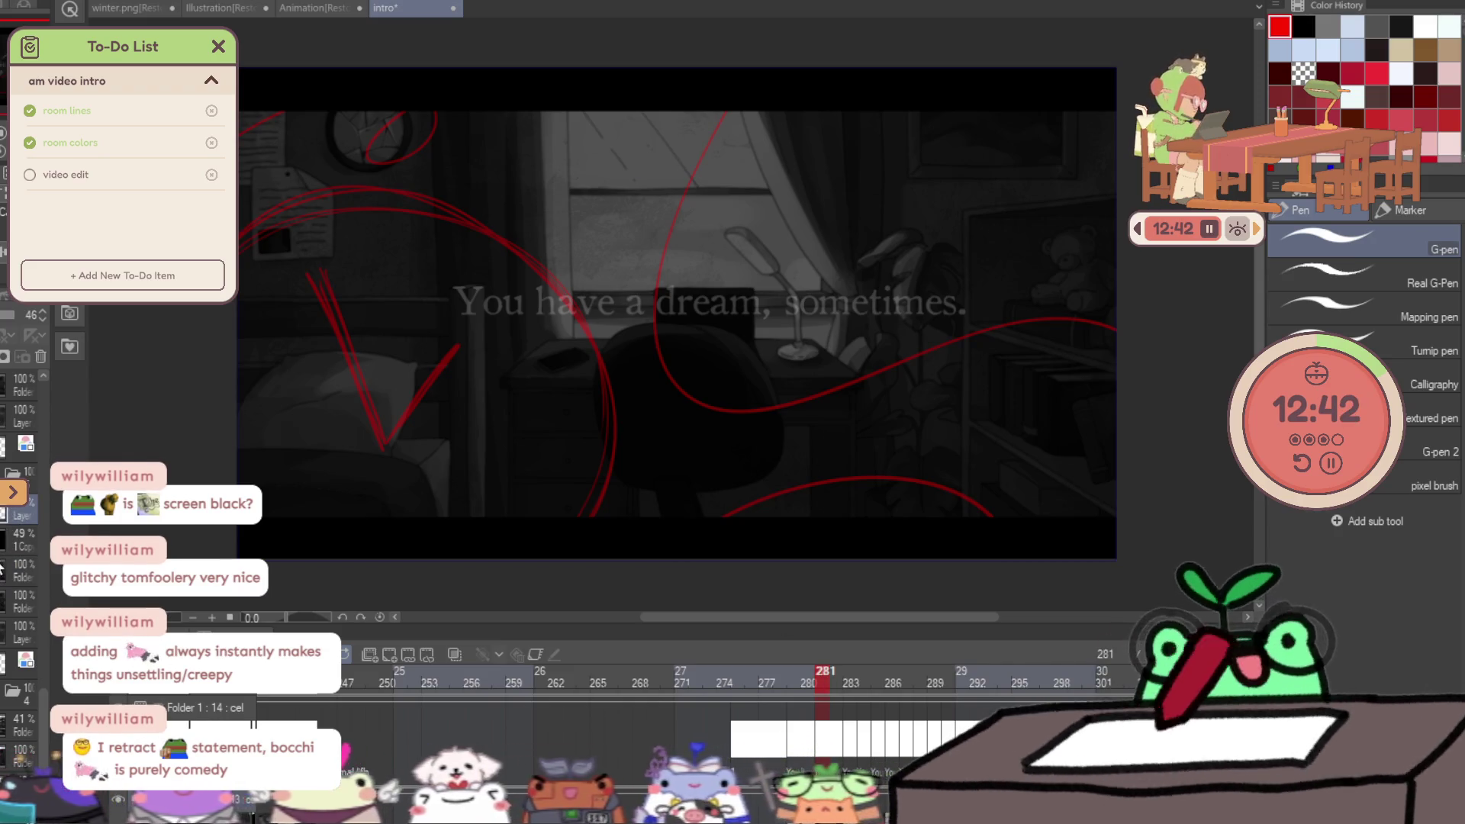
# Add scratchy red watercolor marks beside the V, undoing the lower-left splash.
pyautogui.press('b')
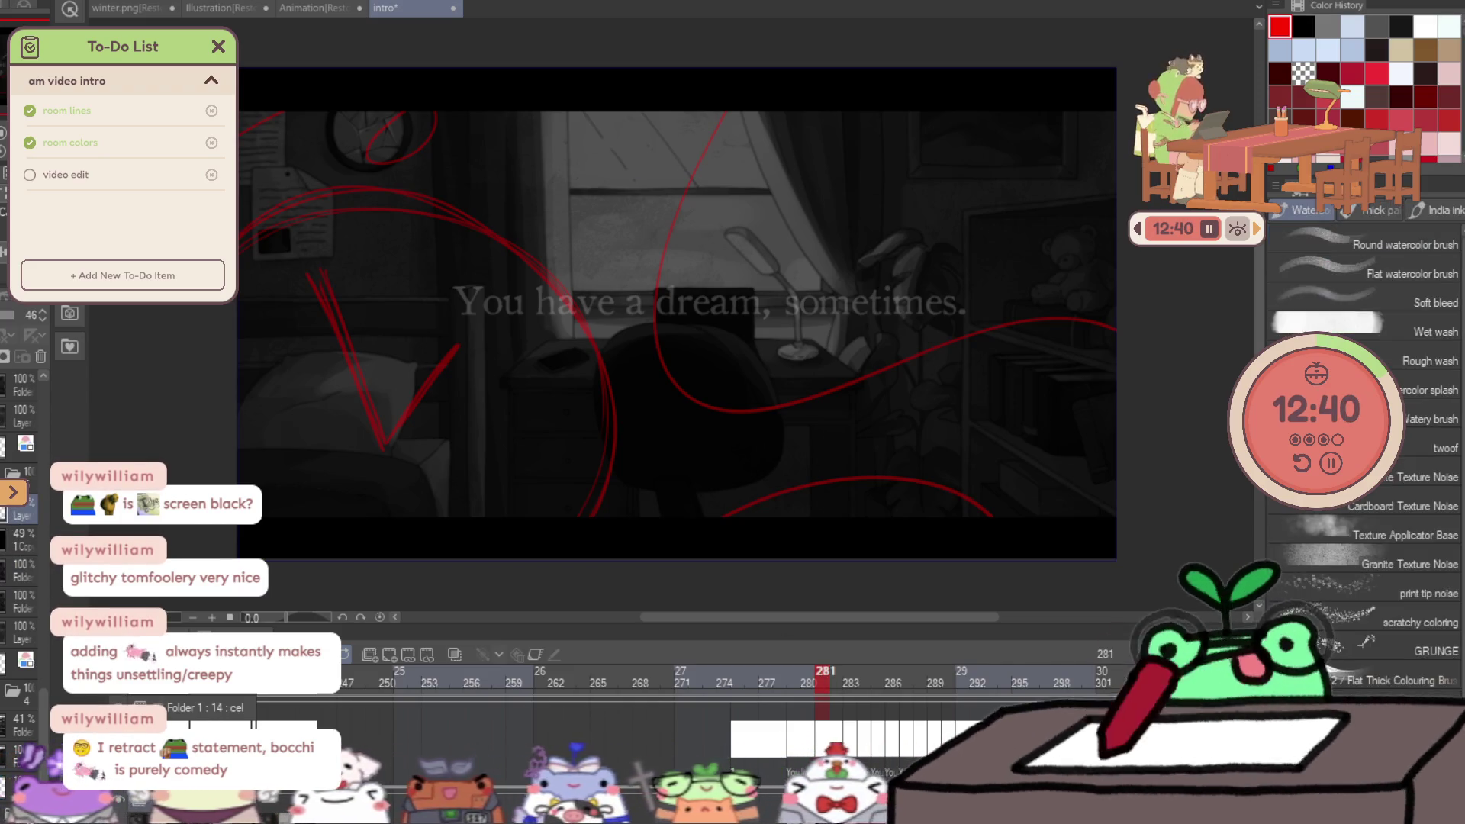
pyautogui.moveTo(327, 294); pyautogui.dragTo(347, 324)
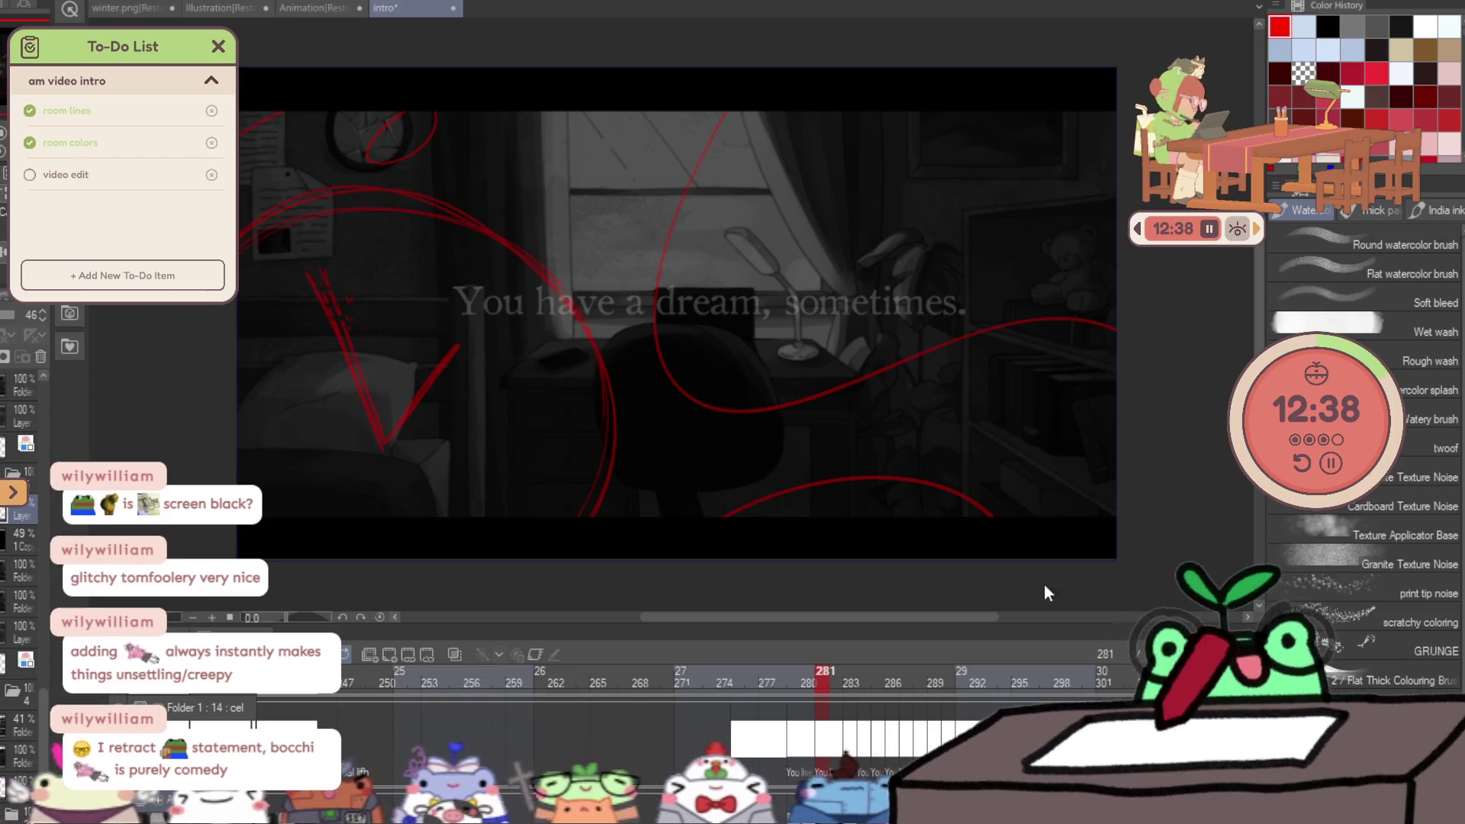
pyautogui.moveTo(337, 491)
pyautogui.mouseDown()
pyautogui.moveTo(458, 354)
pyautogui.moveTo(420, 447)
pyautogui.mouseUp()
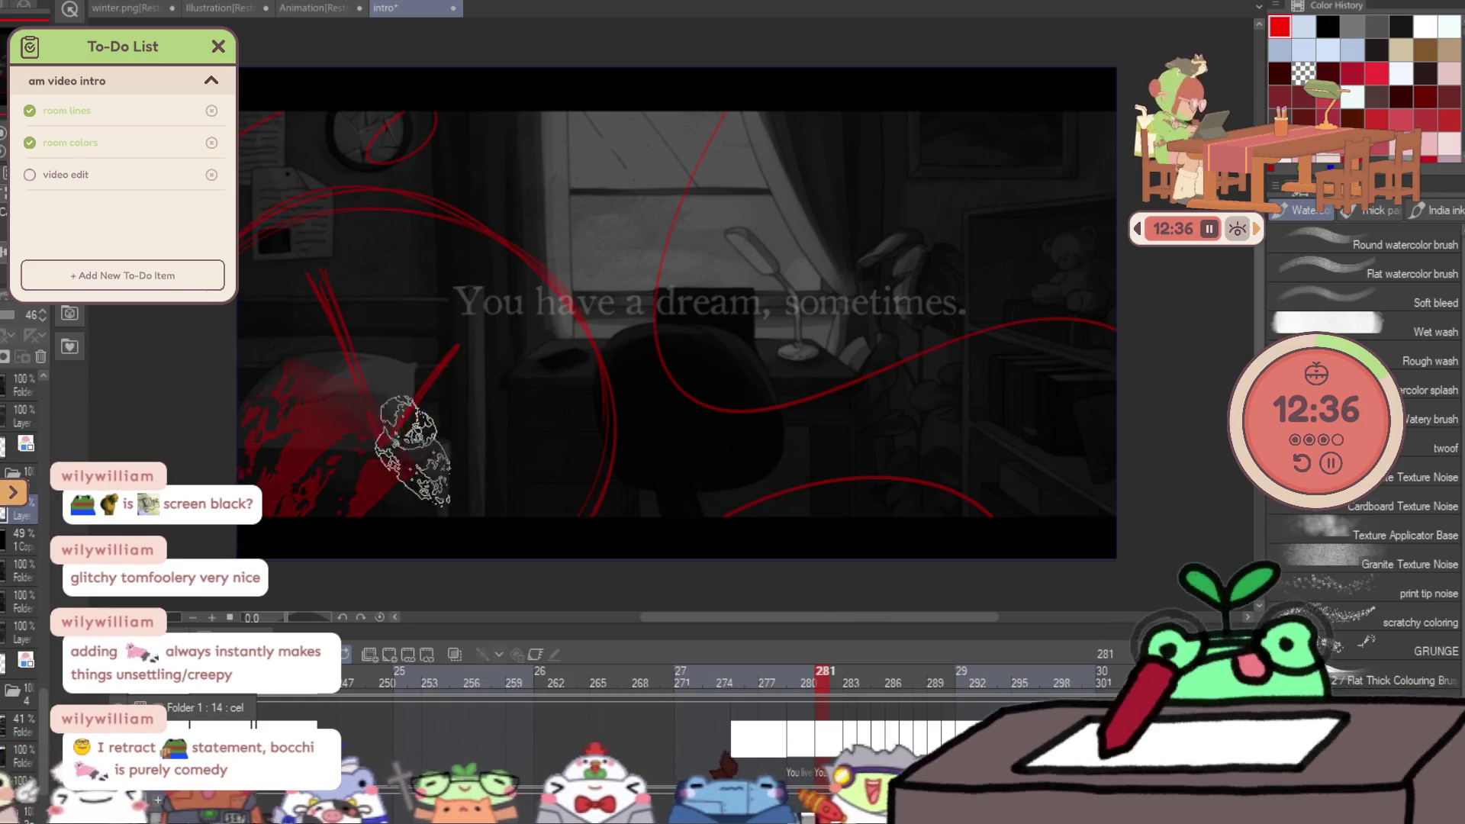
pyautogui.hotkey('ctrl', 'z')
pyautogui.hotkey('ctrl', 'z')
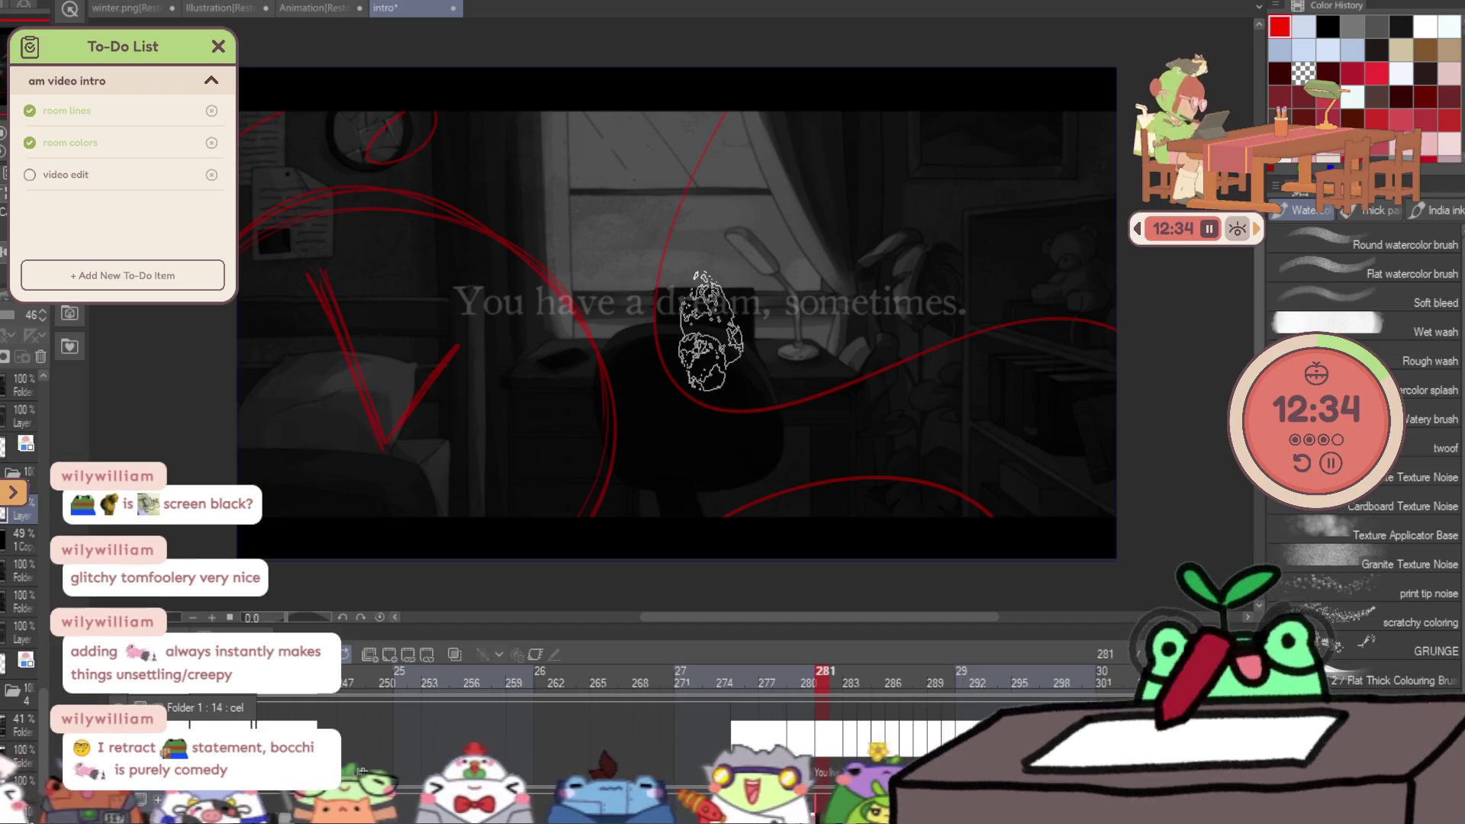
# Browse the watercolor, thick paint, pencil and decoration brush sets, then open the Material palette.
pyautogui.click(1432, 310)
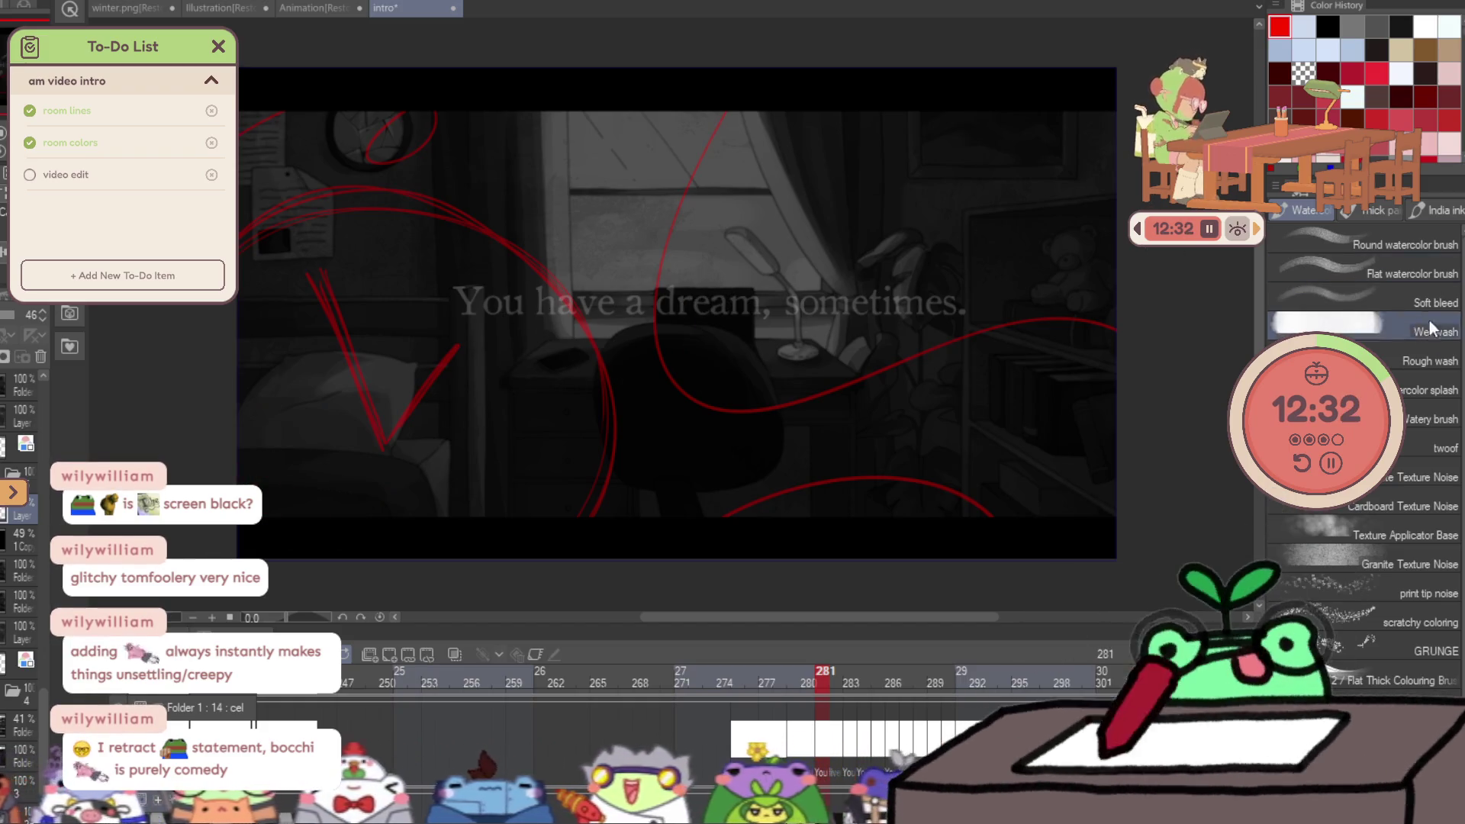
pyautogui.scroll(-1, 1429, 343)
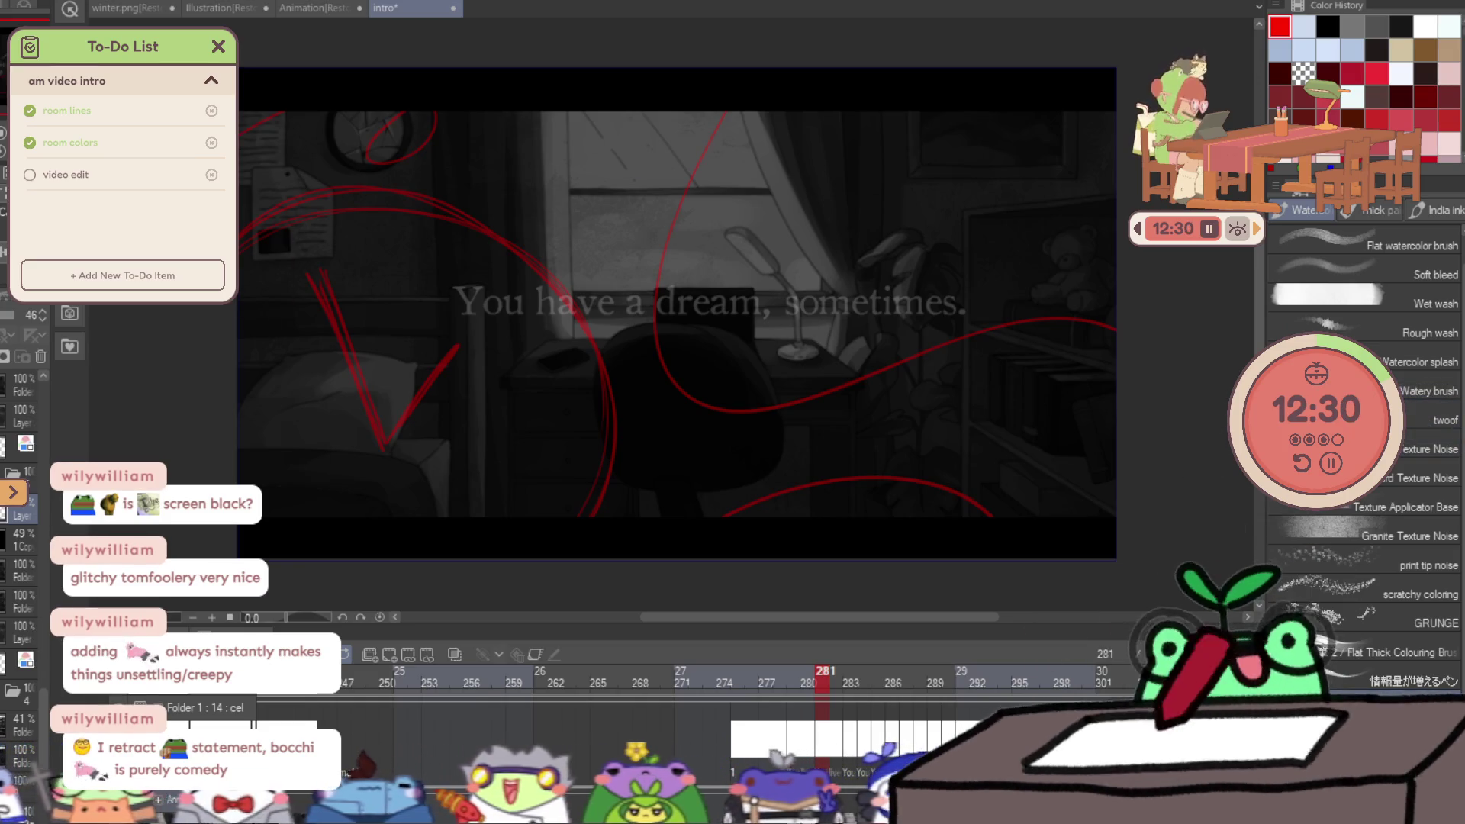
pyautogui.click(1365, 214)
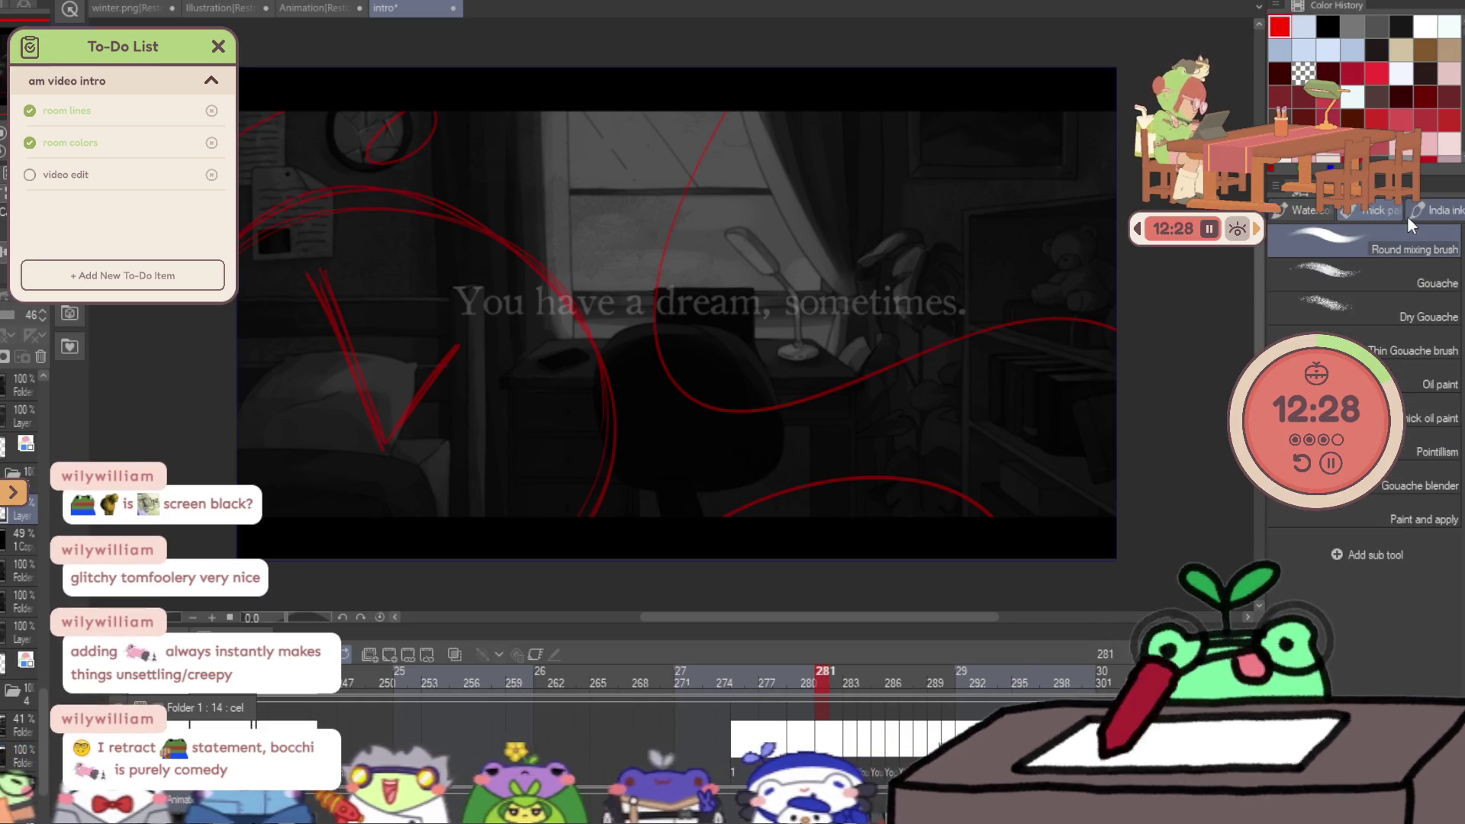
pyautogui.click(1296, 213)
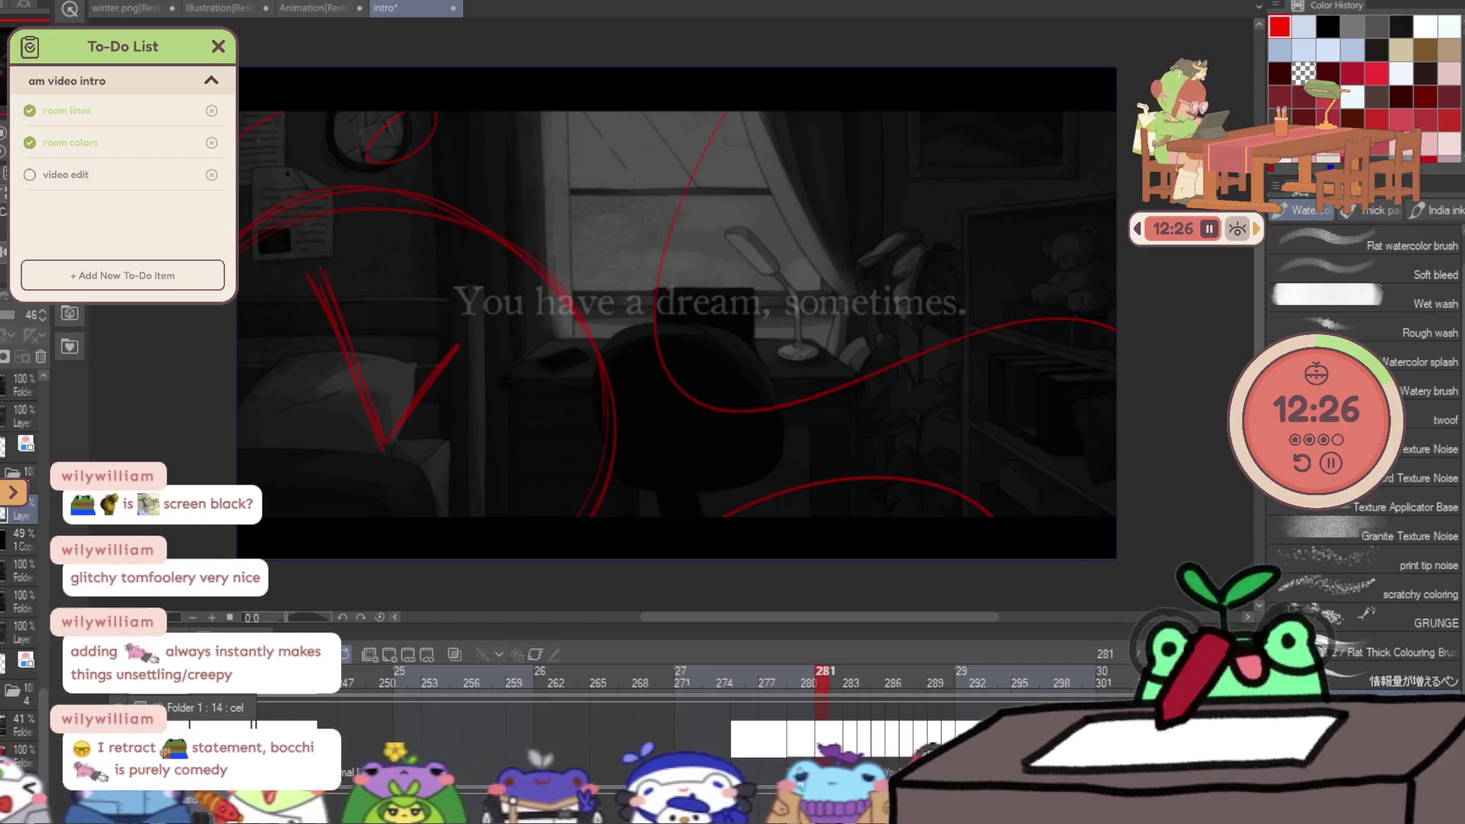
pyautogui.press('p')
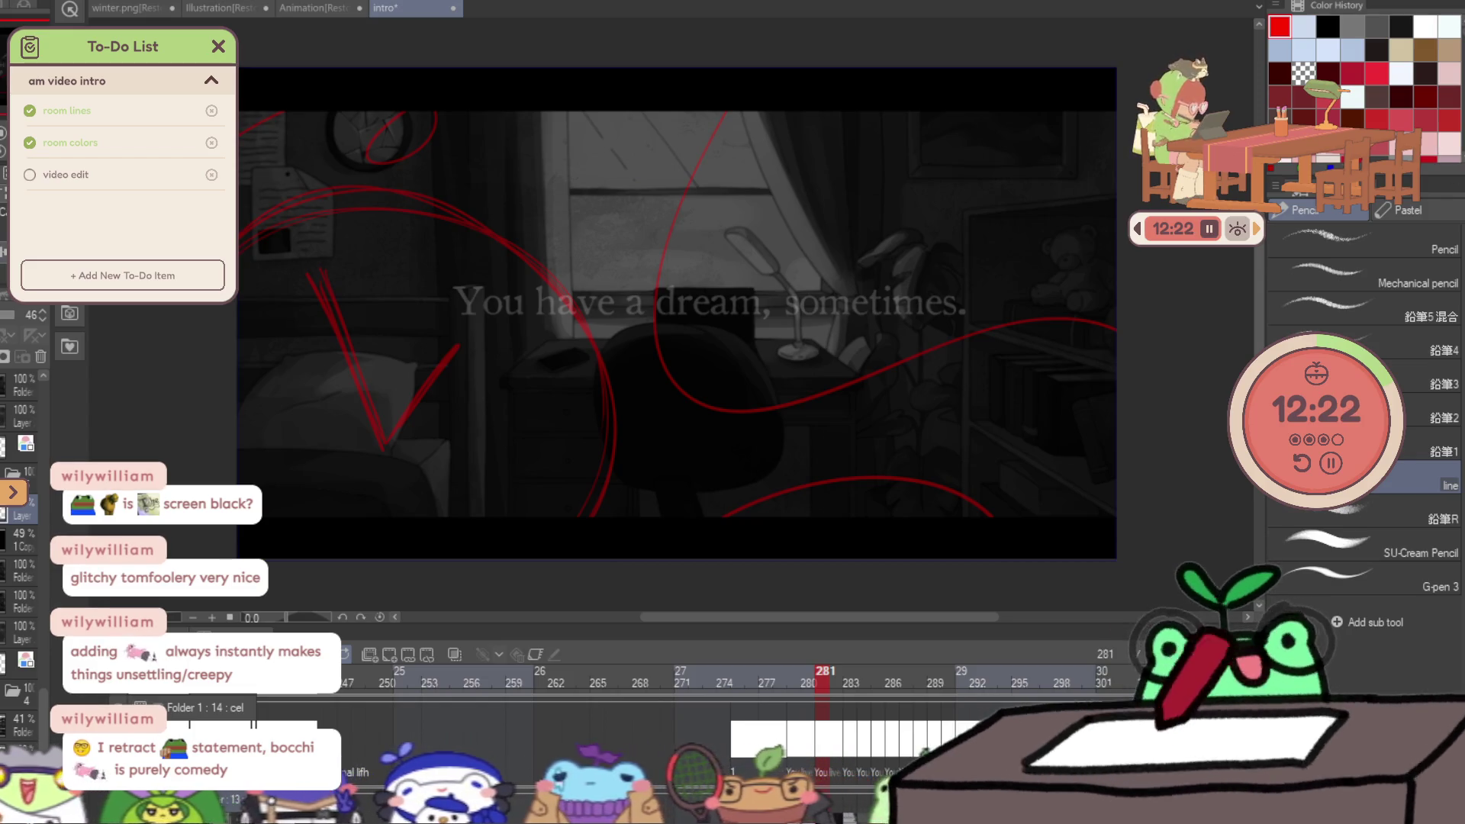
pyautogui.press('b')
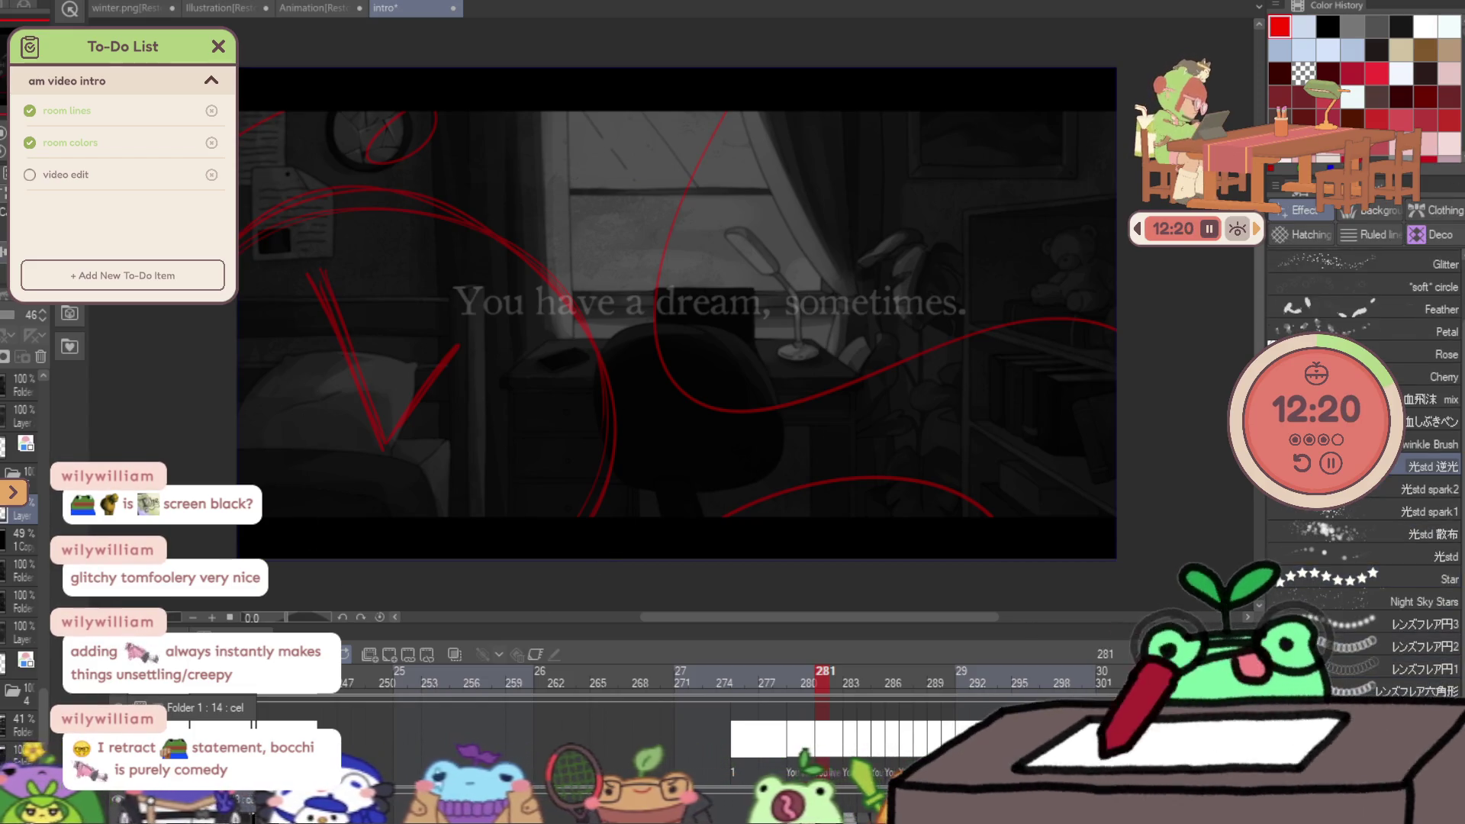
pyautogui.scroll(3, 1381, 574)
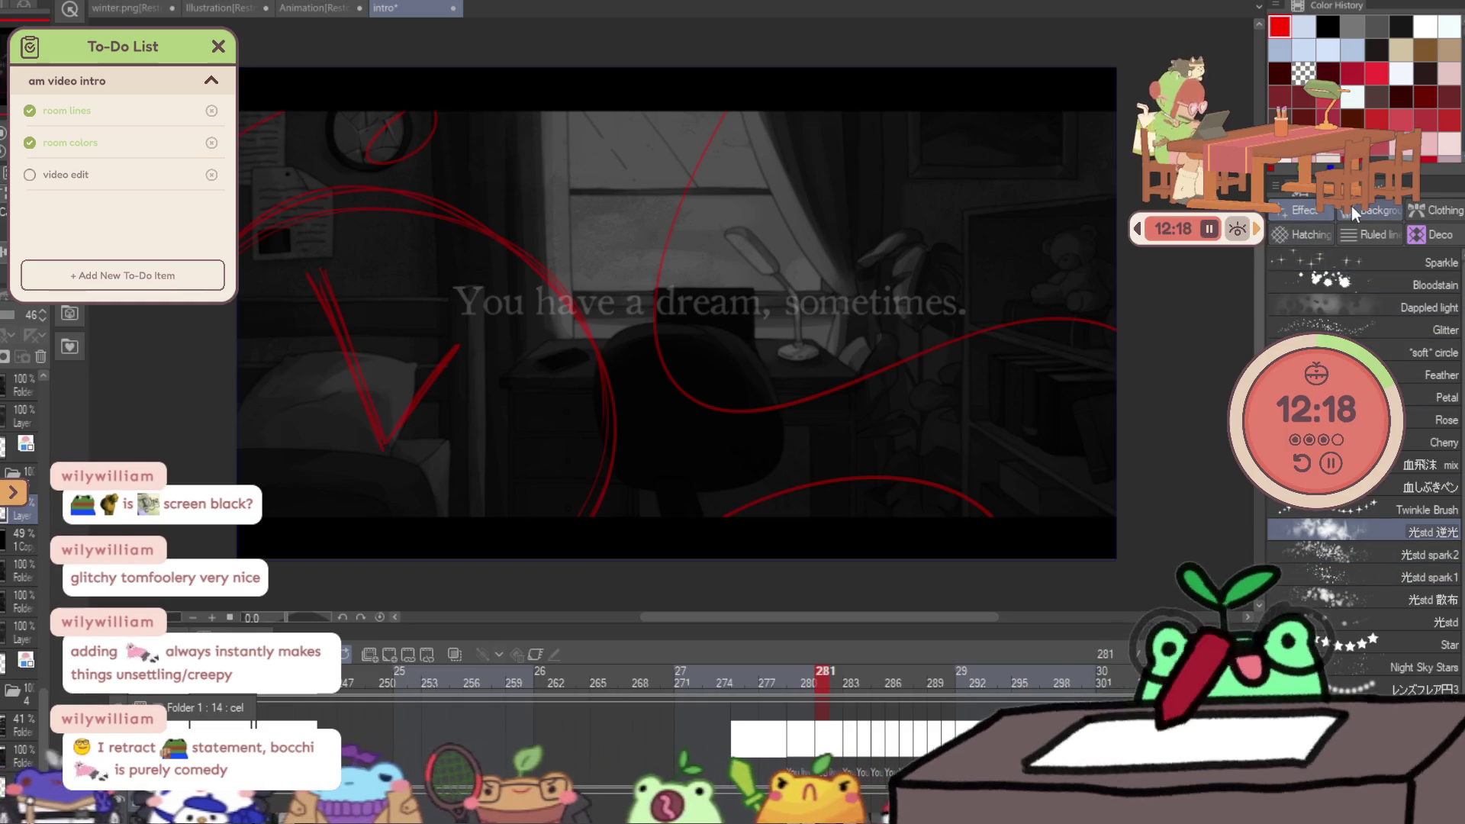
pyautogui.click(1425, 213)
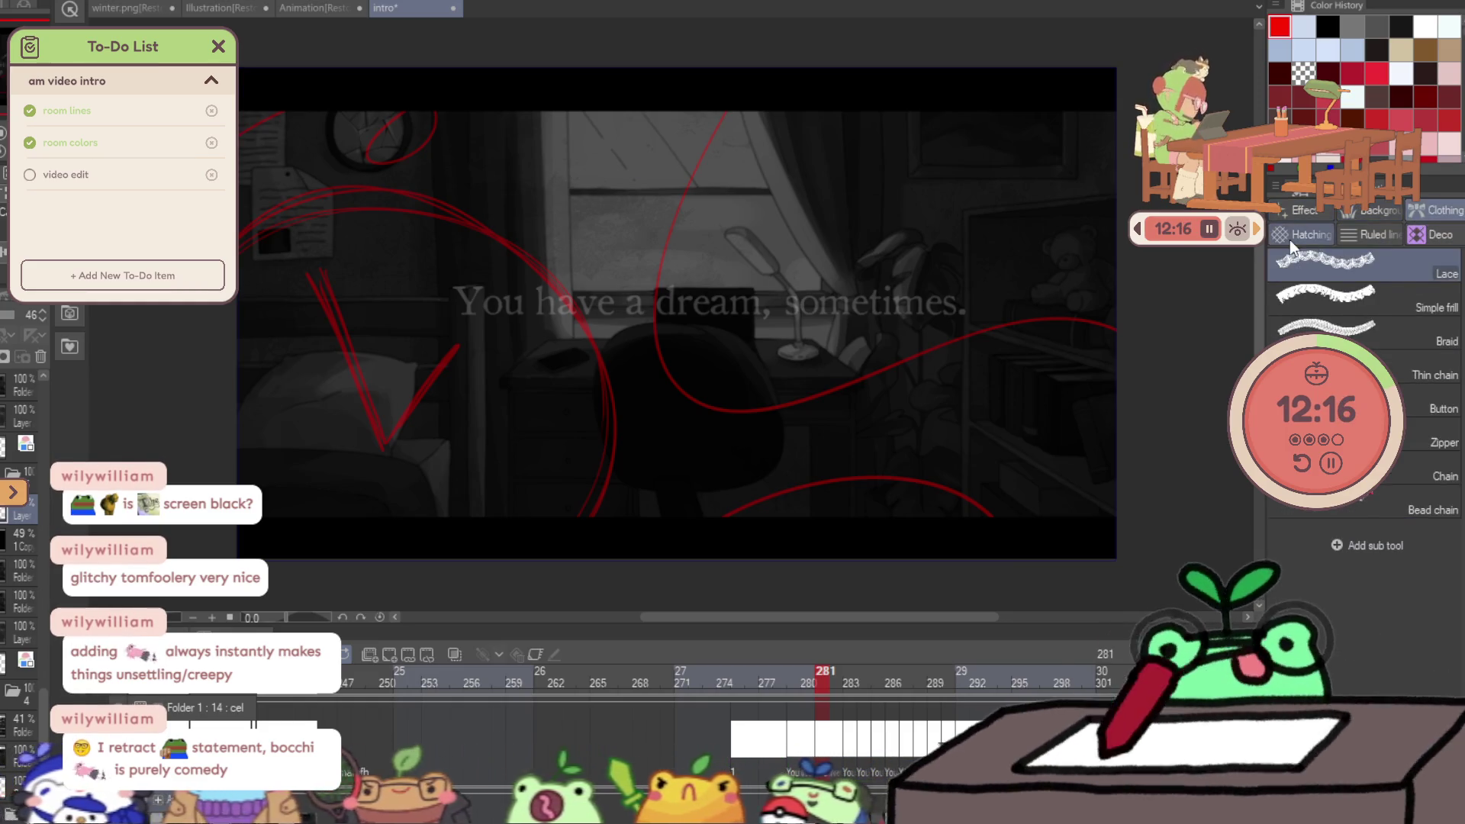
pyautogui.click(1290, 239)
pyautogui.click(1358, 236)
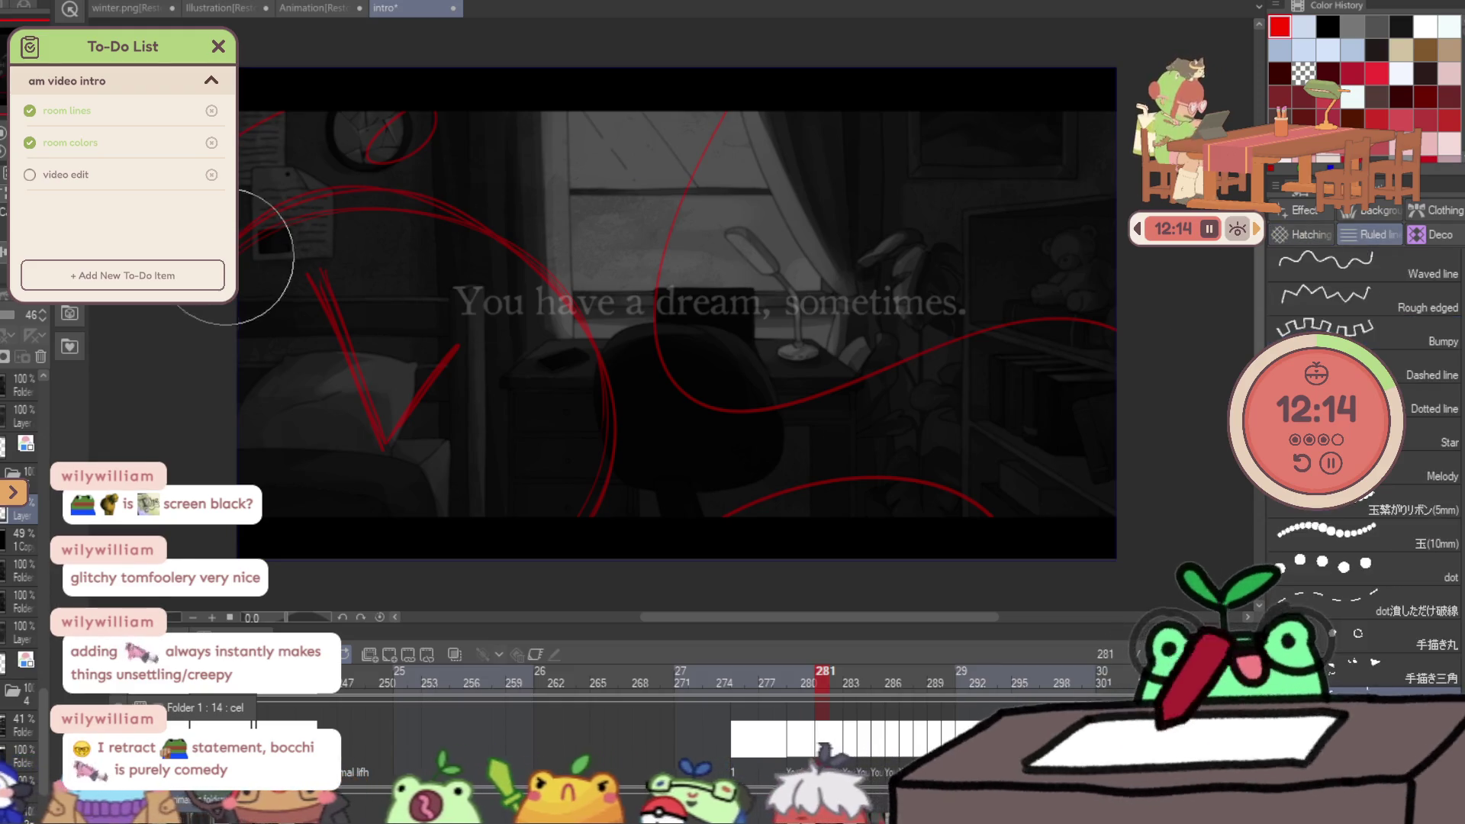
pyautogui.press('b')
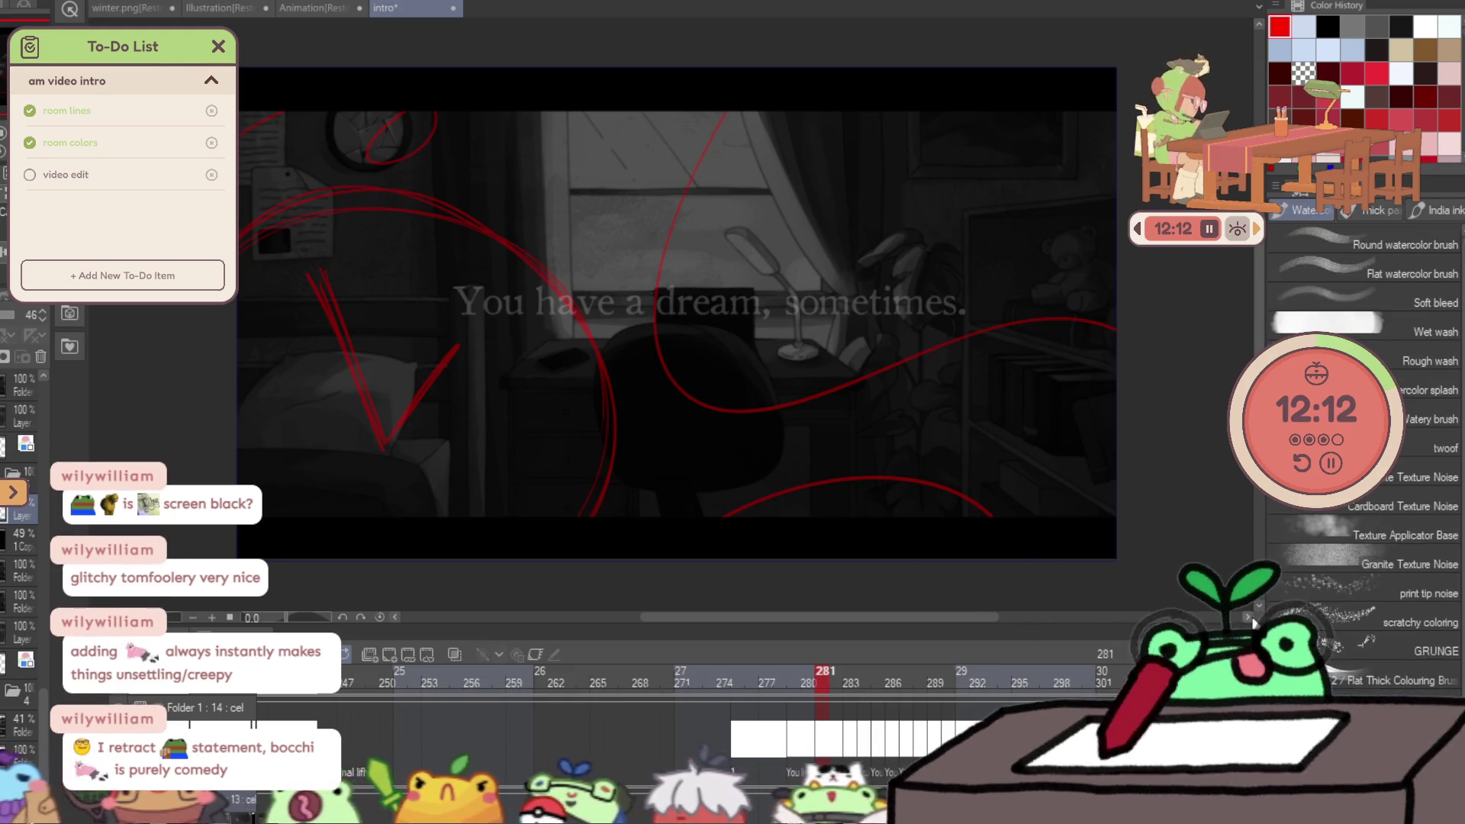
pyautogui.scroll(-1, 1366, 643)
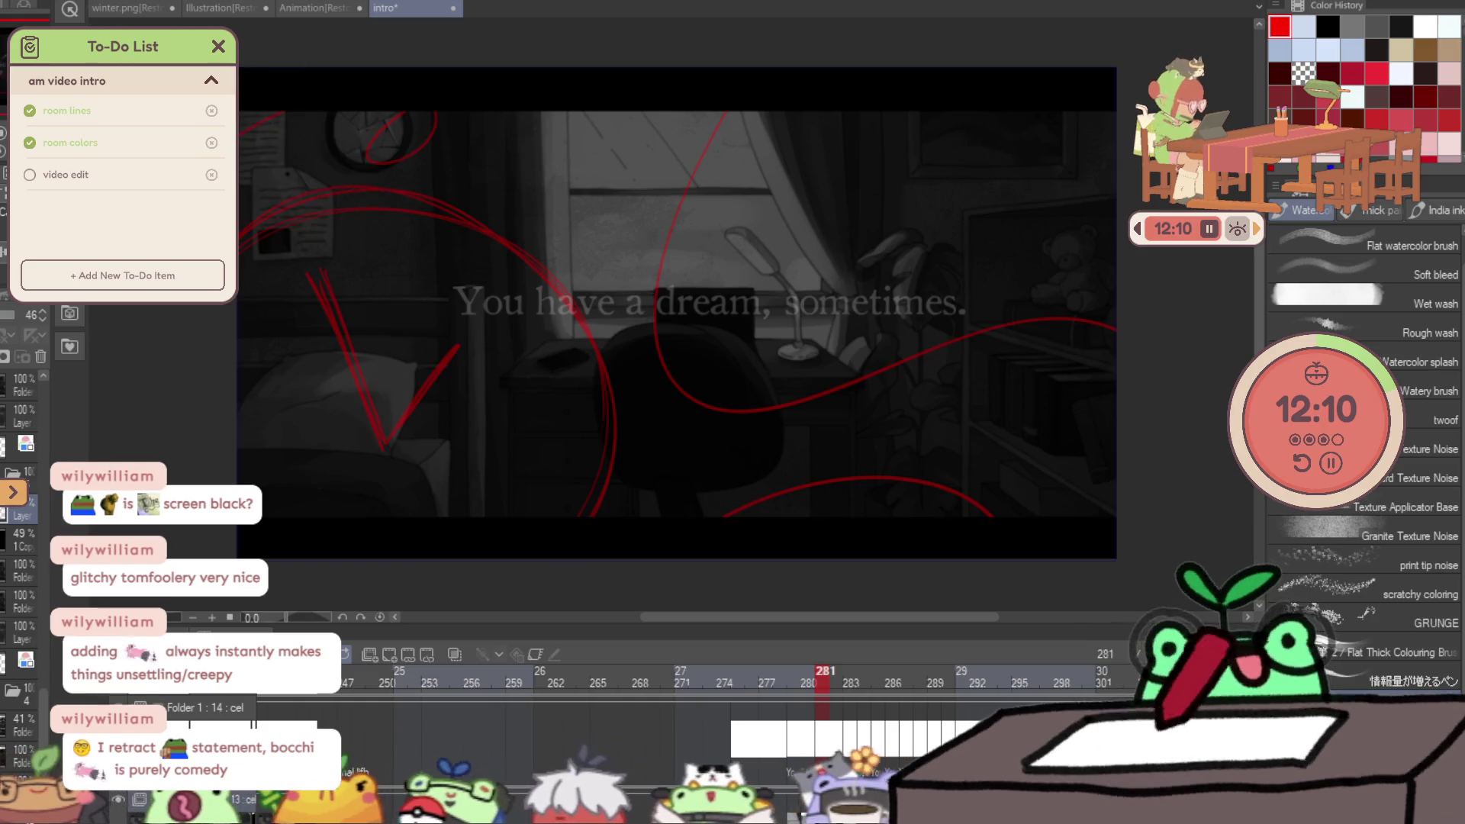
pyautogui.press('F9')
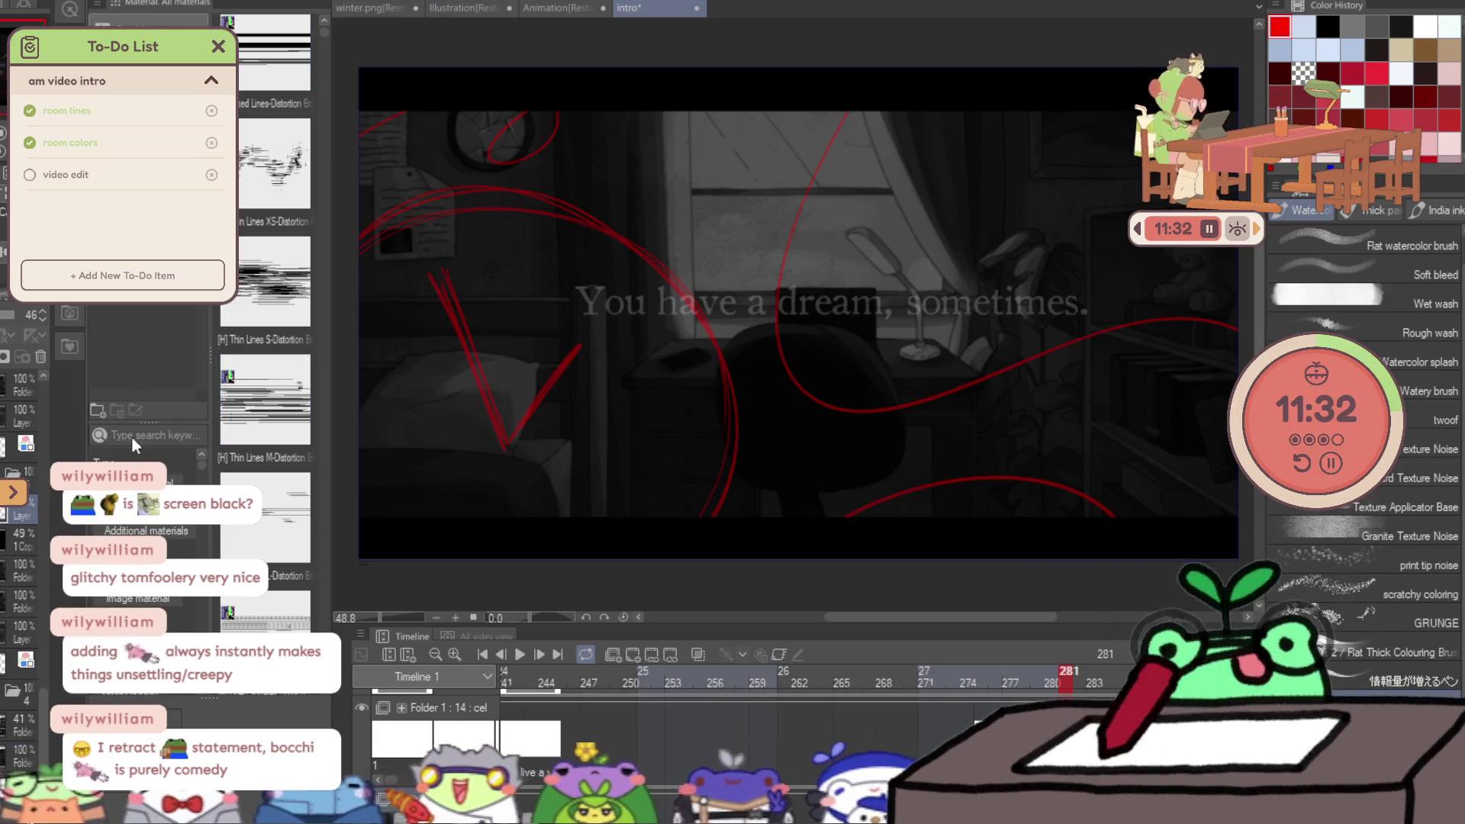
# Drag a texture distortion material onto the canvas and shift it further right.
pyautogui.scroll(-5, 224, 313)
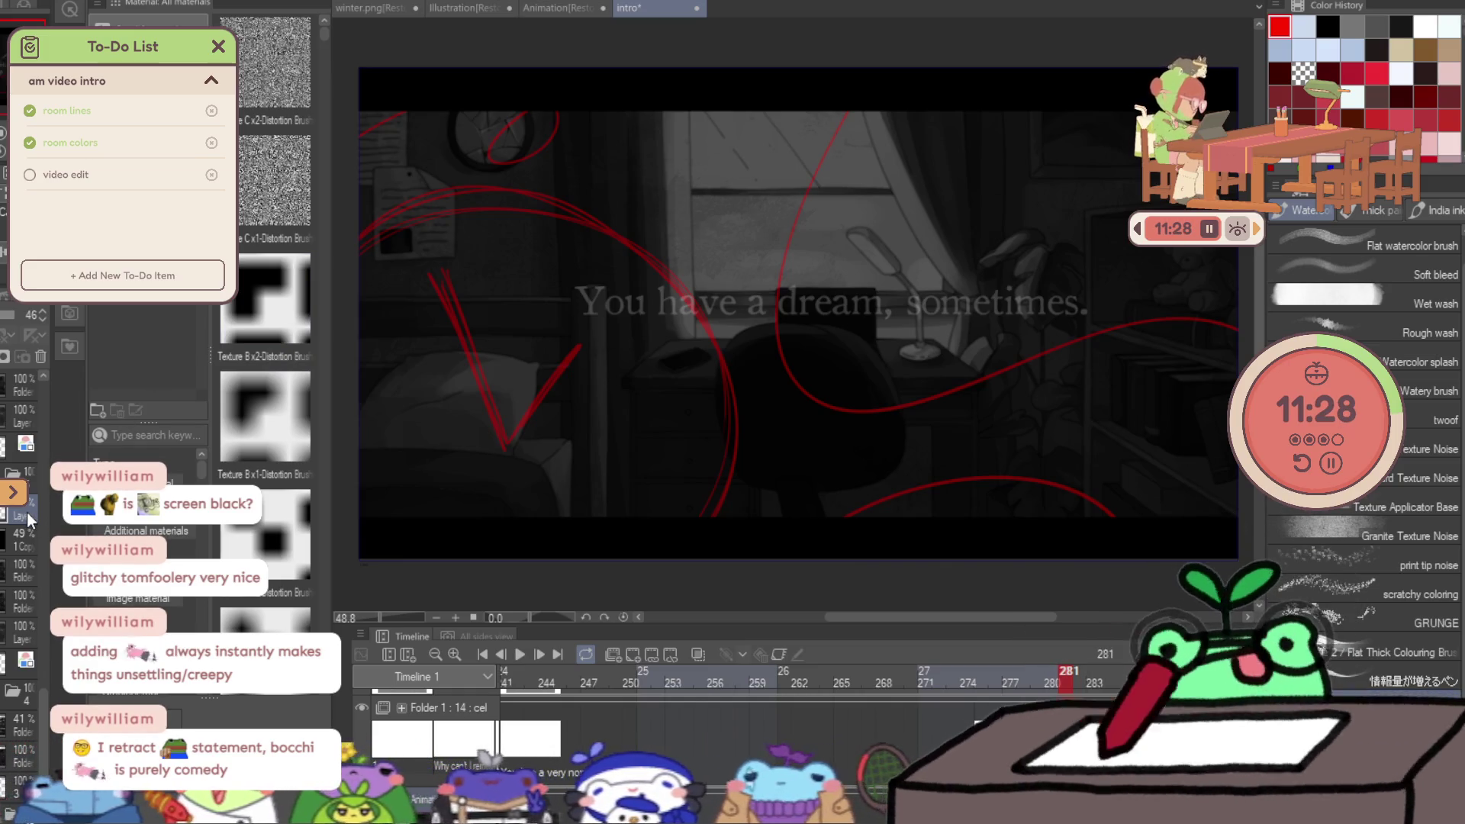
pyautogui.moveTo(266, 420); pyautogui.dragTo(416, 317)
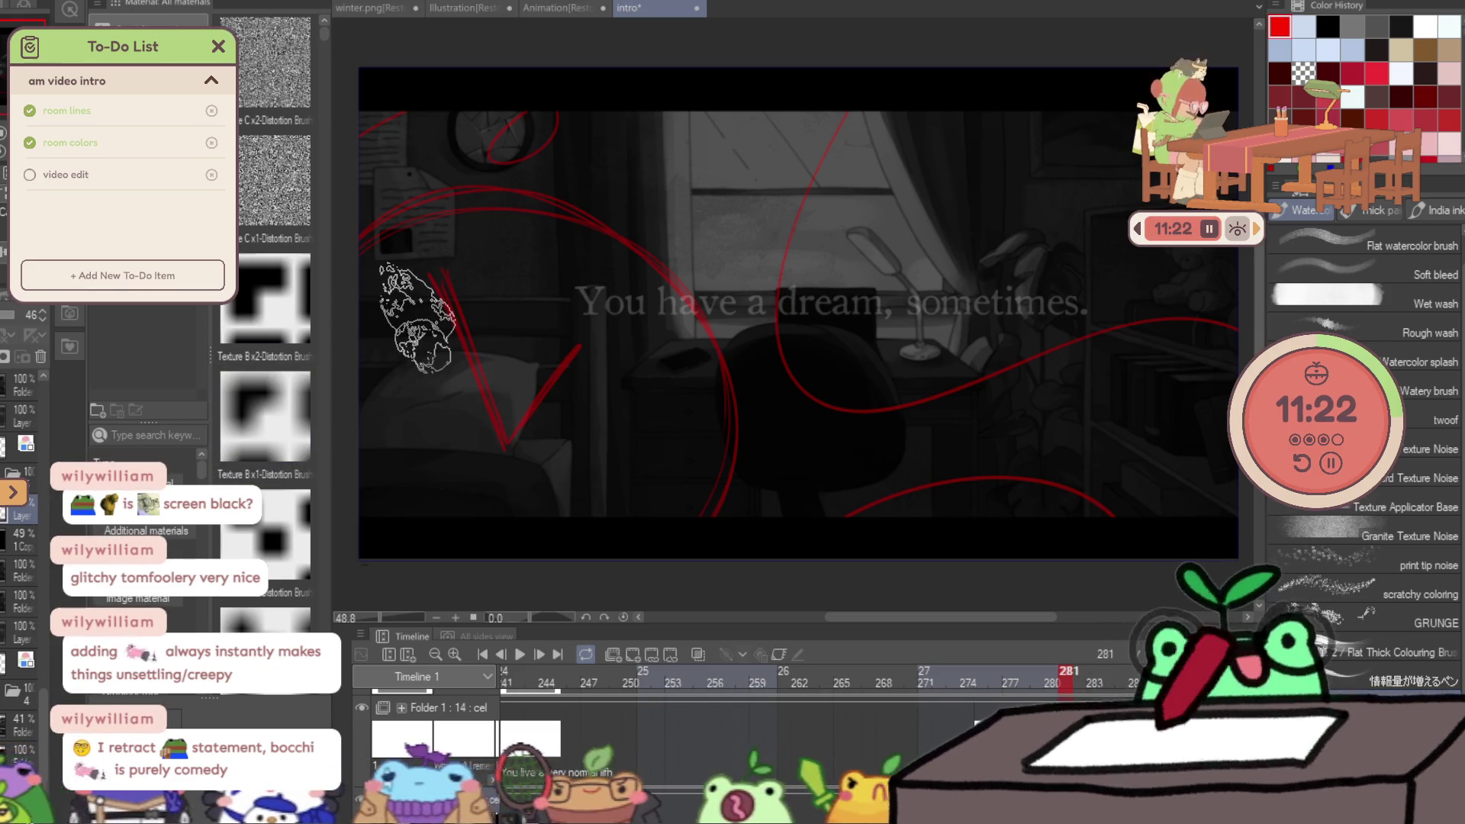
pyautogui.moveTo(416, 317); pyautogui.dragTo(461, 317)
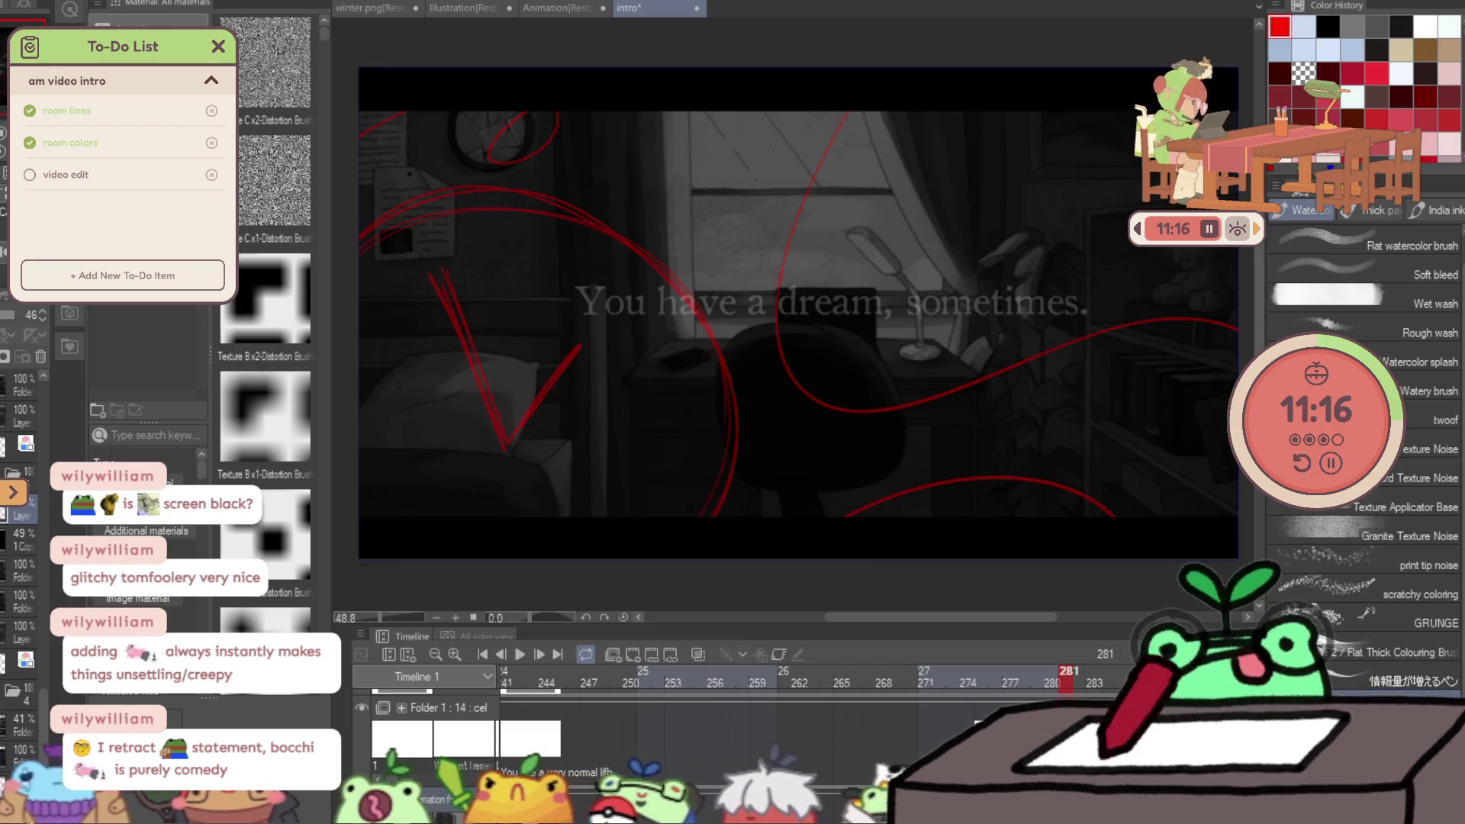
pyautogui.scroll(-2, 725, 425)
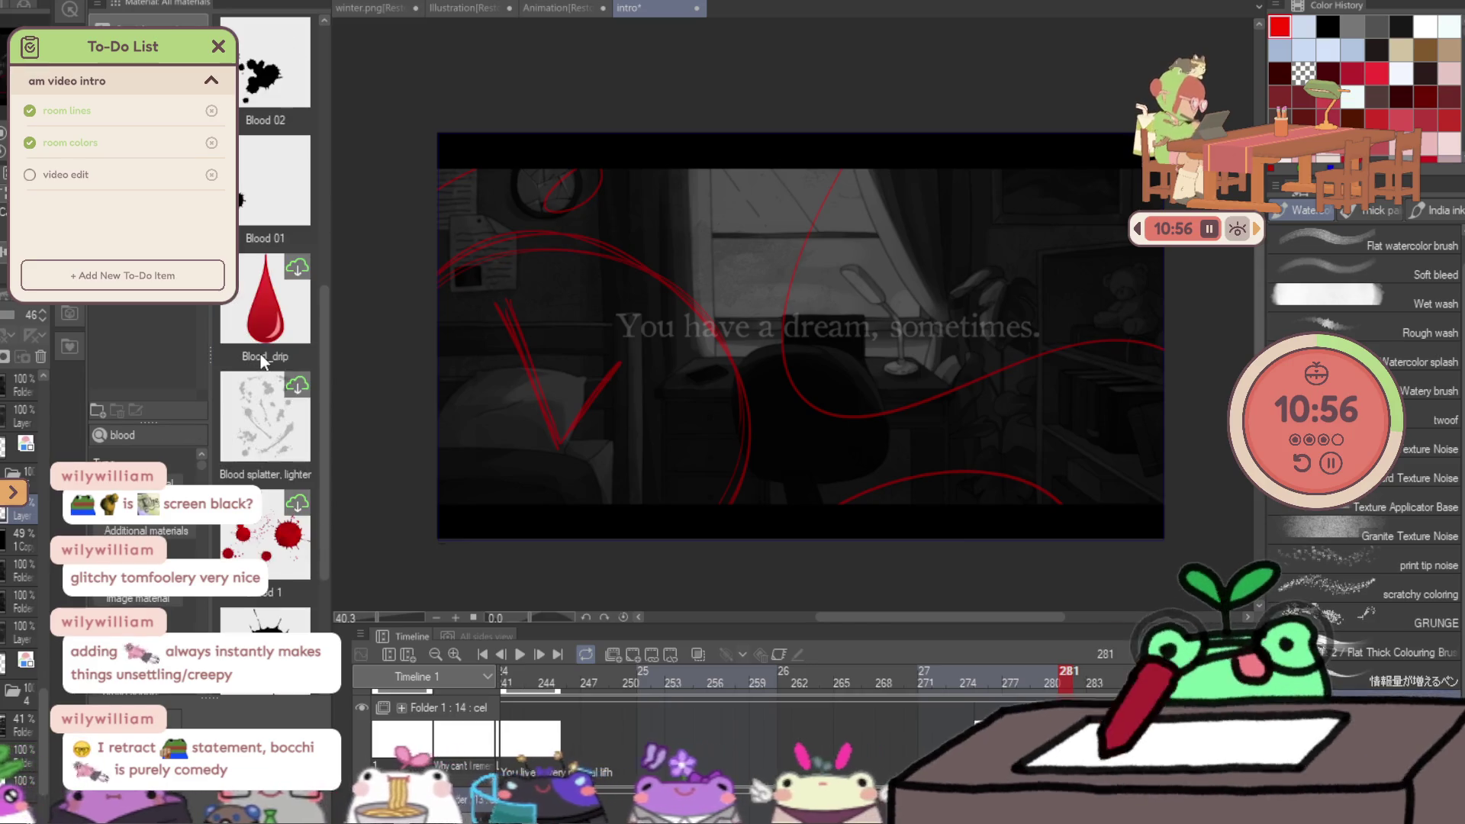
pyautogui.scroll(-3, 260, 354)
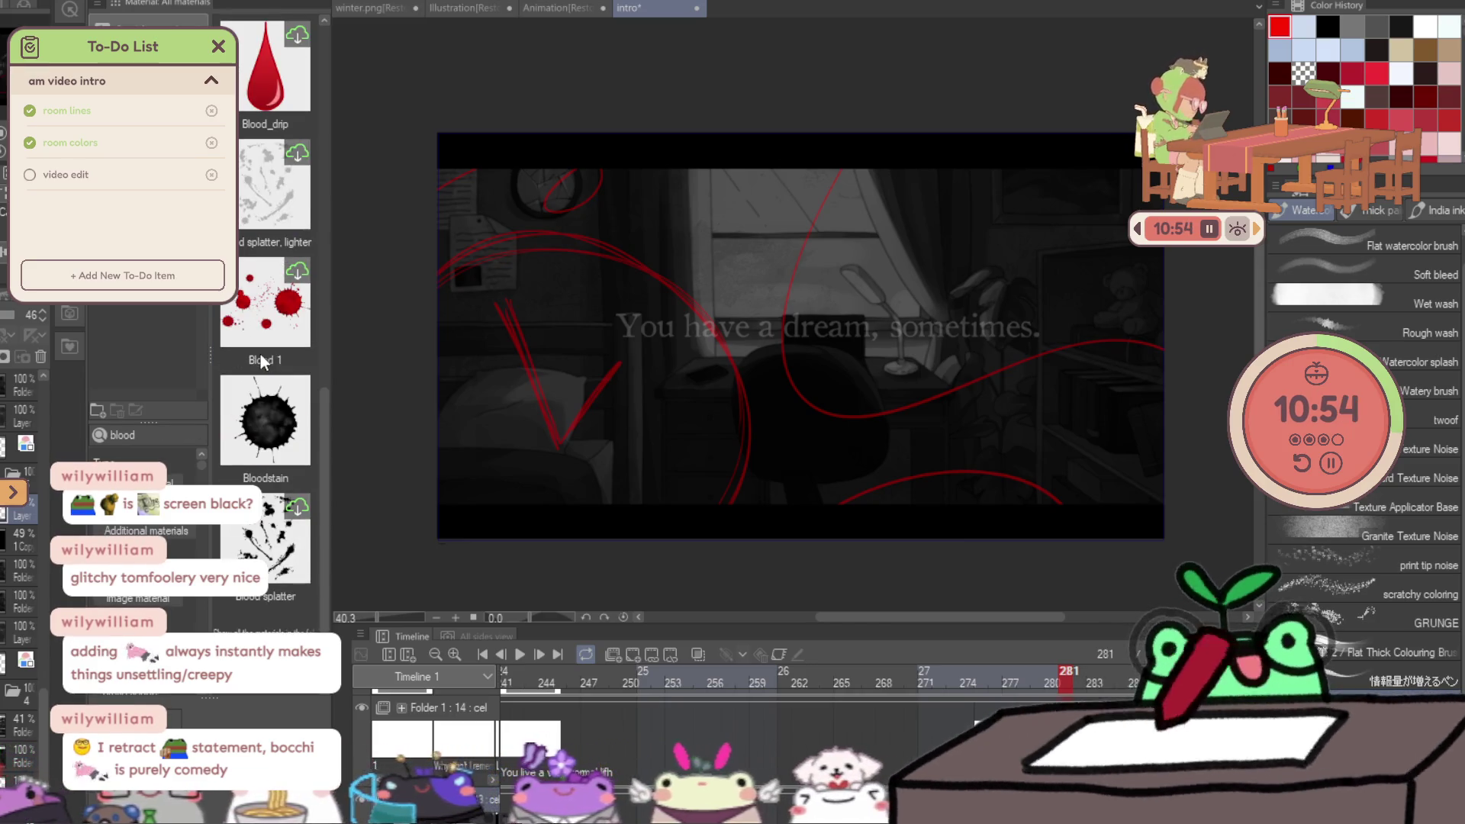
pyautogui.scroll(5, 269, 577)
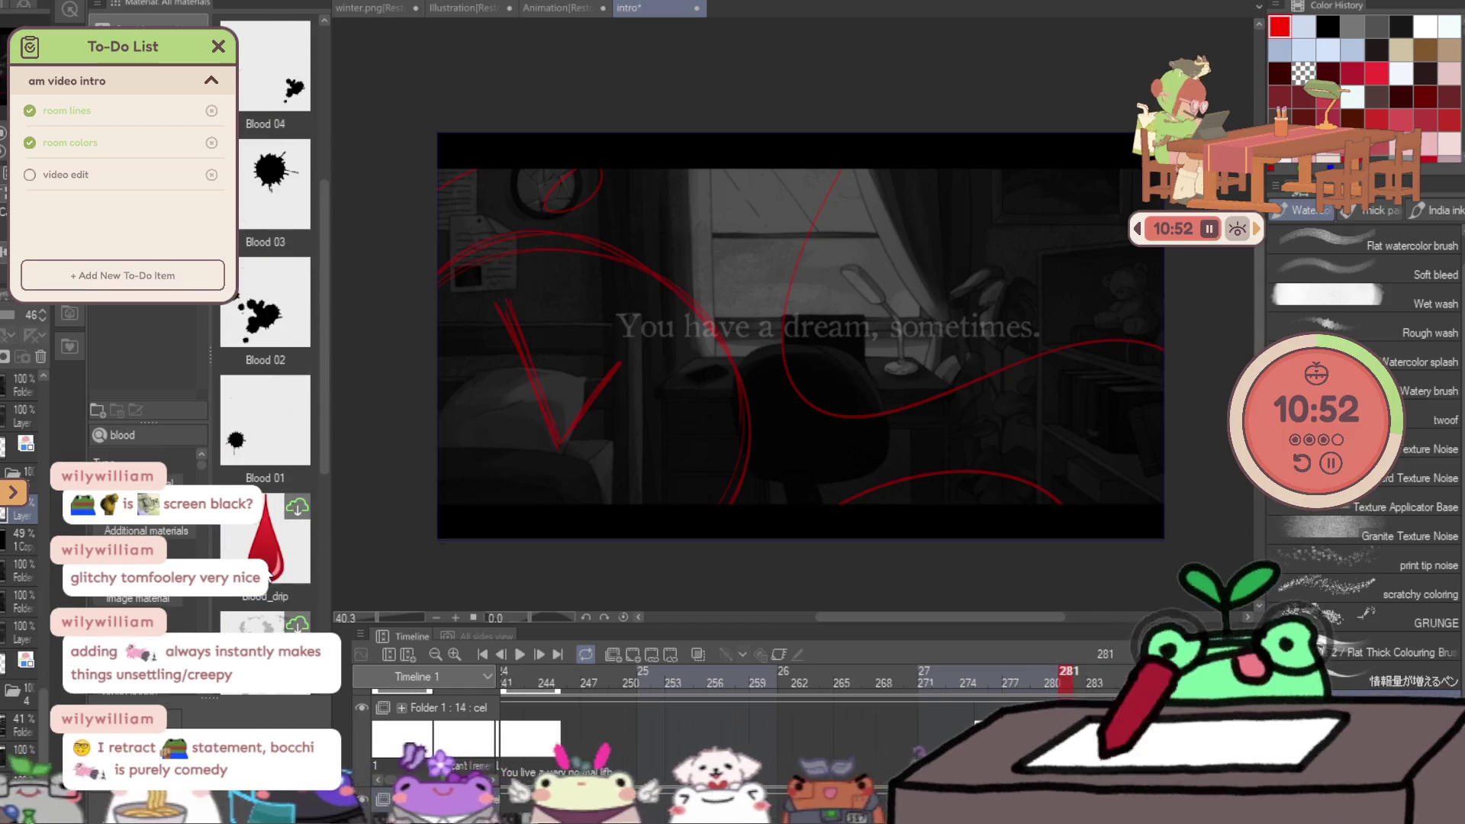
pyautogui.scroll(-5, 268, 578)
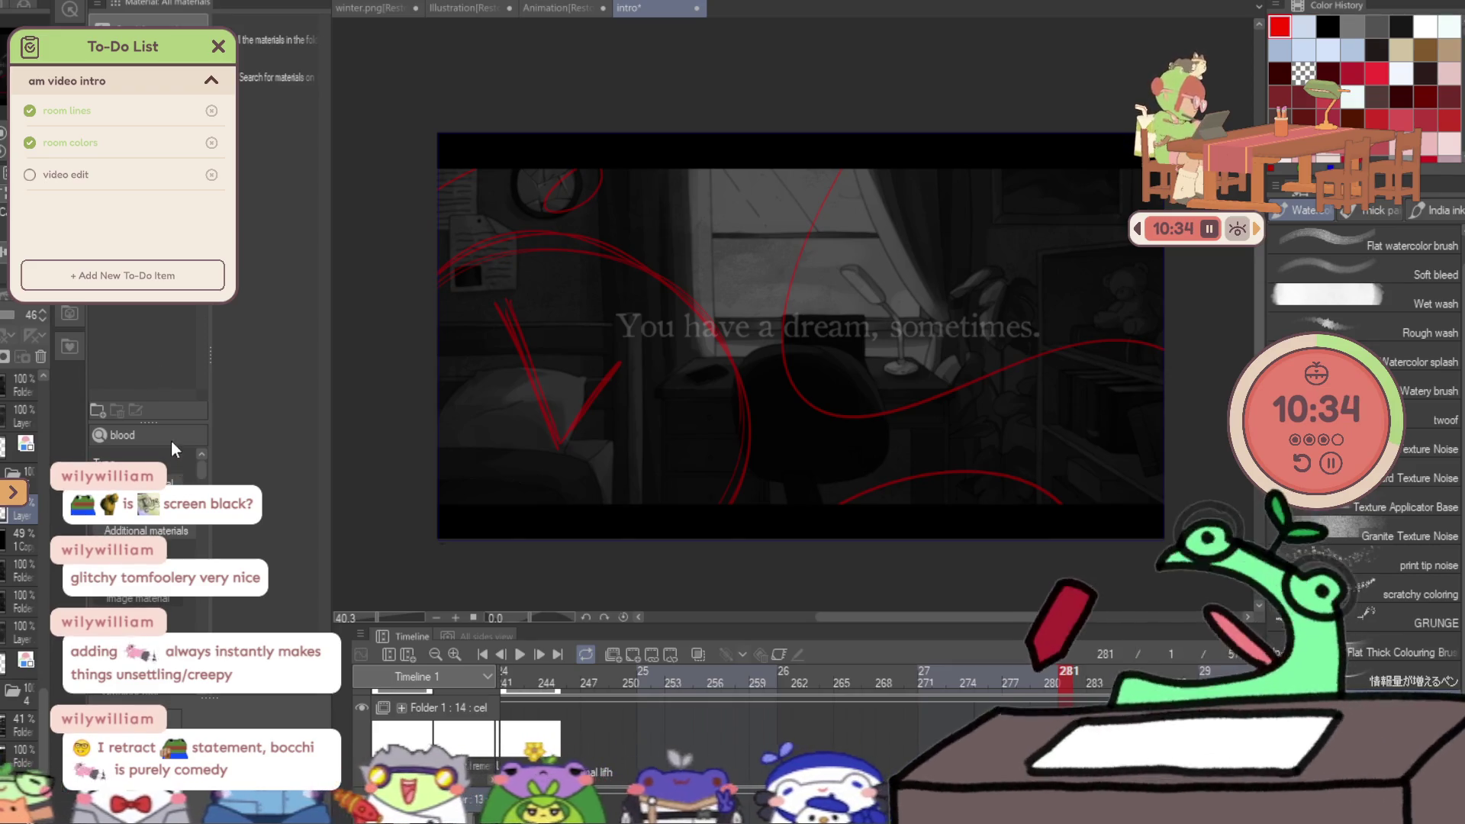
# Bring a blood-splatter material from the distortion brushes onto the canvas and hide the palettes.
pyautogui.click(167, 464)
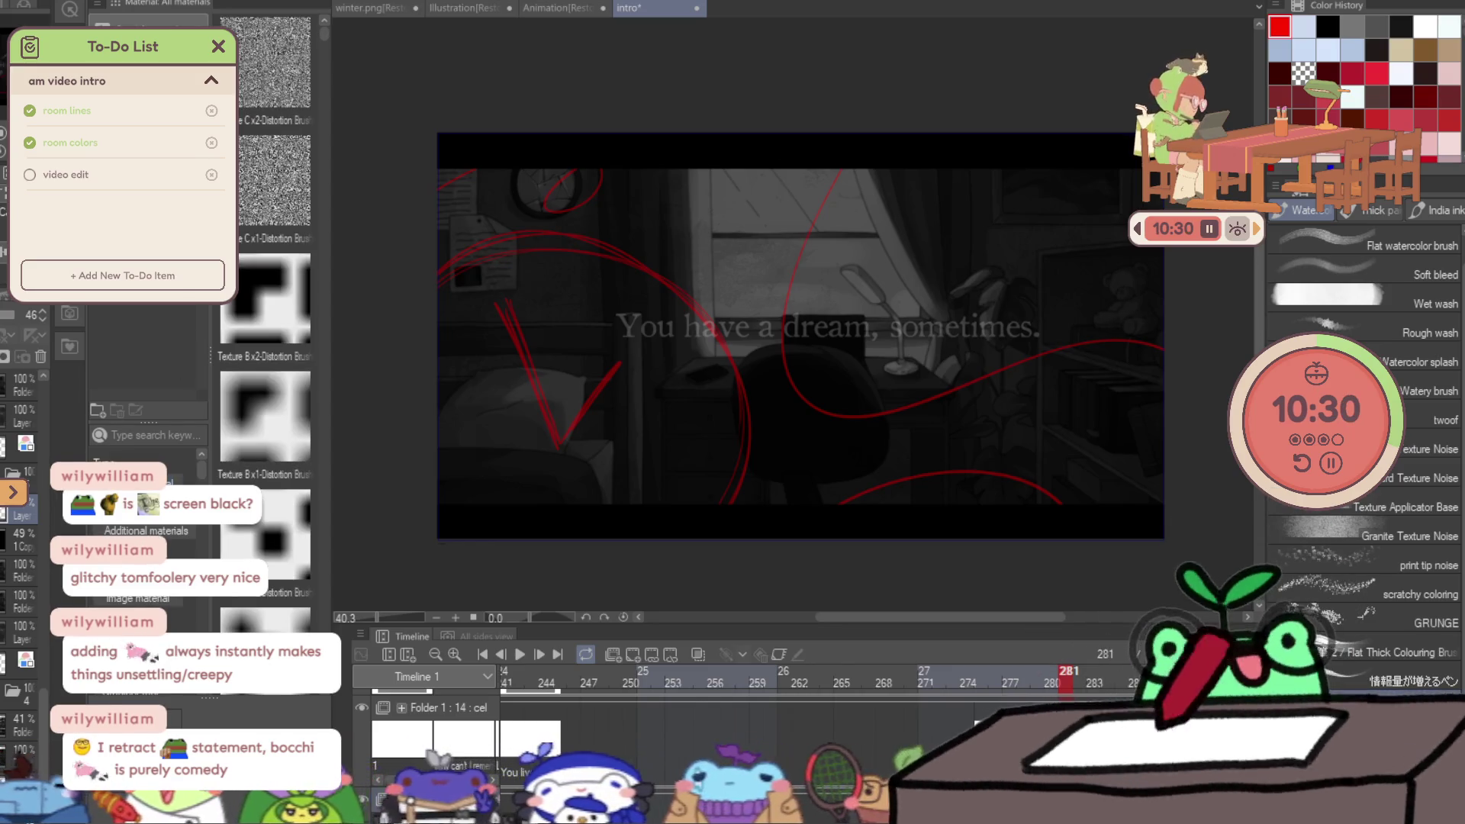
pyautogui.scroll(-5, 281, 198)
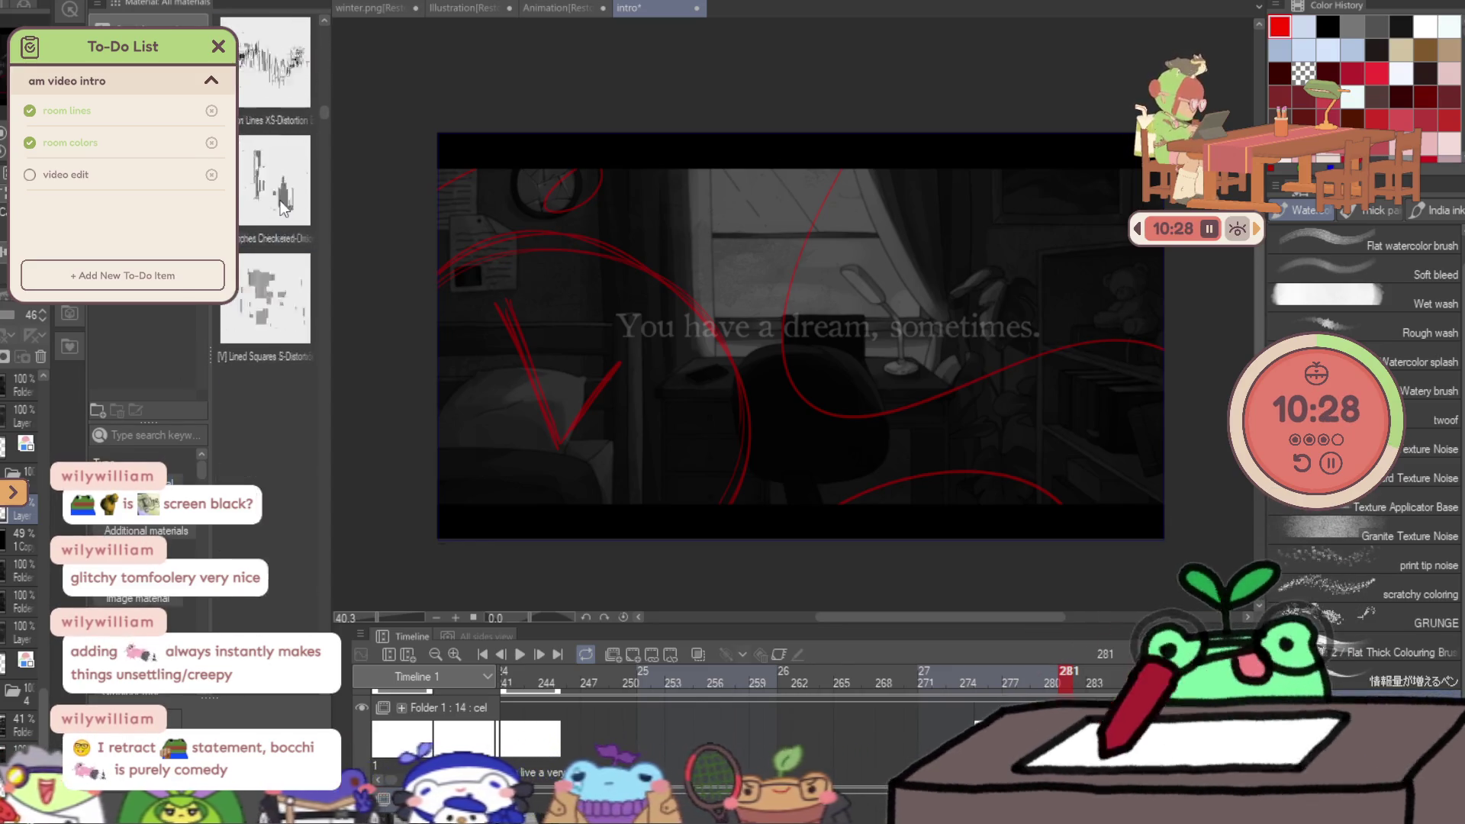
pyautogui.scroll(-10, 282, 205)
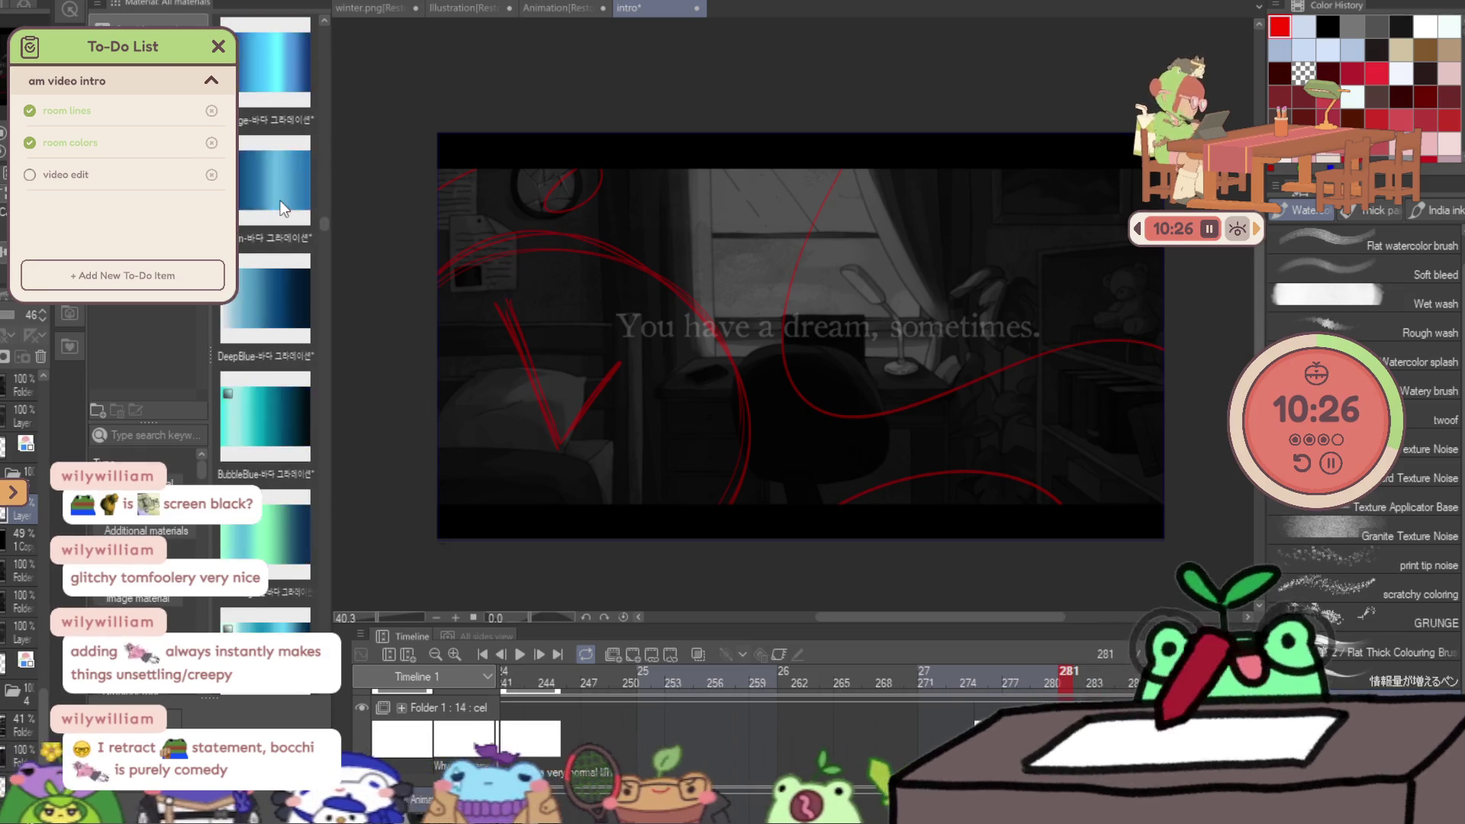
pyautogui.scroll(-10, 282, 206)
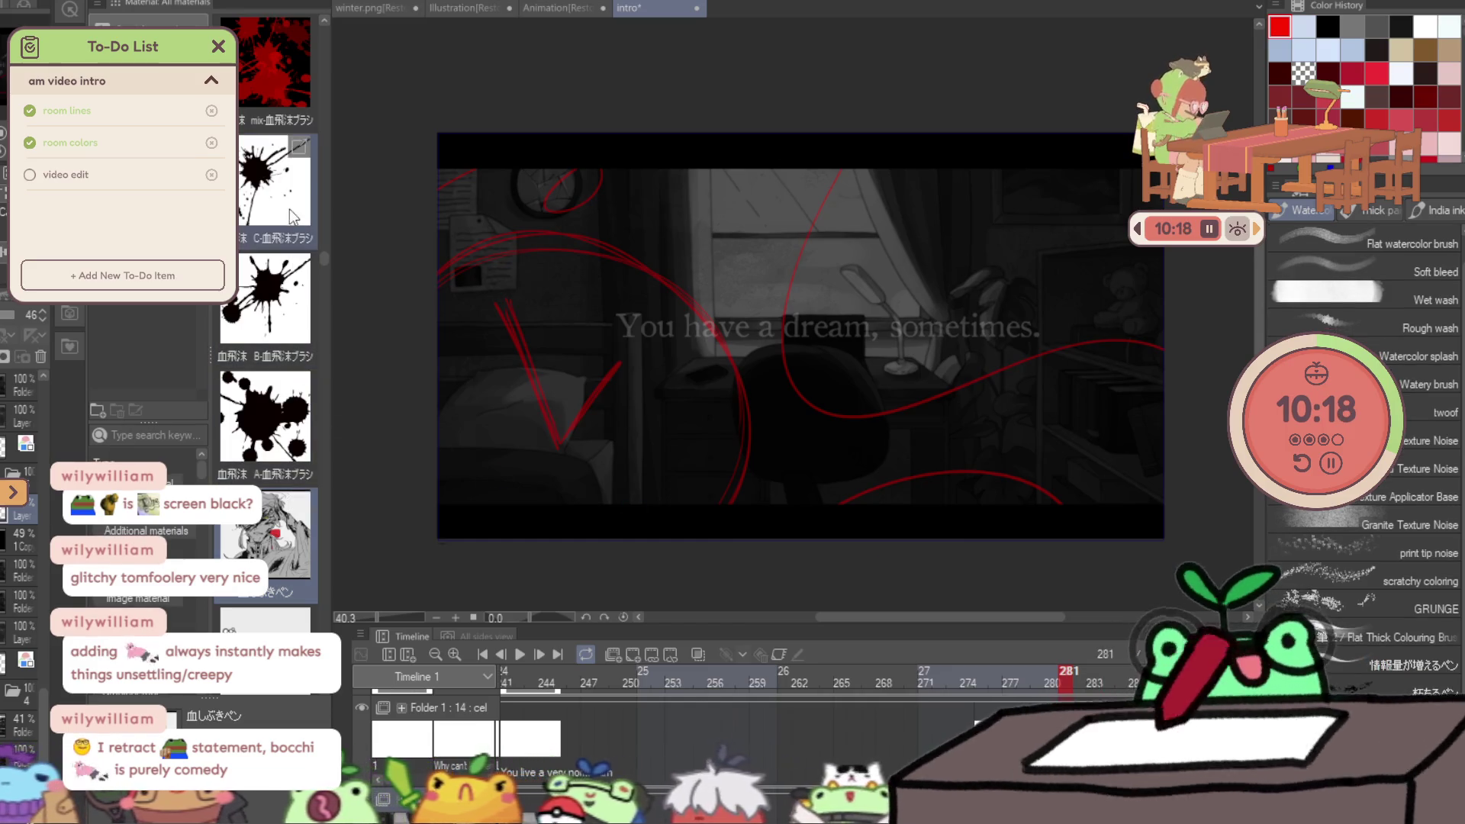
pyautogui.moveTo(290, 190)
pyautogui.mouseDown()
pyautogui.moveTo(465, 306)
pyautogui.moveTo(499, 168)
pyautogui.mouseUp()
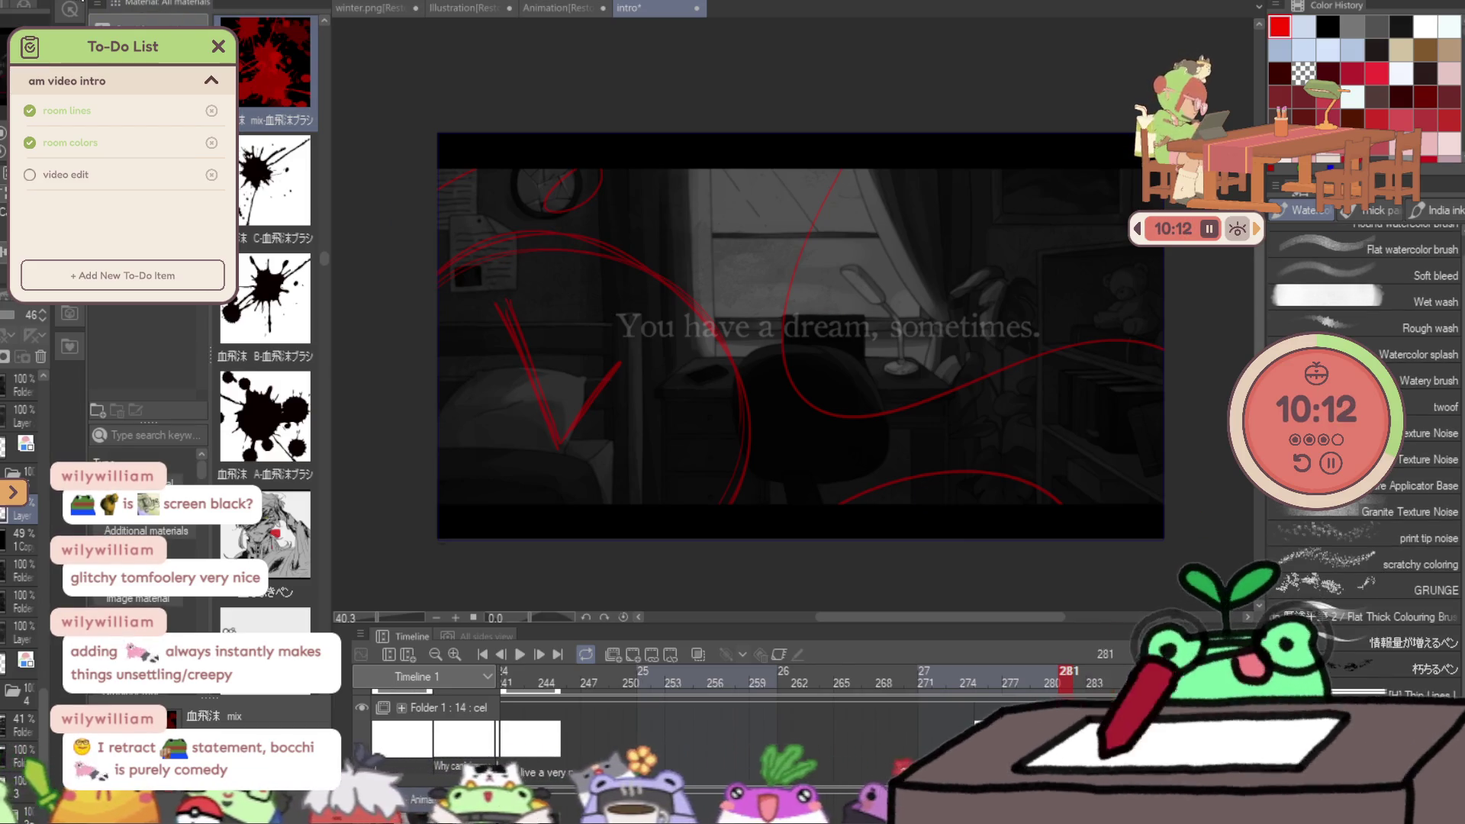
pyautogui.press('Tab')
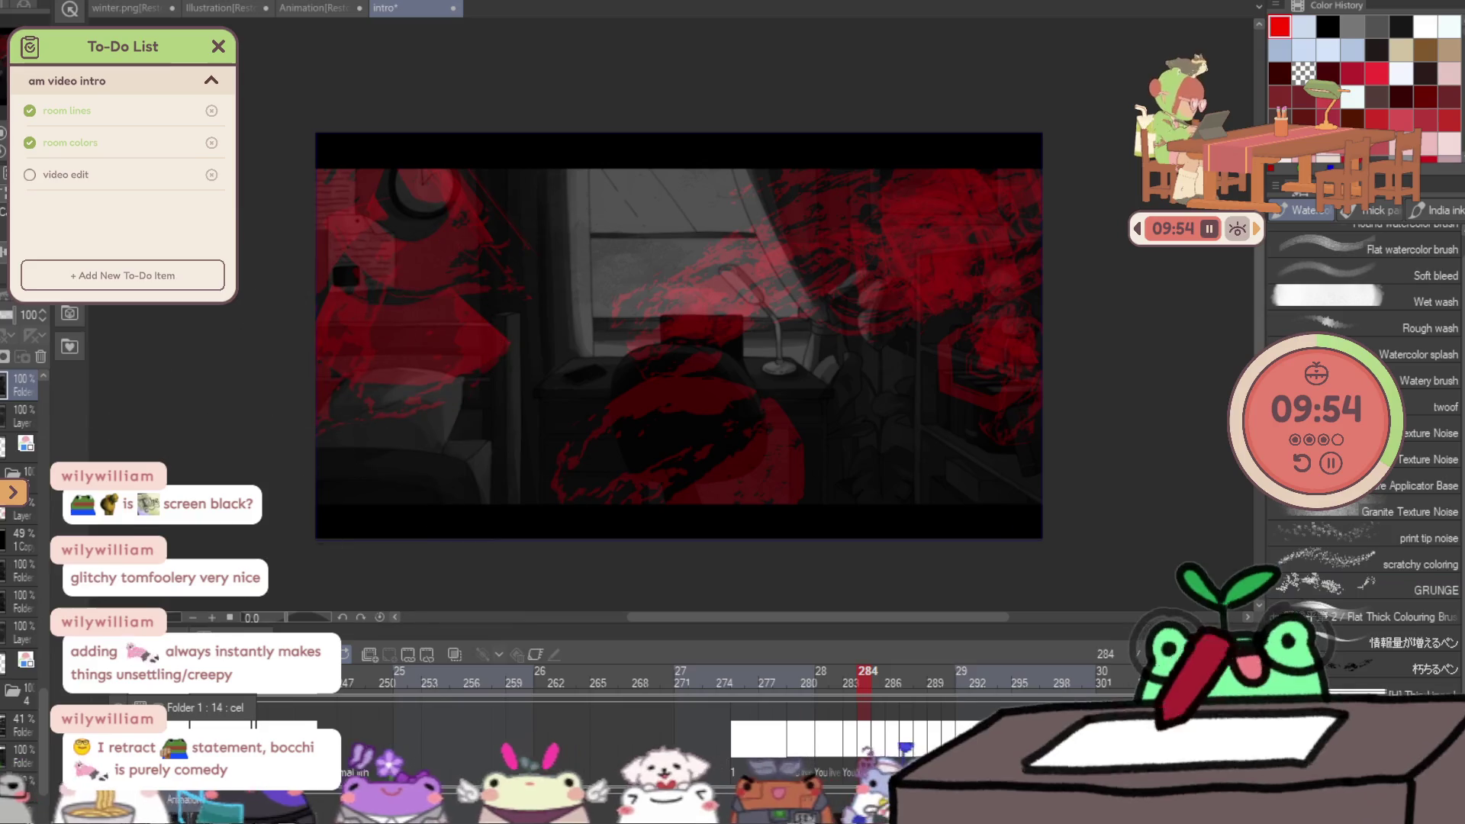
# Paint over the red glitch blotches on frame 284 with a large pen stroke.
pyautogui.press('p')
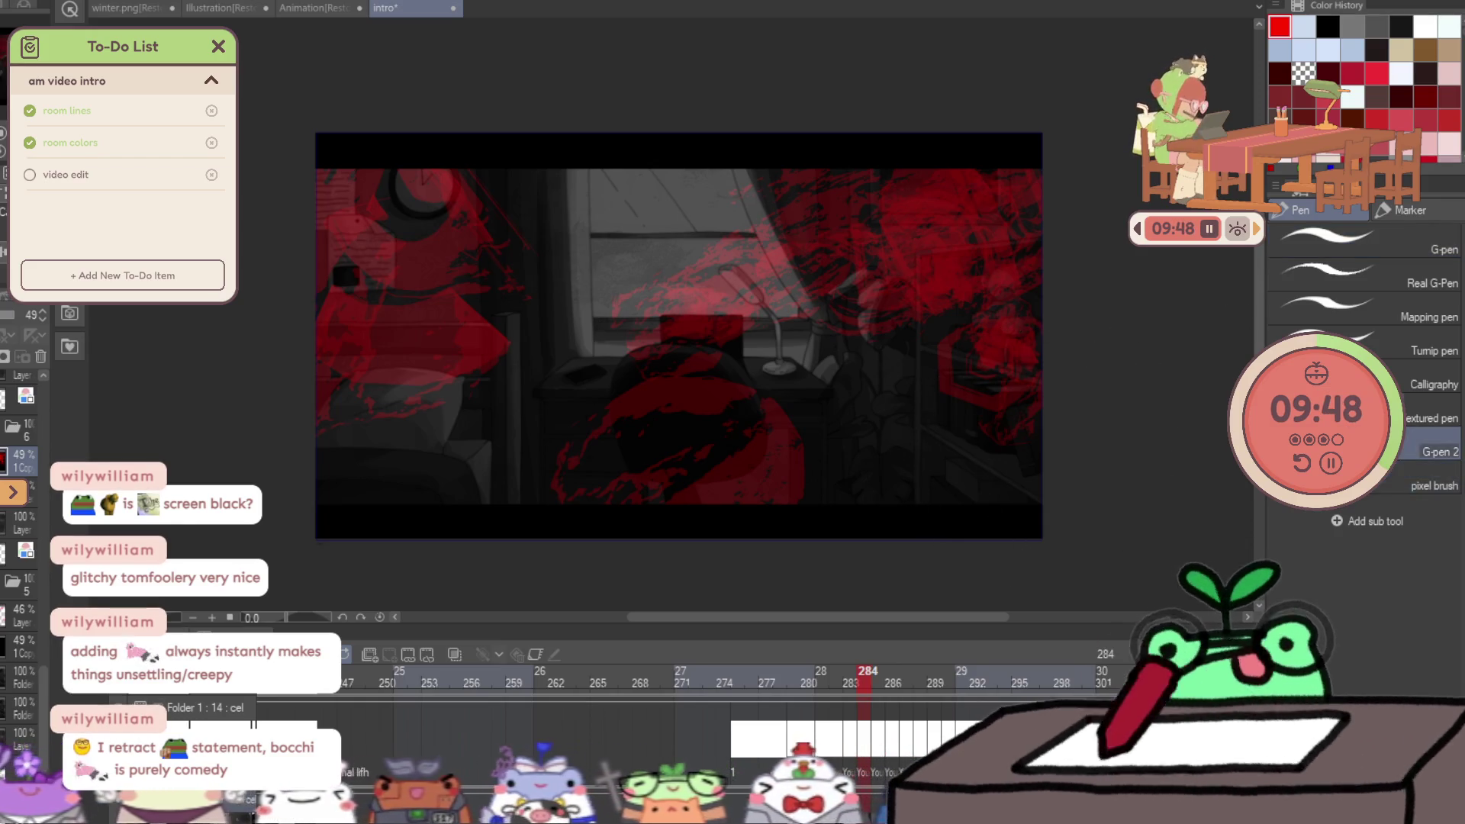
pyautogui.moveTo(709, 219); pyautogui.dragTo(359, 419)
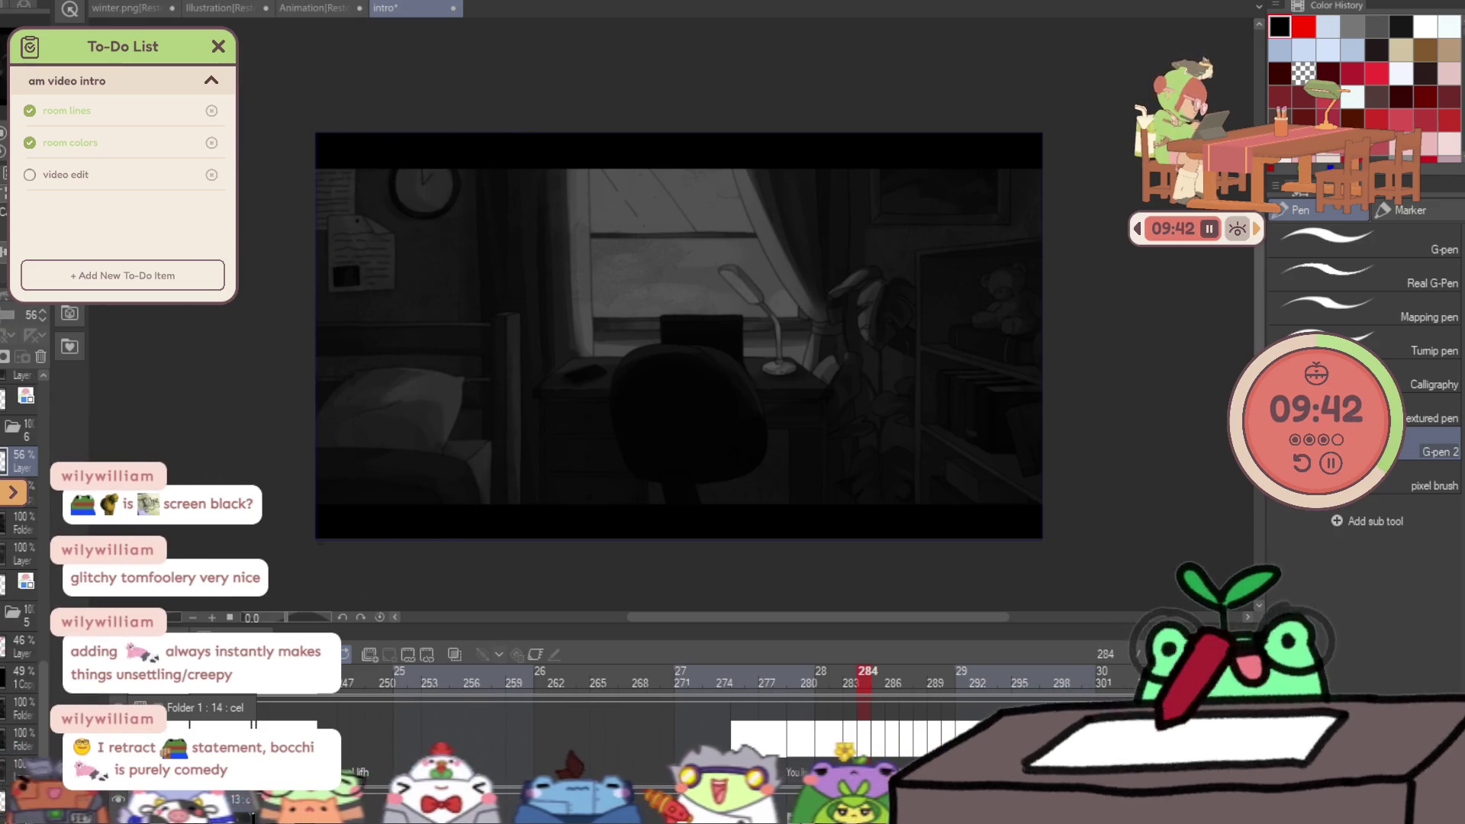
# Stamp red watercolor splatters across frame 284's left and right sides, undoing the centre-right ones.
pyautogui.press('b')
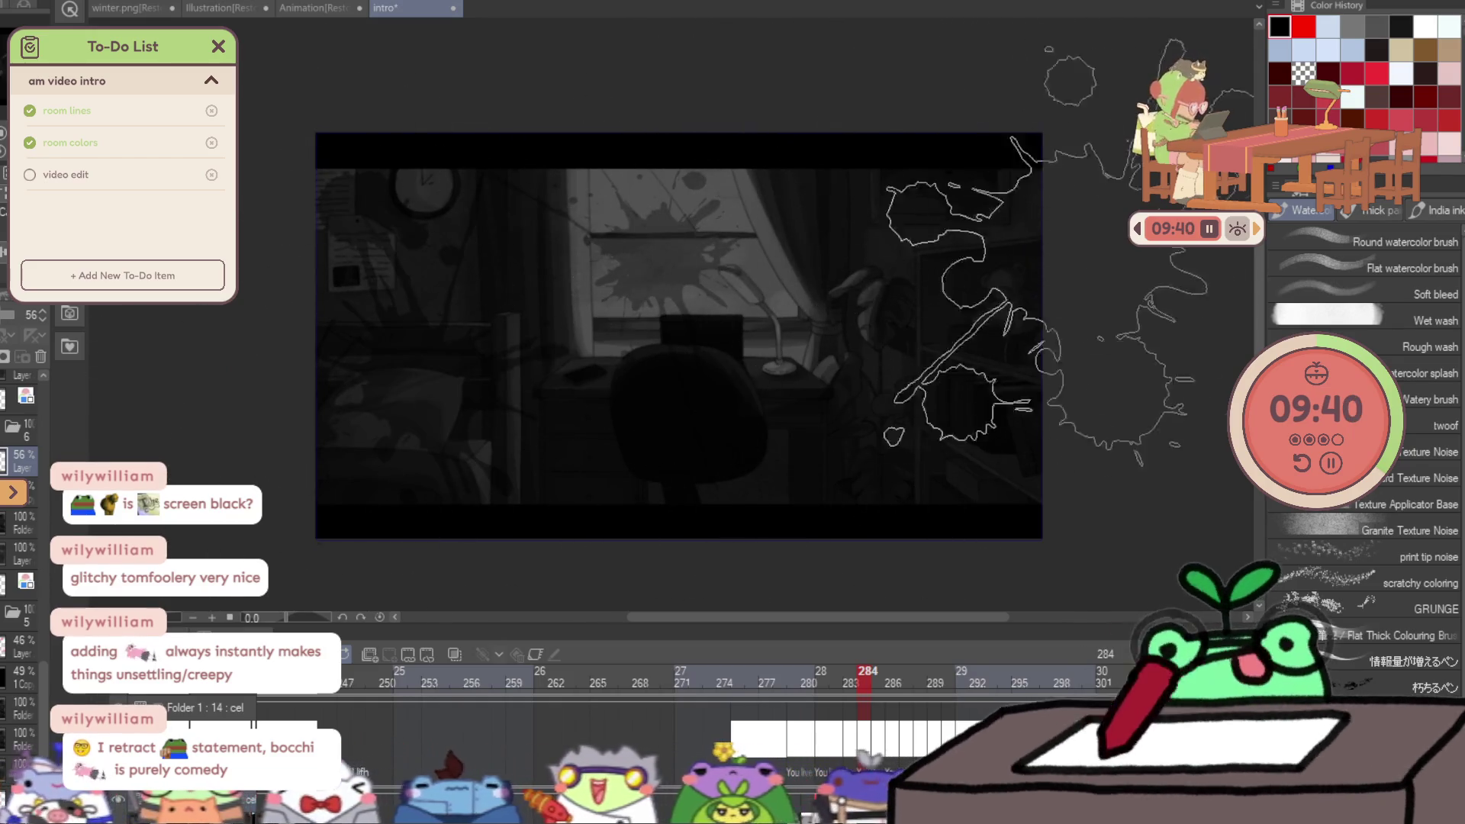
pyautogui.click(412, 328)
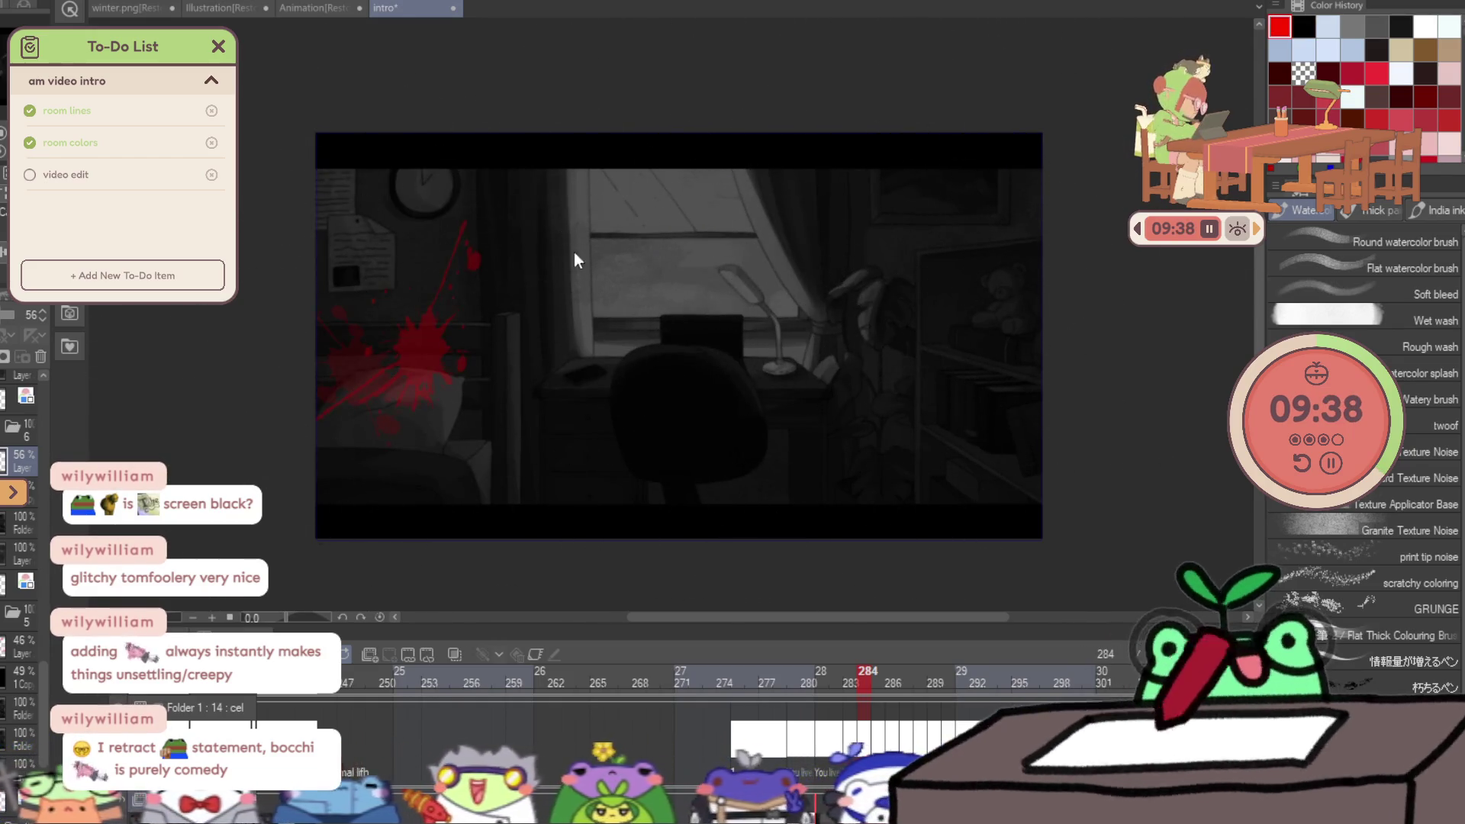
pyautogui.moveTo(488, 328)
pyautogui.mouseDown()
pyautogui.moveTo(637, 165)
pyautogui.moveTo(786, 427)
pyautogui.mouseUp()
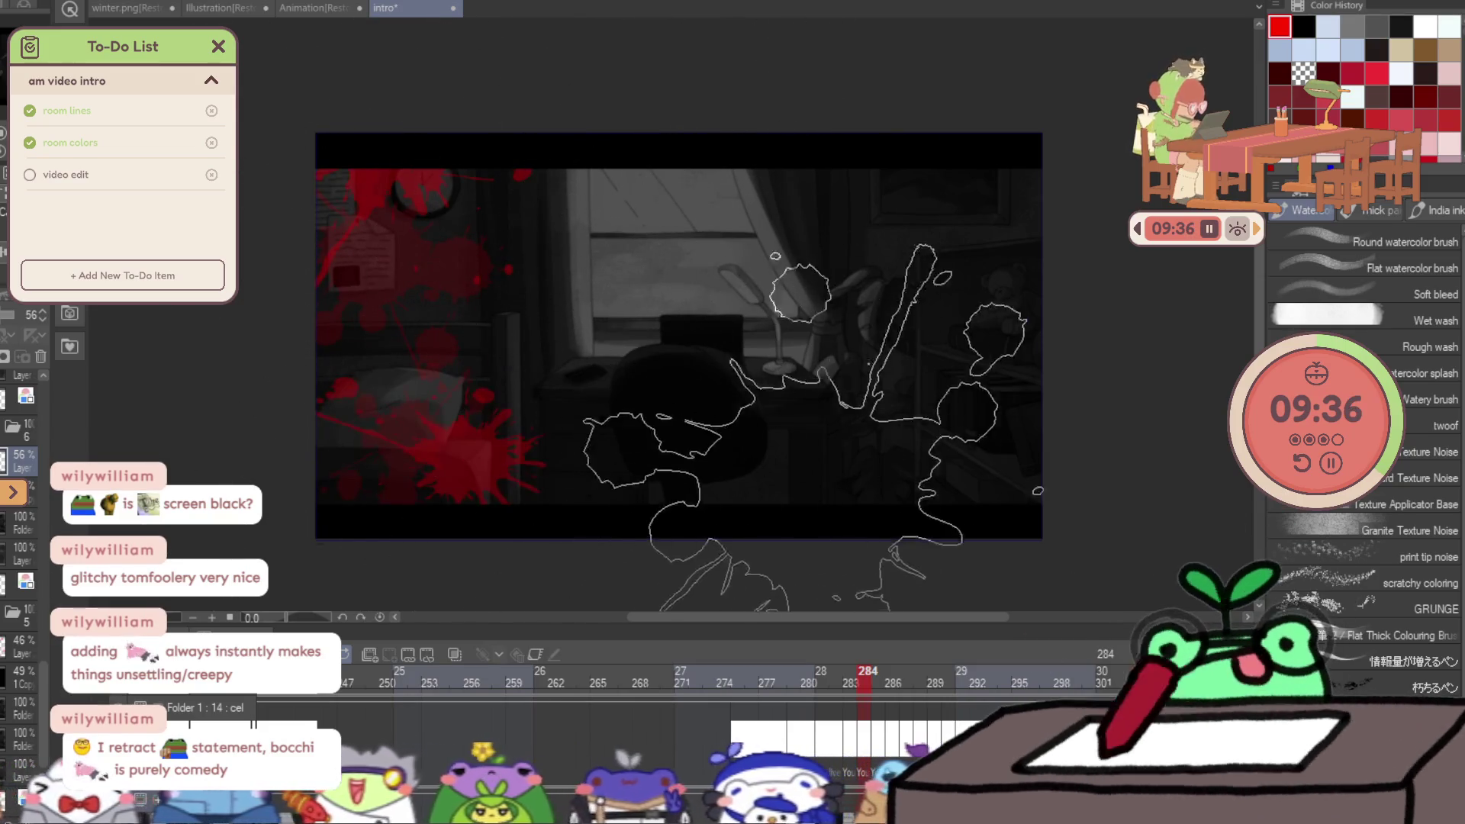
pyautogui.click(972, 392)
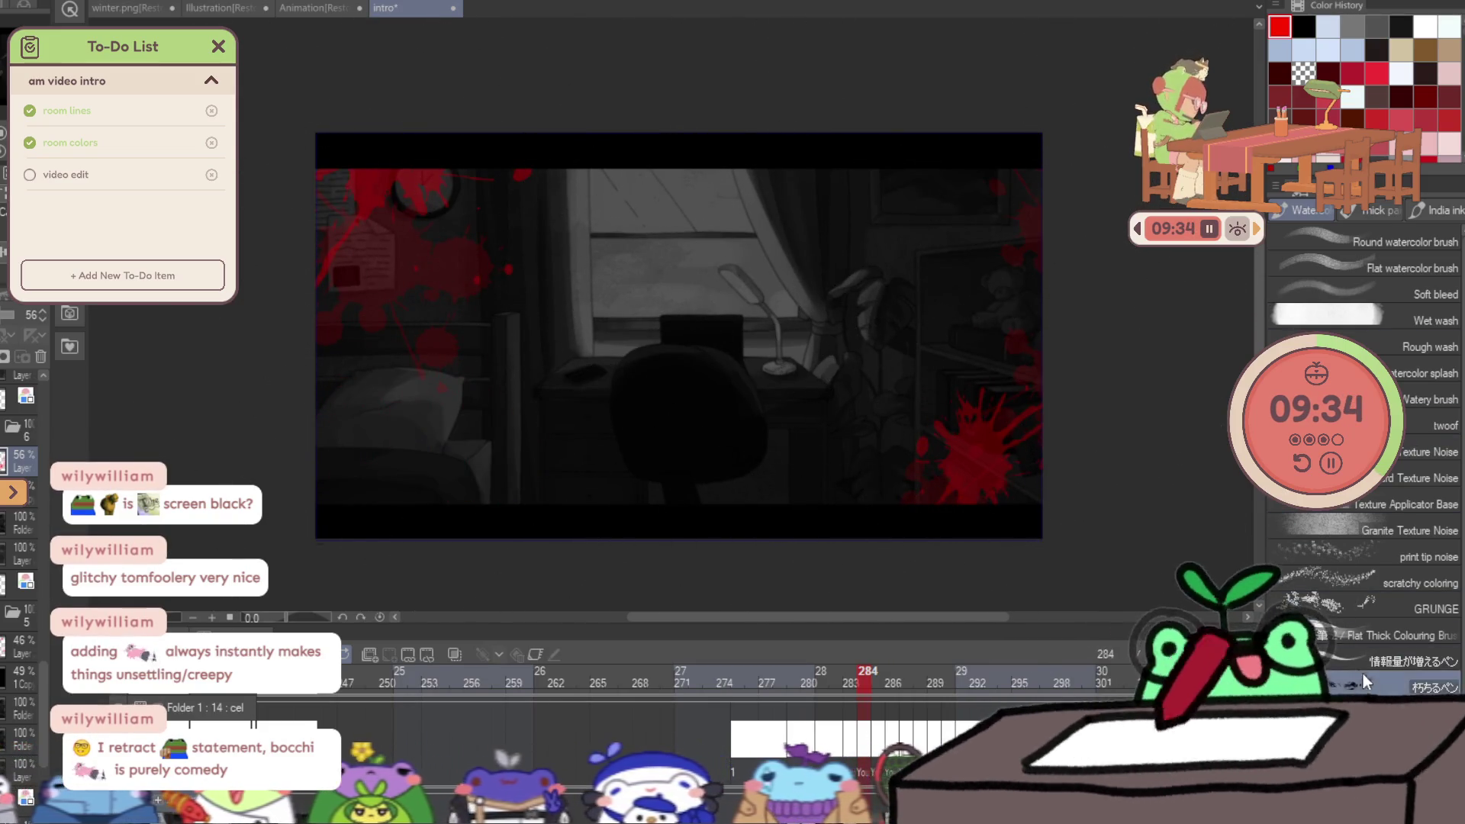
pyautogui.moveTo(964, 344)
pyautogui.mouseDown()
pyautogui.moveTo(883, 458)
pyautogui.moveTo(818, 458)
pyautogui.mouseUp()
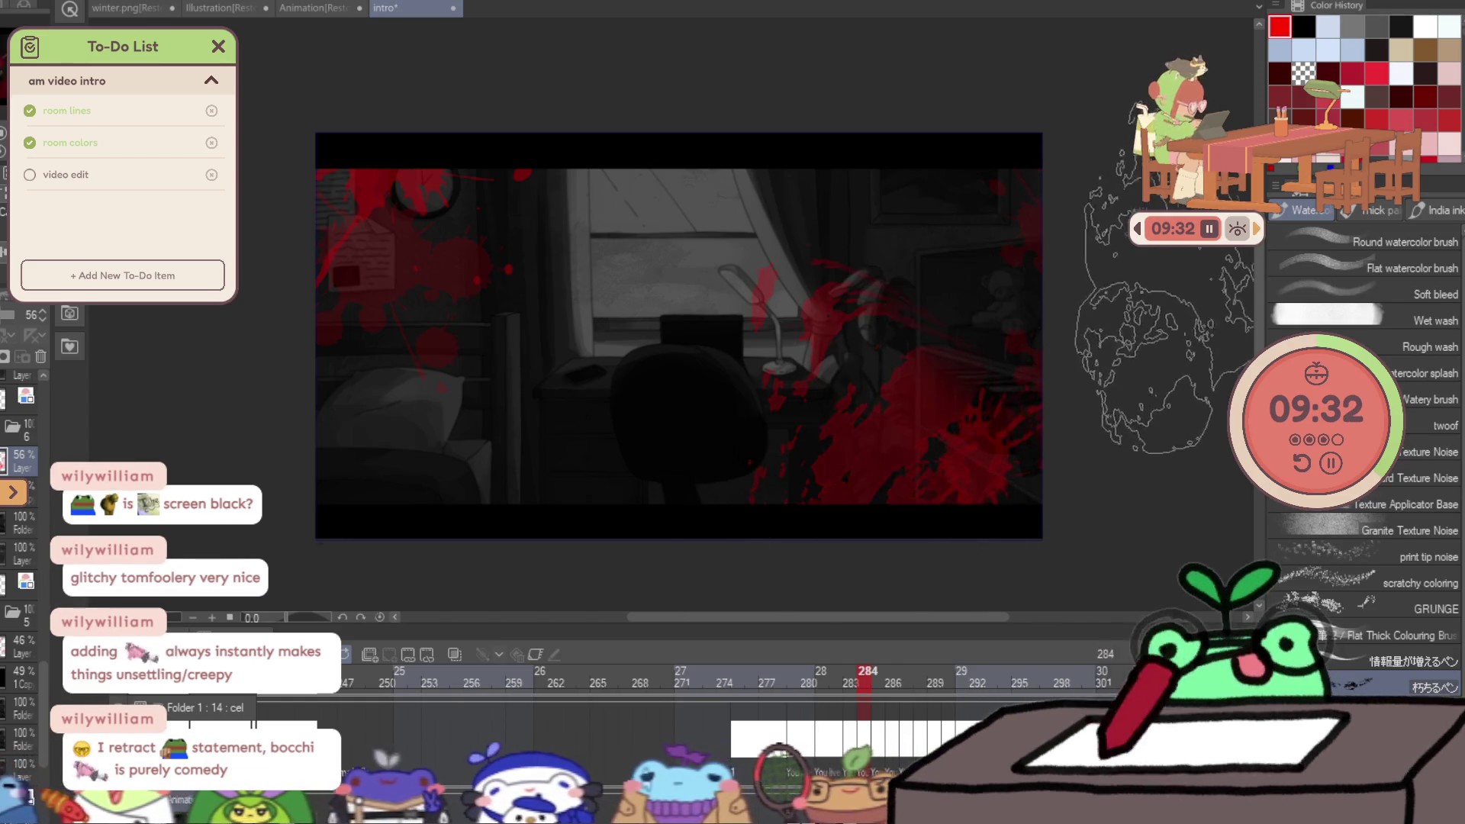
pyautogui.hotkey('ctrl', 'z')
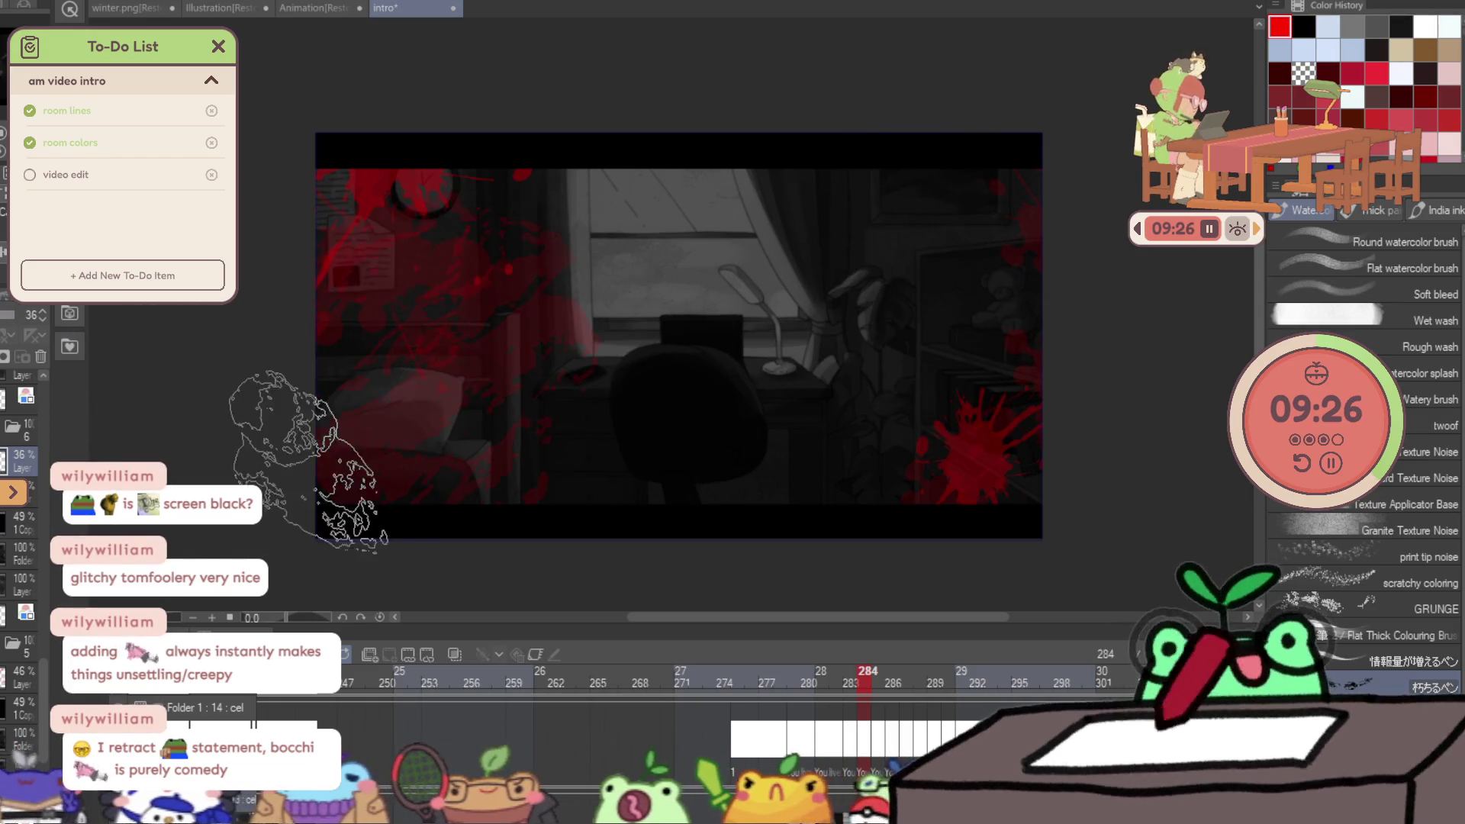
pyautogui.click(843, 313)
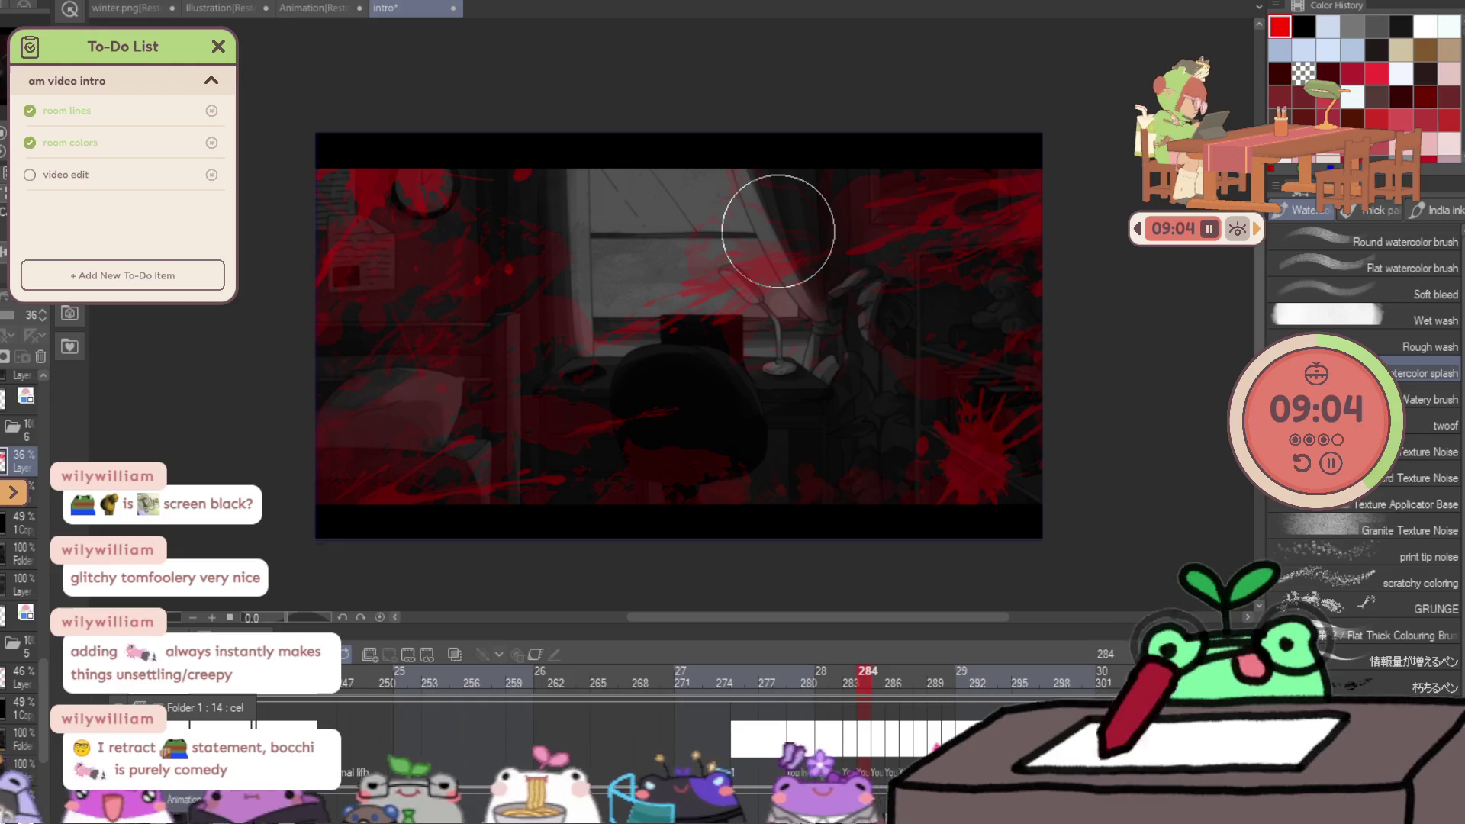
# Advance to the next blood-splatter frame.
pyautogui.press('Right')
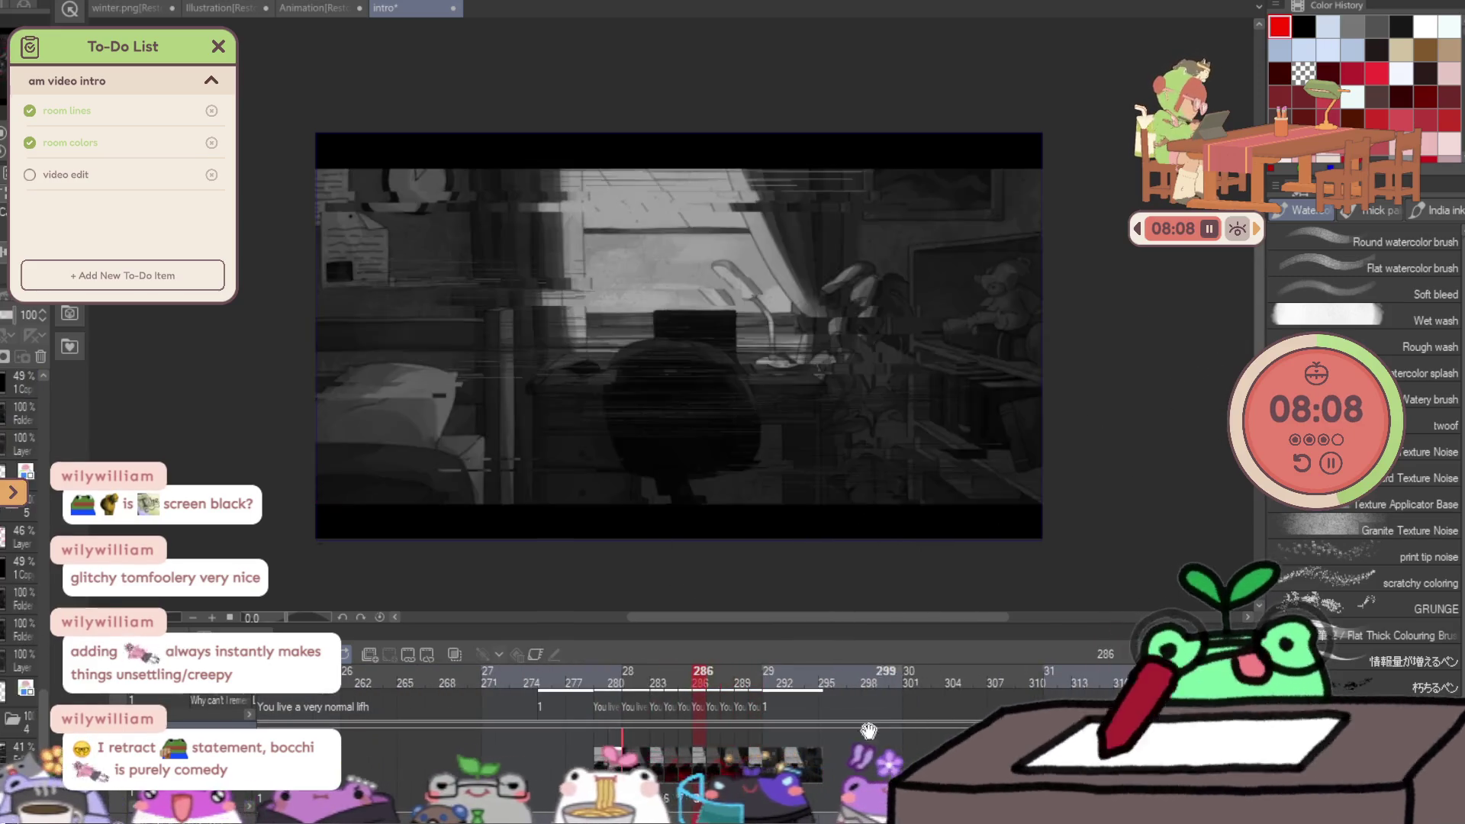
# Select the 36% opacity layer, stop playback and save the intro file.
pyautogui.click(772, 744)
pyautogui.click(632, 671)
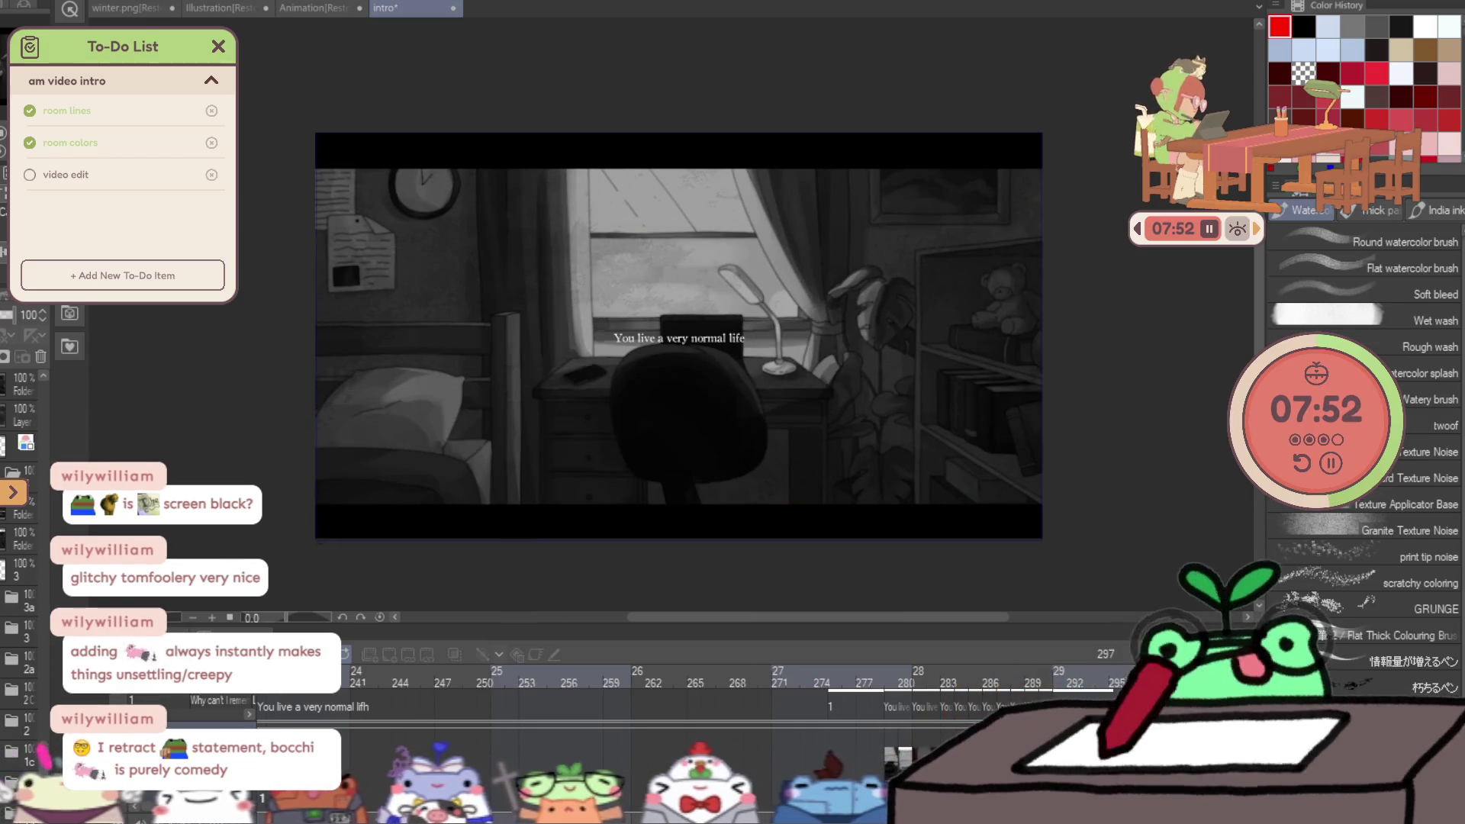
pyautogui.hotkey('ctrl', 's')
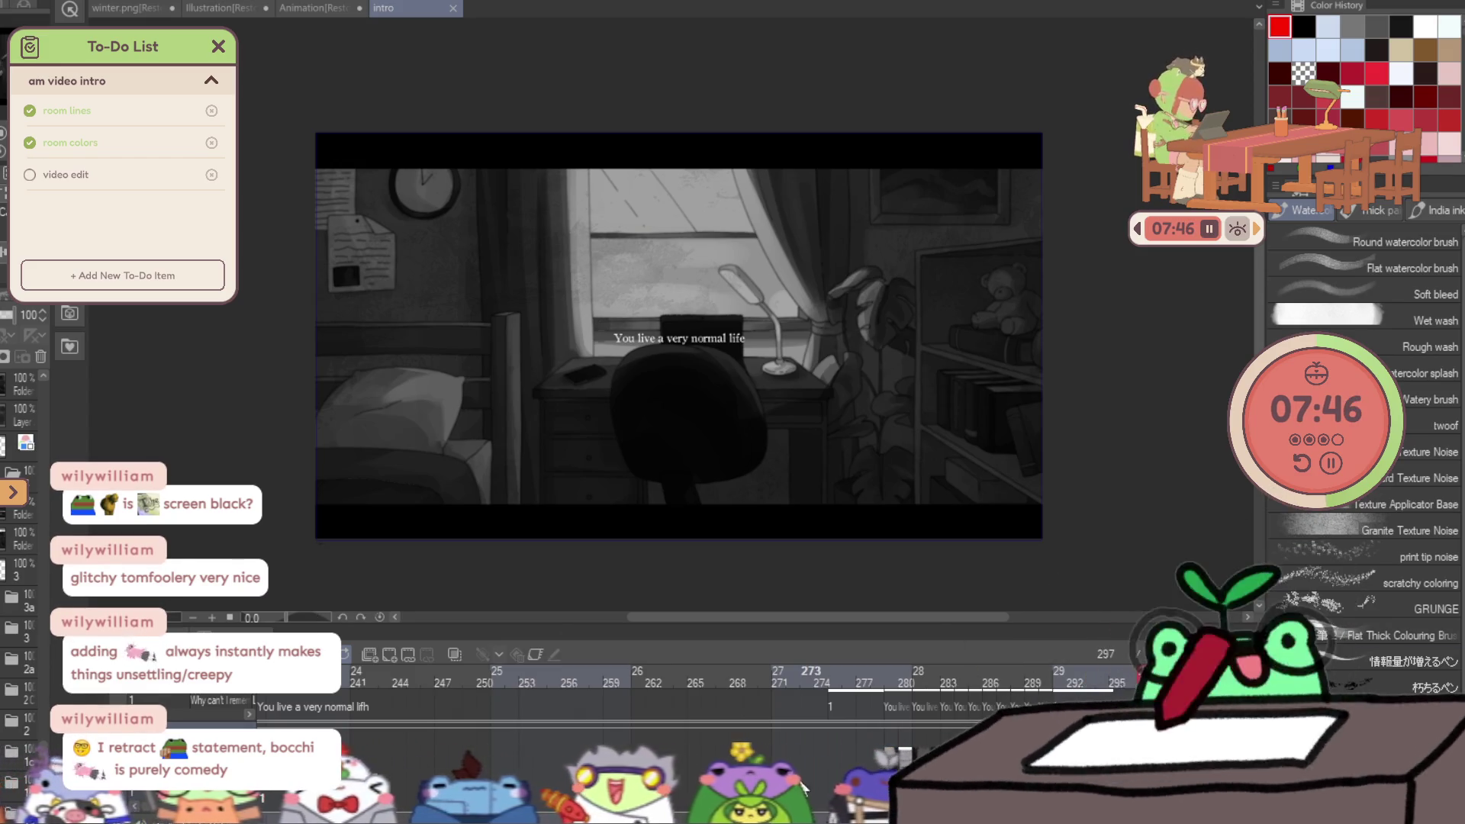
# Return to frame 260 and step forward through the frames to 266.
pyautogui.click(624, 675)
pyautogui.press('Right')
pyautogui.press('Right')
pyautogui.press('Right')
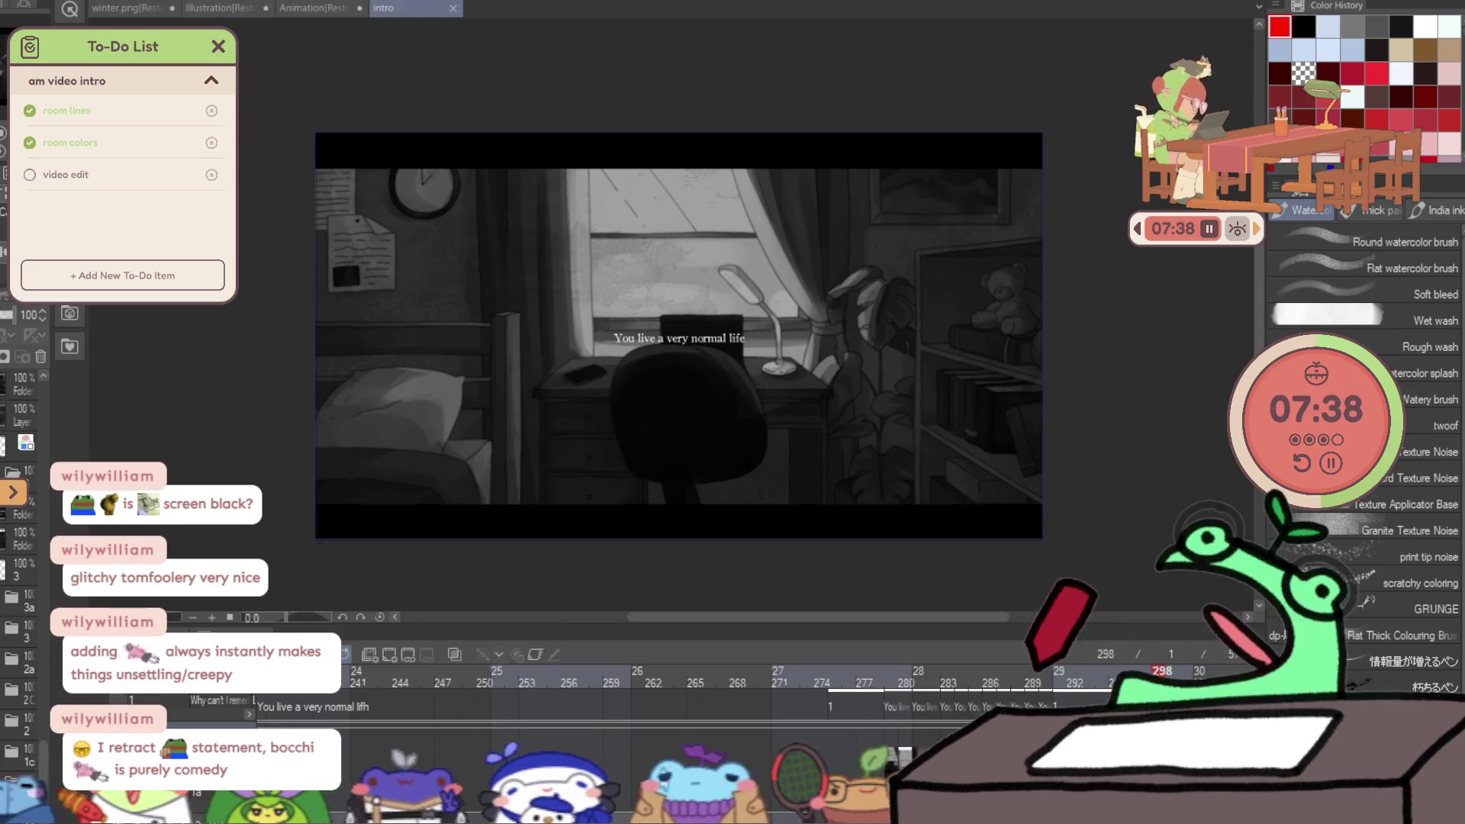
pyautogui.click(209, 82)
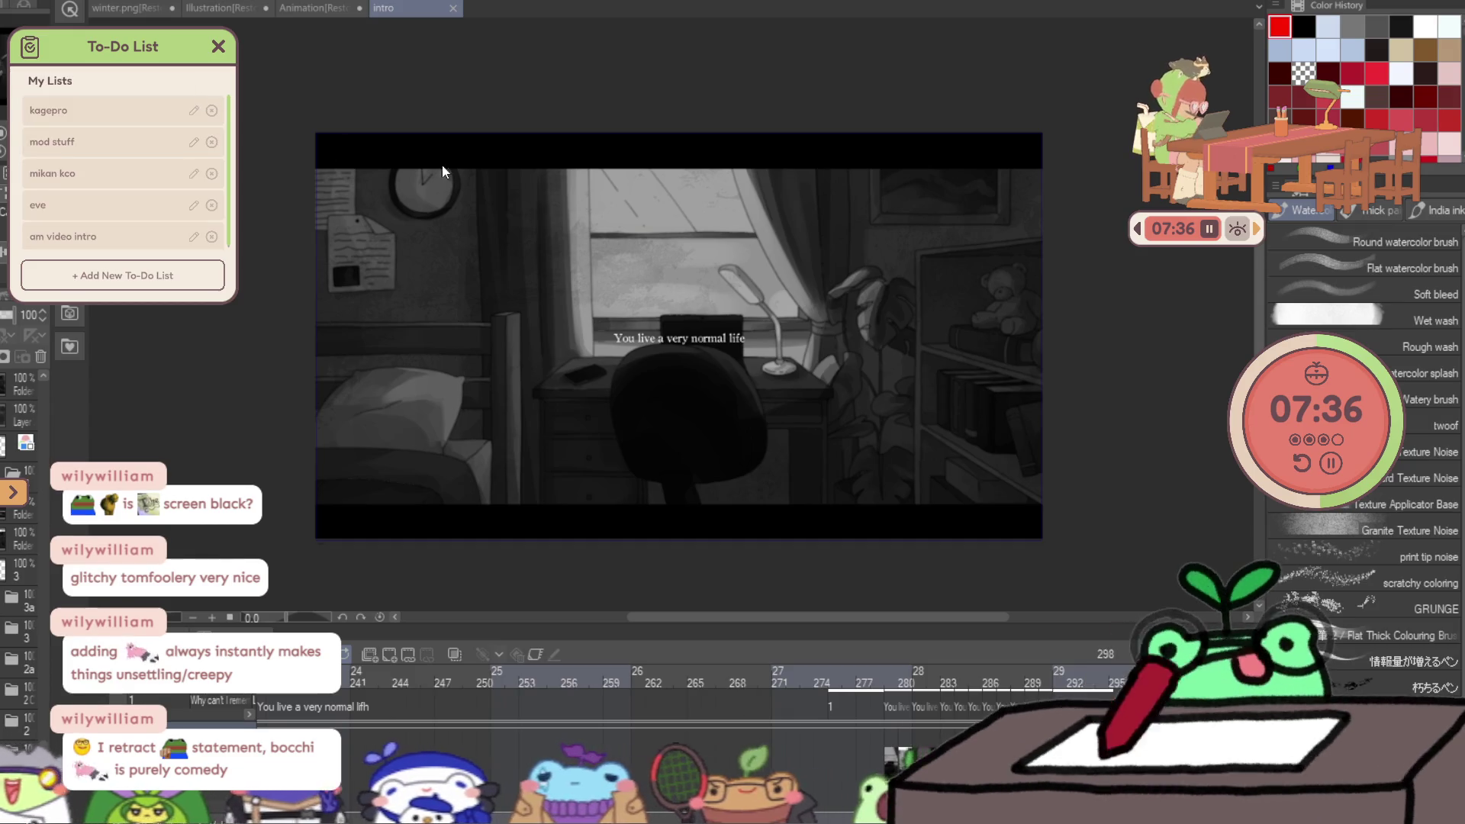
# Play the animation forward from frame 265 through the captioned section.
pyautogui.scroll(-3, 684, 717)
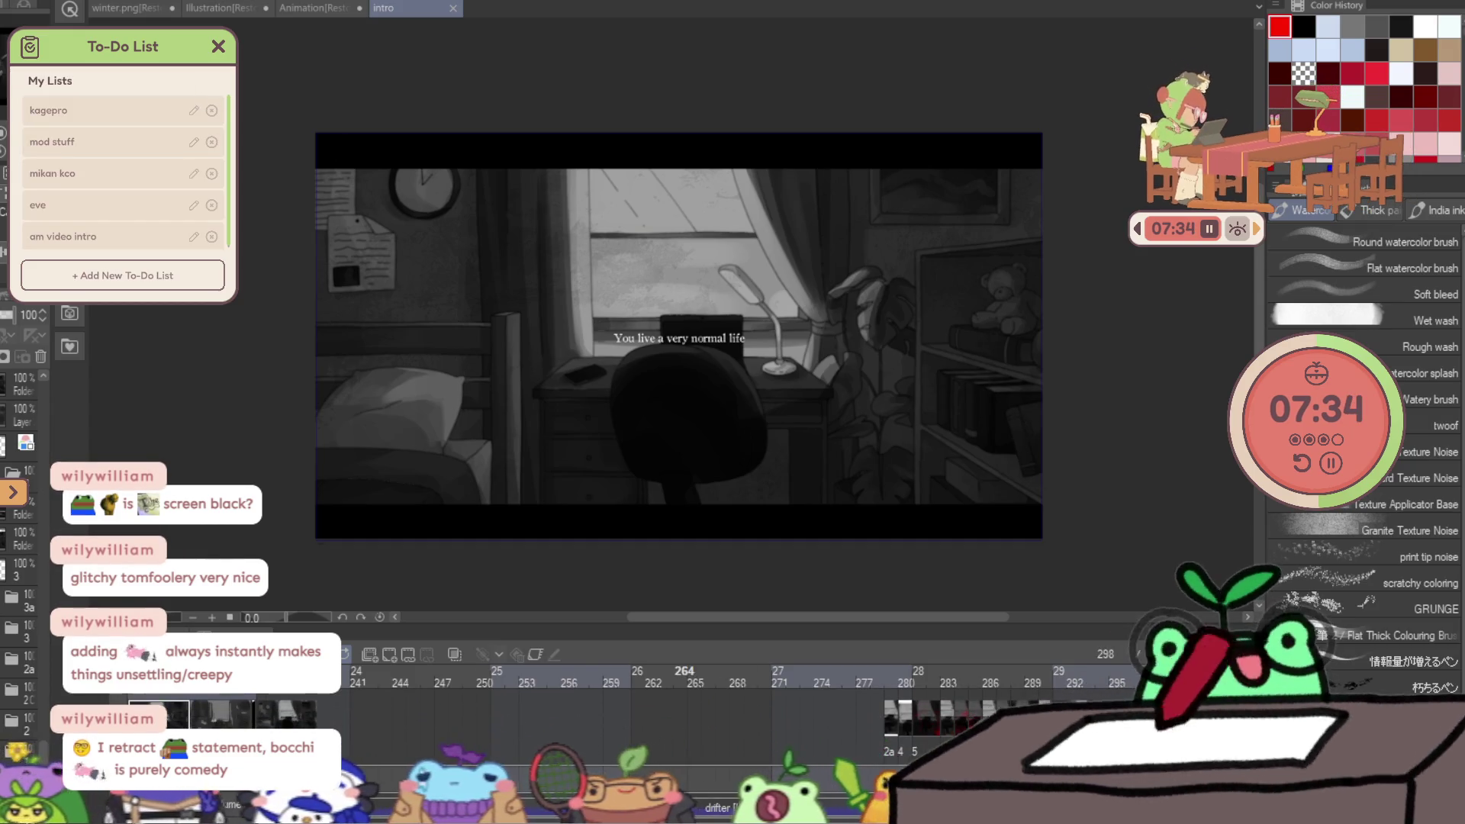
pyautogui.click(703, 756)
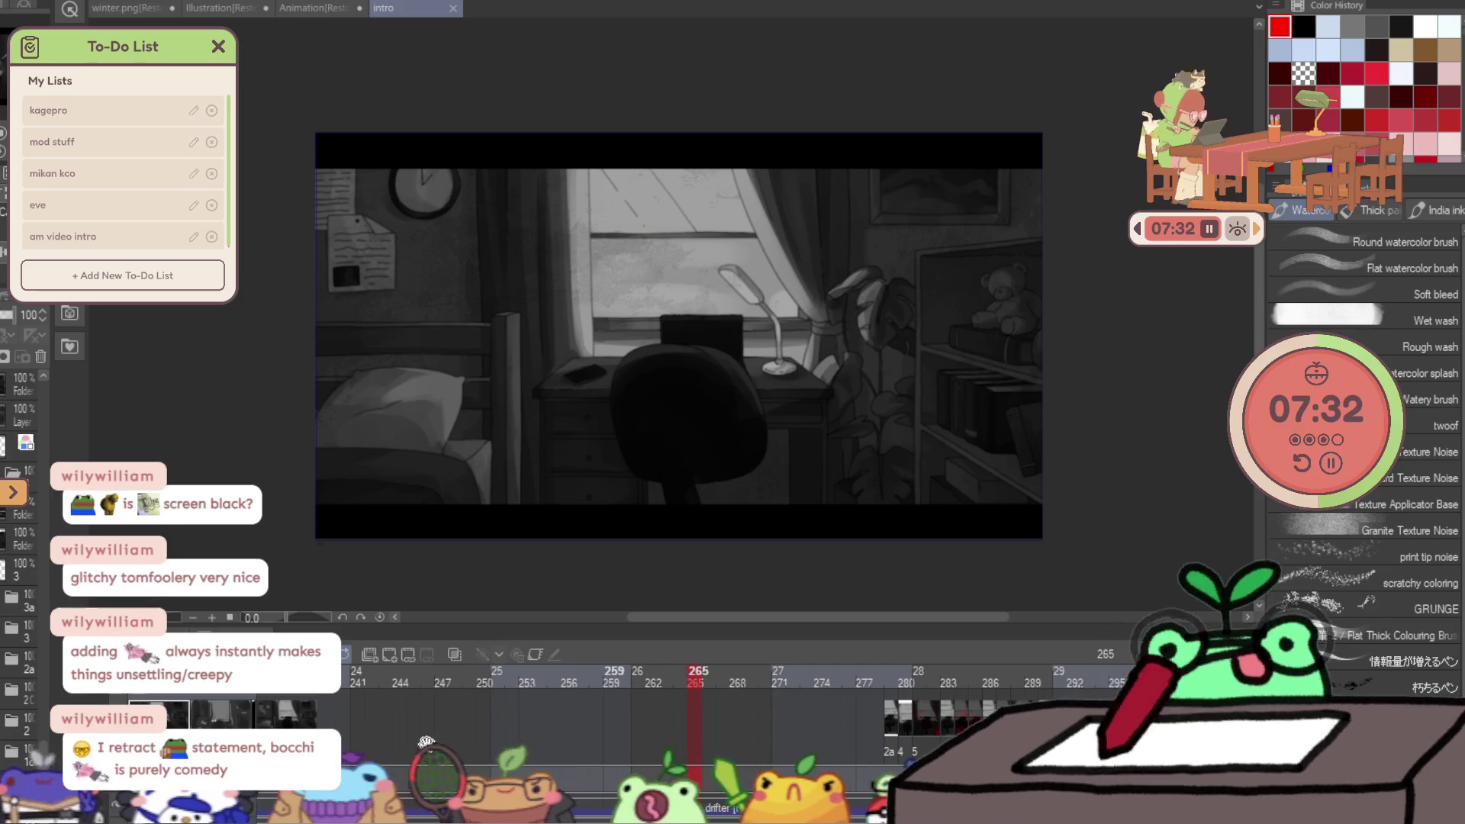
pyautogui.scroll(5, 426, 741)
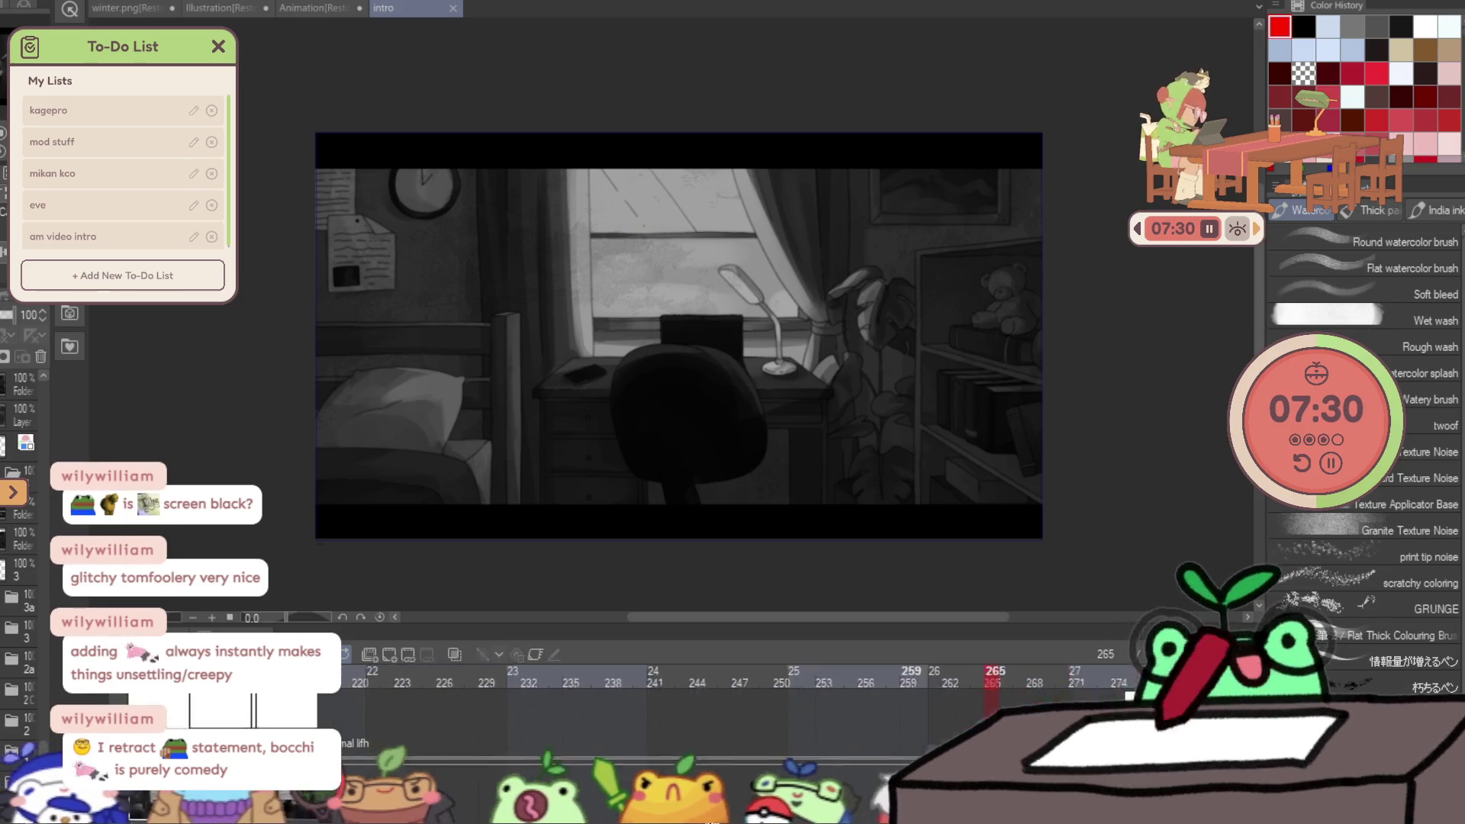
pyautogui.scroll(-3, 901, 751)
pyautogui.press('space')
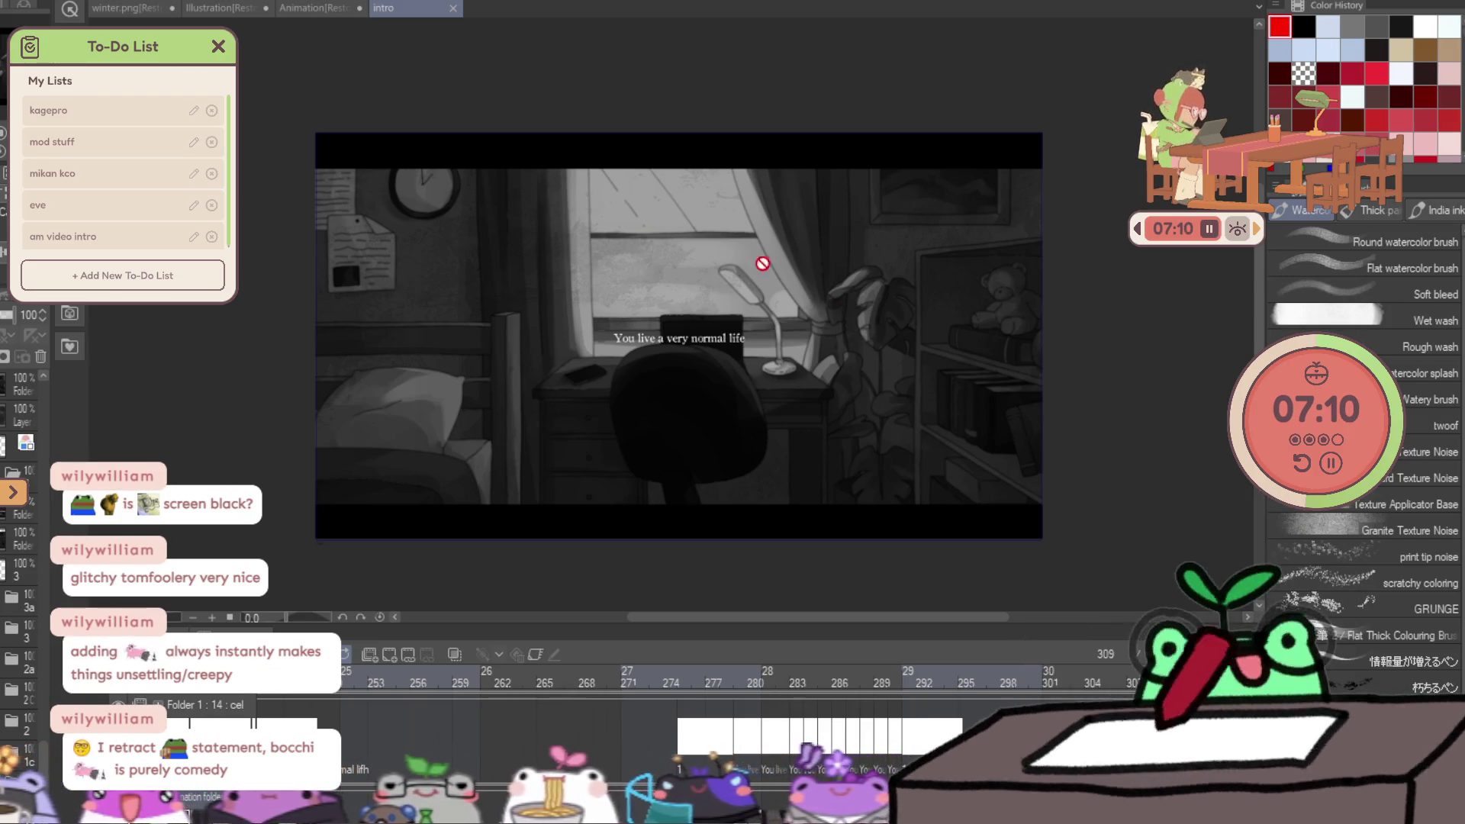
# Rewind the intro to frame 1.
pyautogui.scroll(-2, 638, 725)
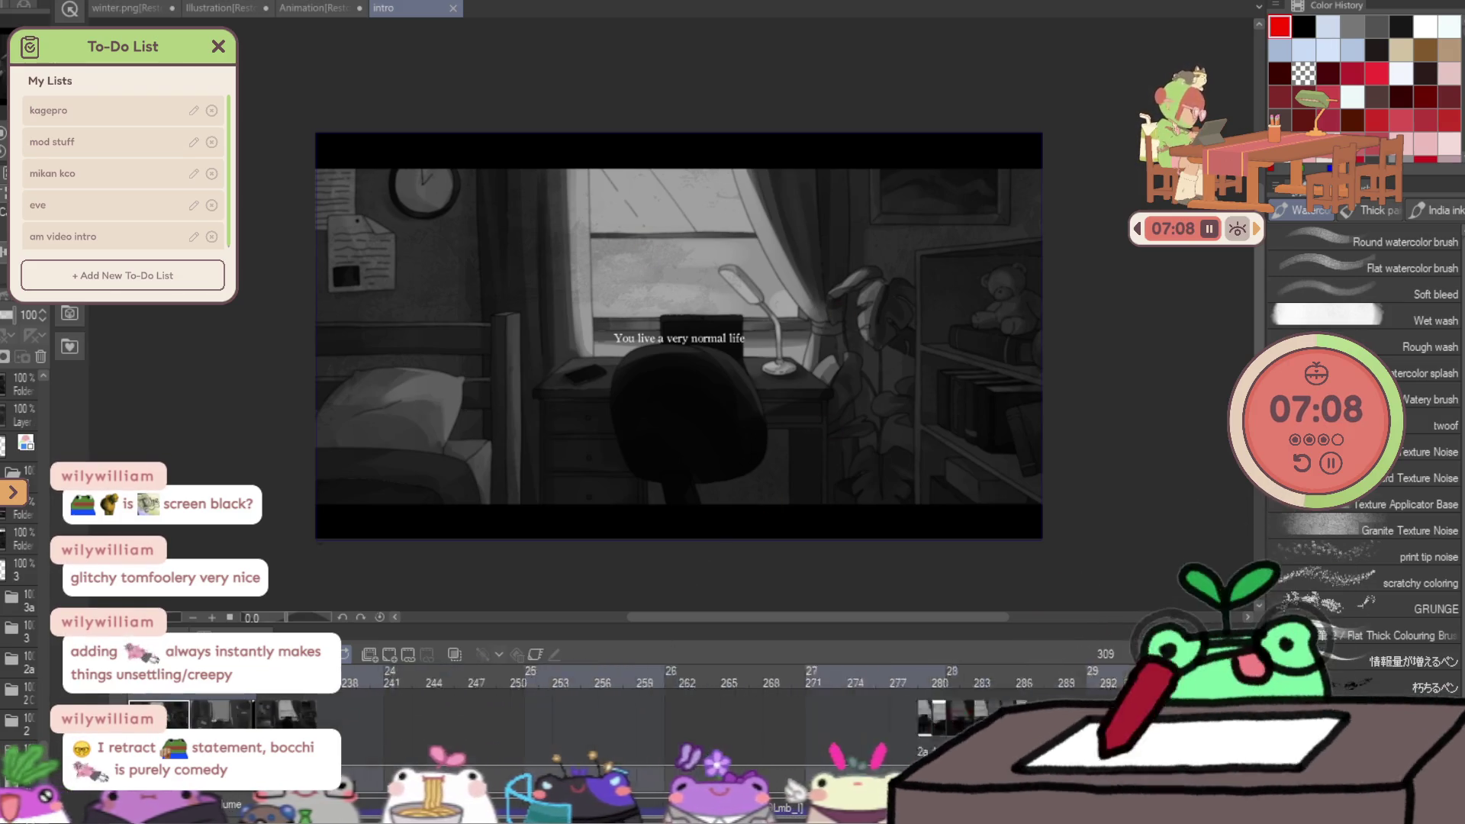
pyautogui.press('Home')
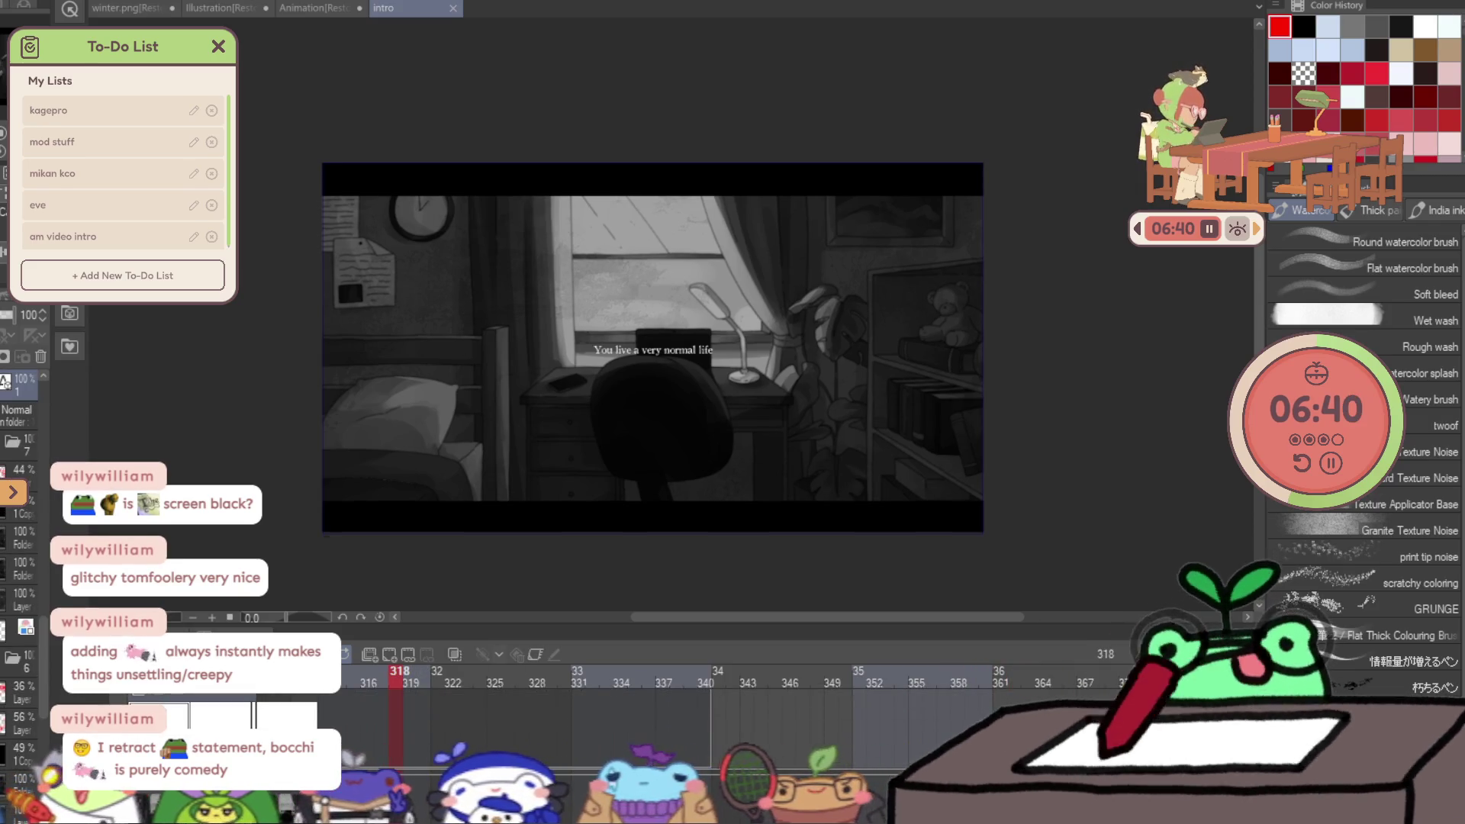
pyautogui.press('Home')
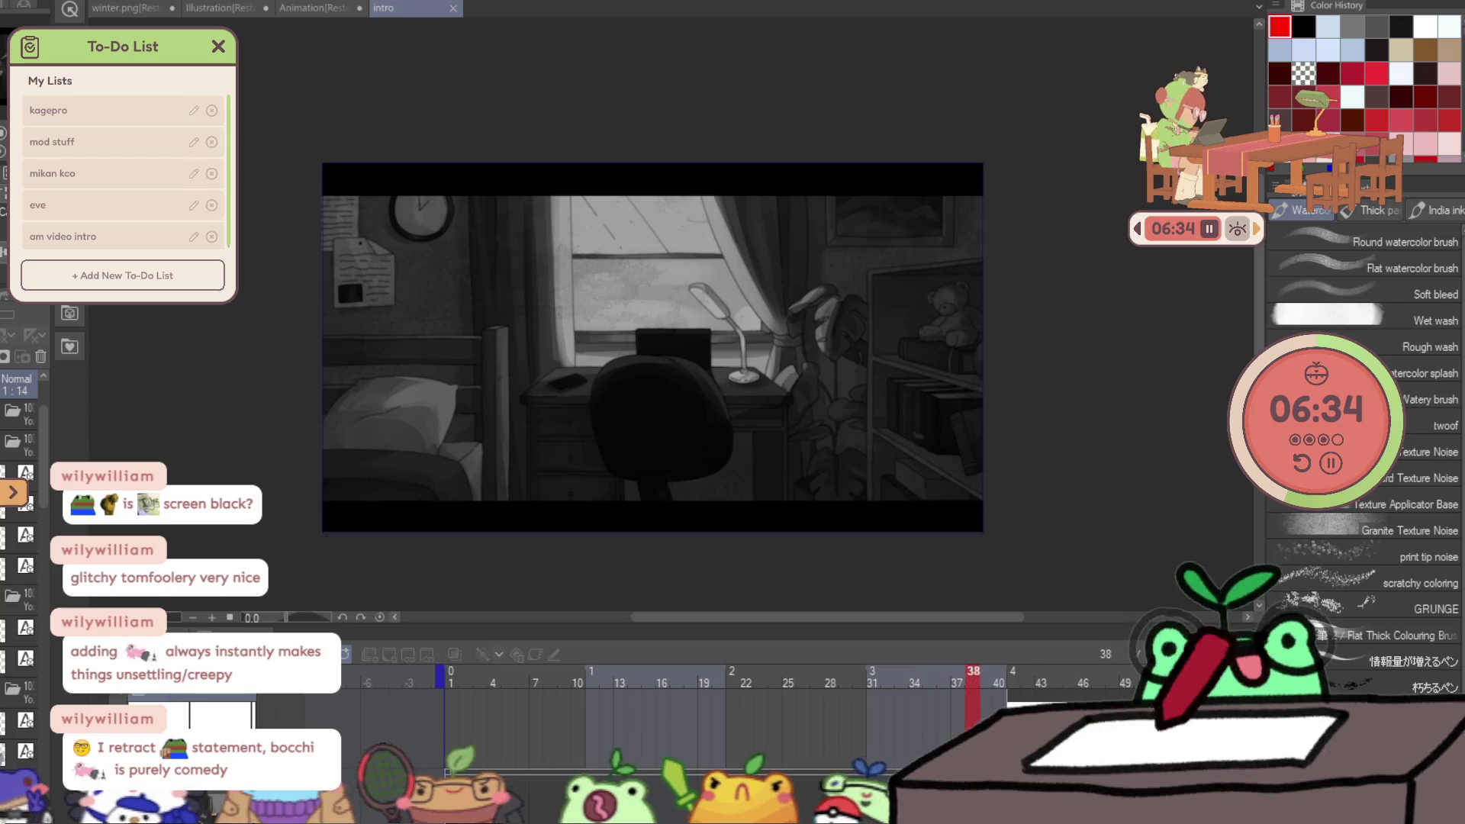
pyautogui.hscroll(5, 763, 718)
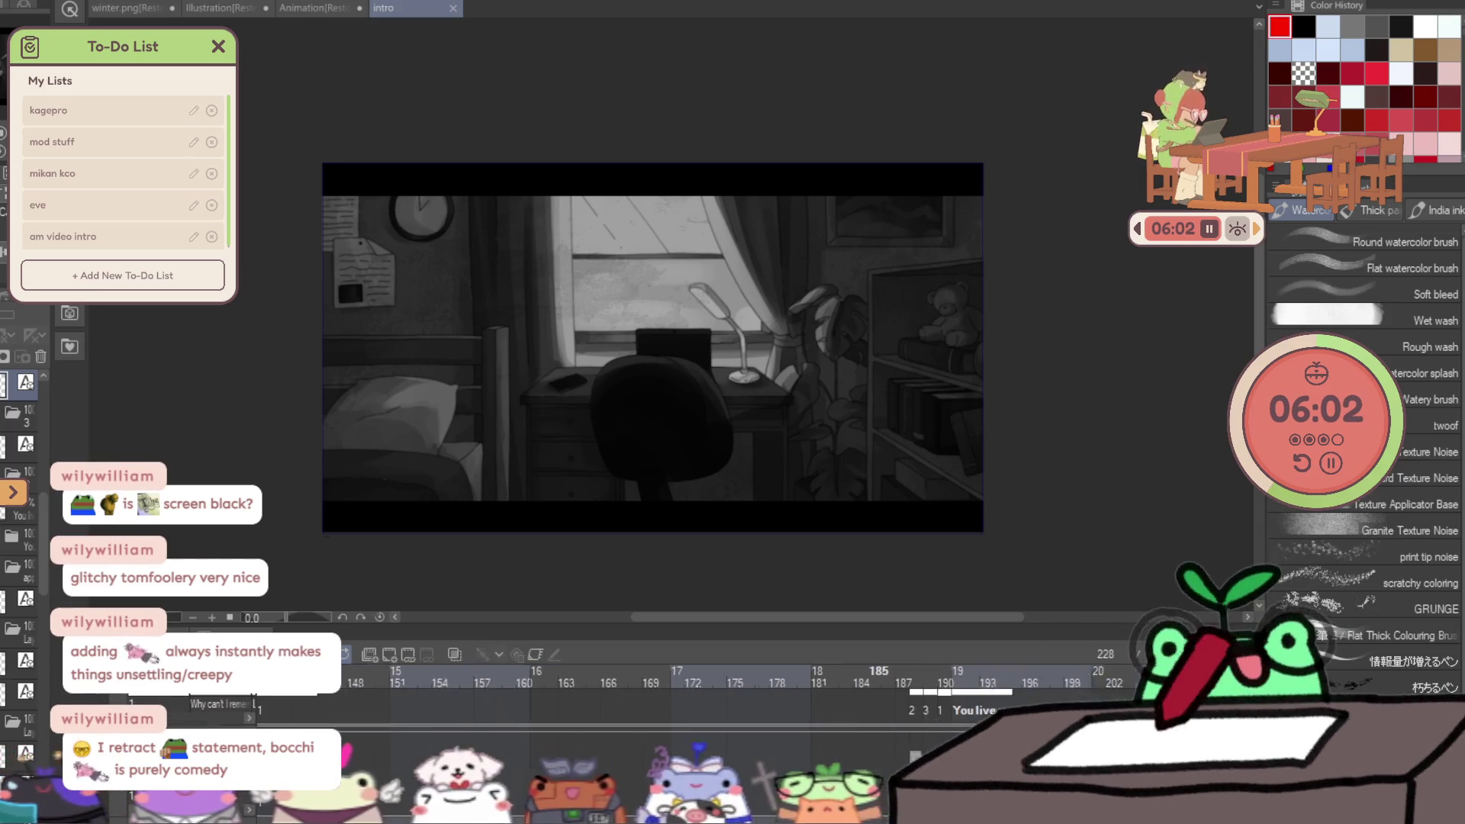
pyautogui.click(666, 679)
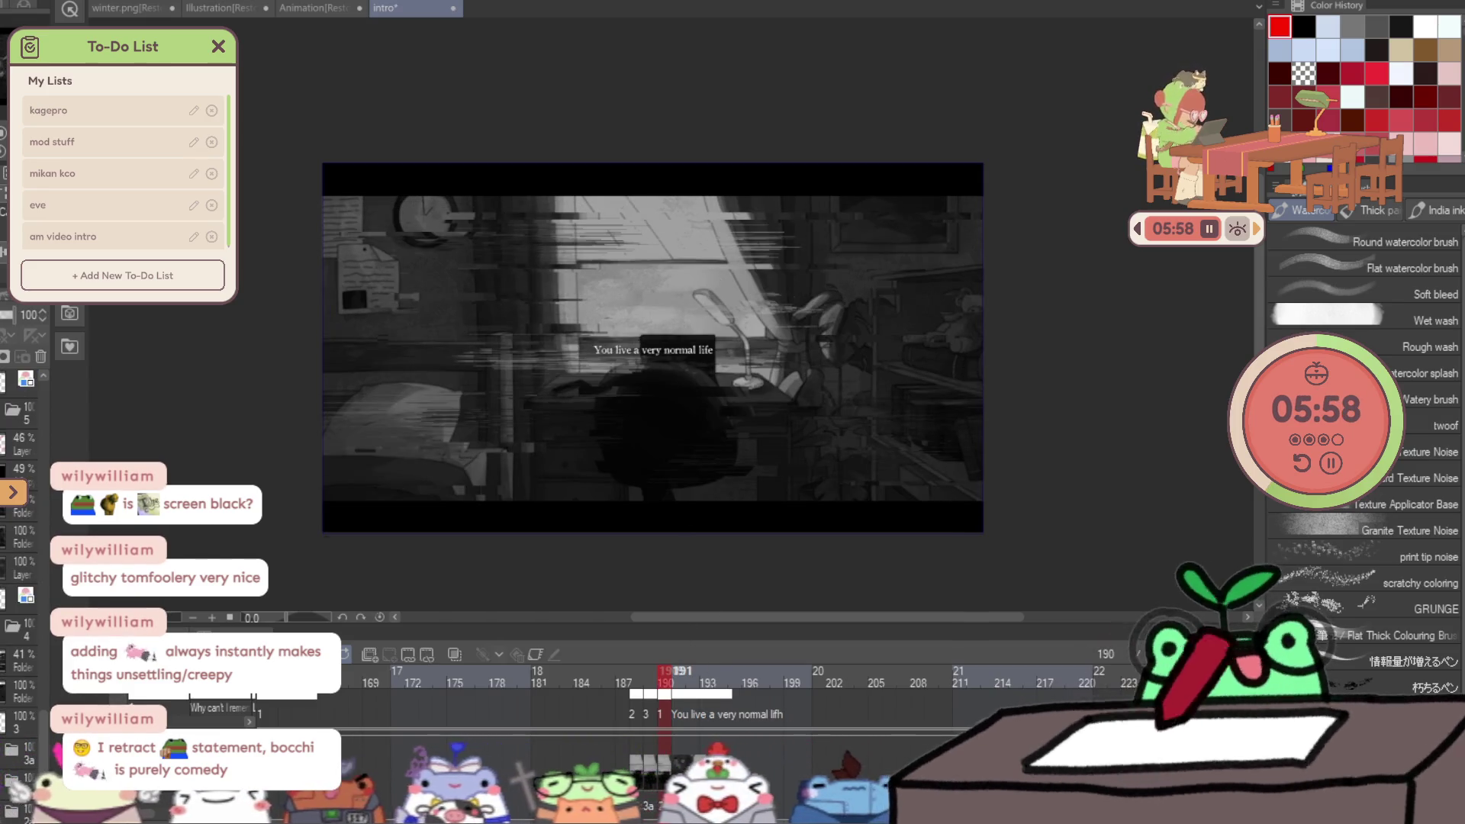
pyautogui.press('Right')
pyautogui.click(686, 716)
pyautogui.click(595, 704)
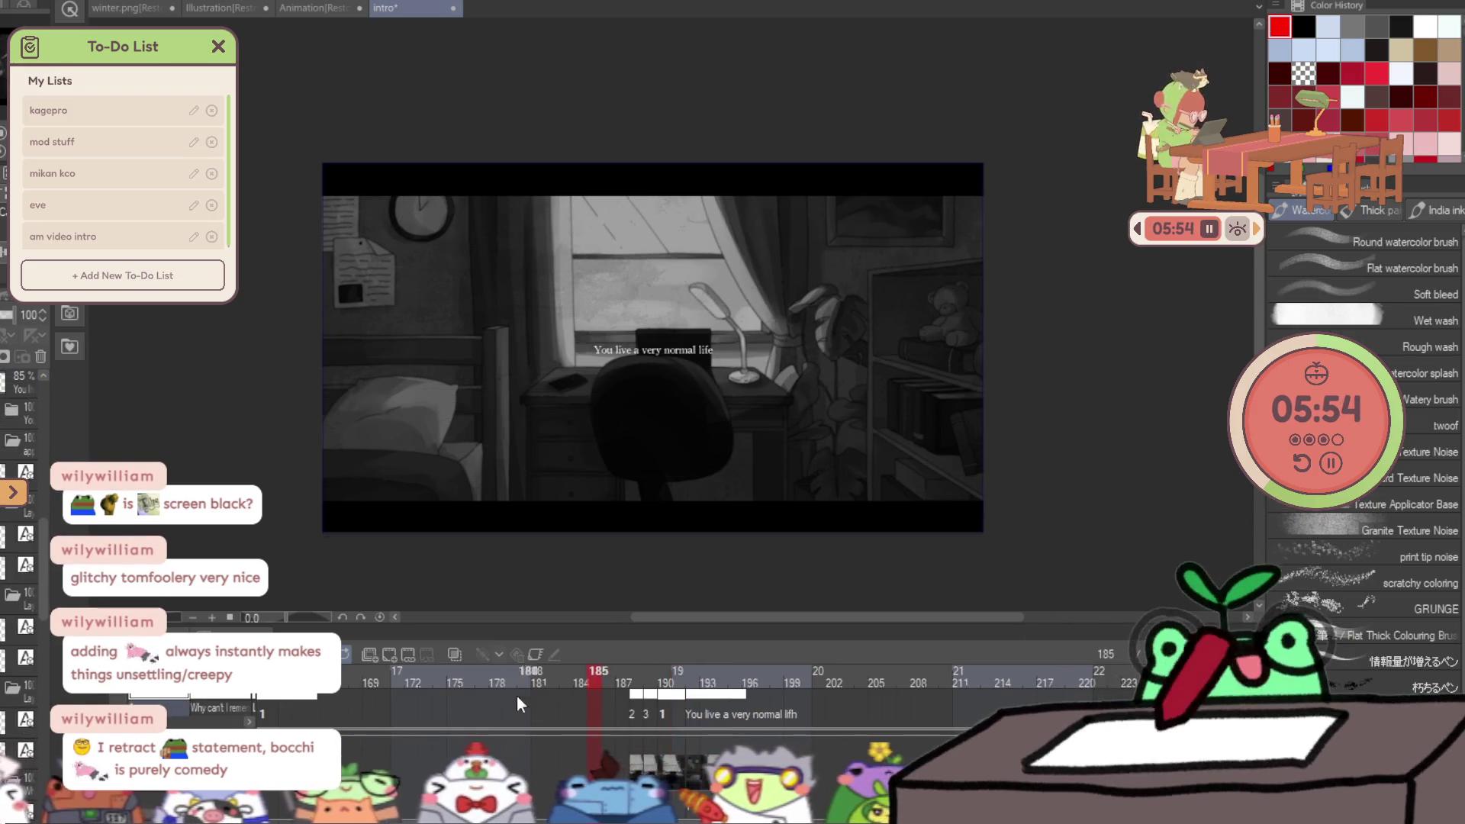
pyautogui.press('space')
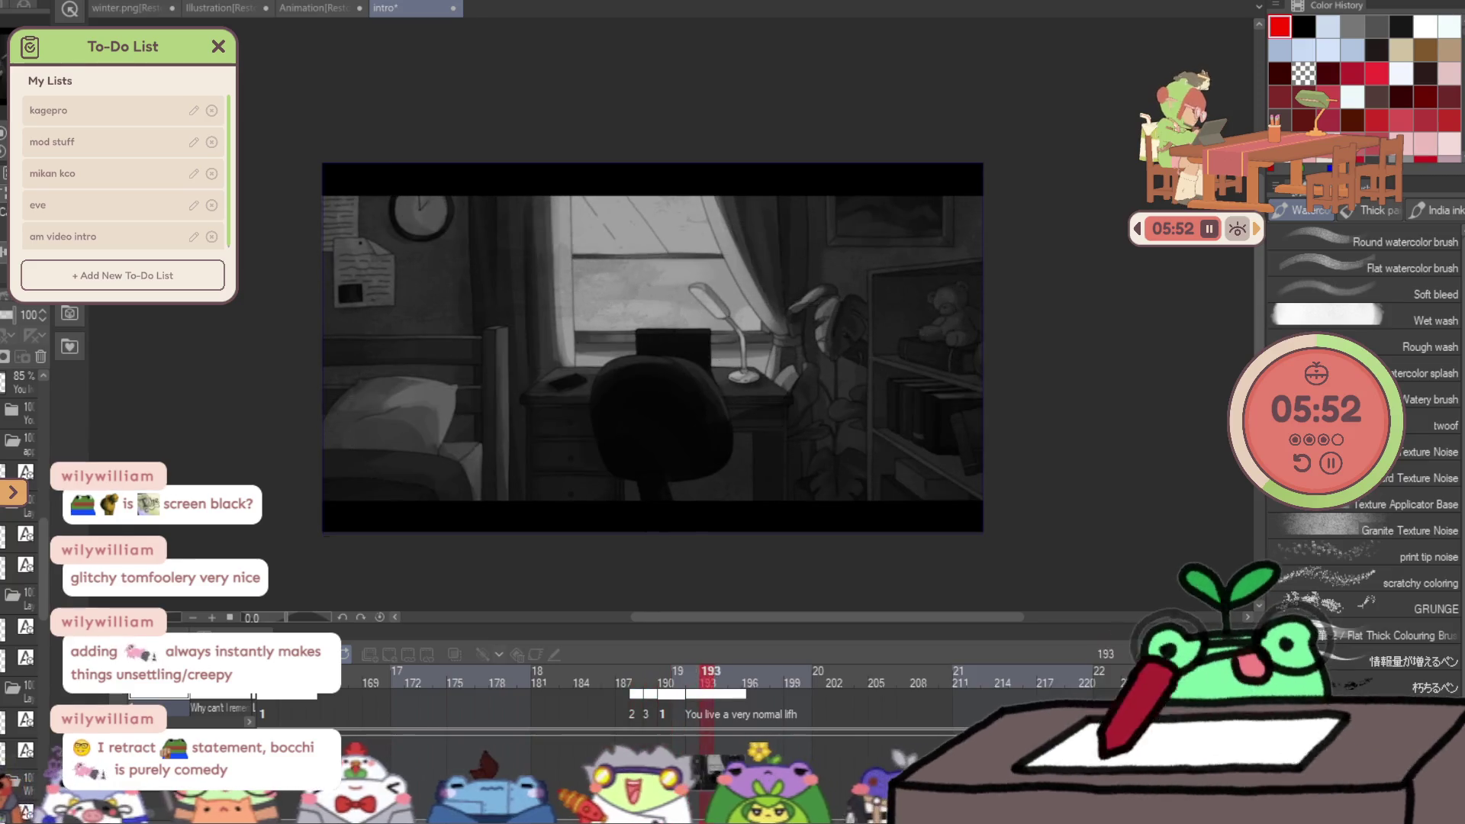
pyautogui.click(671, 716)
pyautogui.click(571, 716)
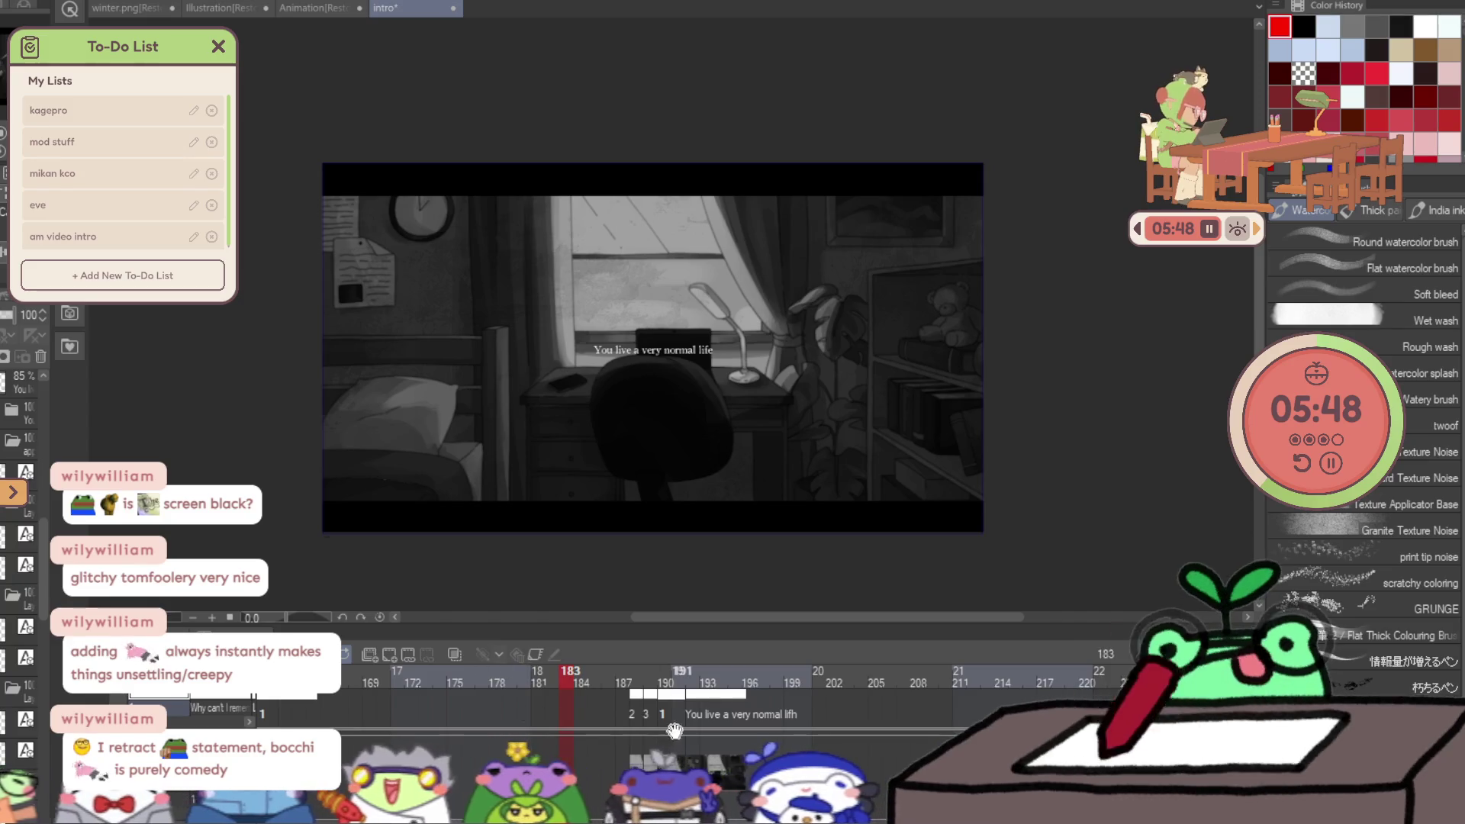
pyautogui.press('space')
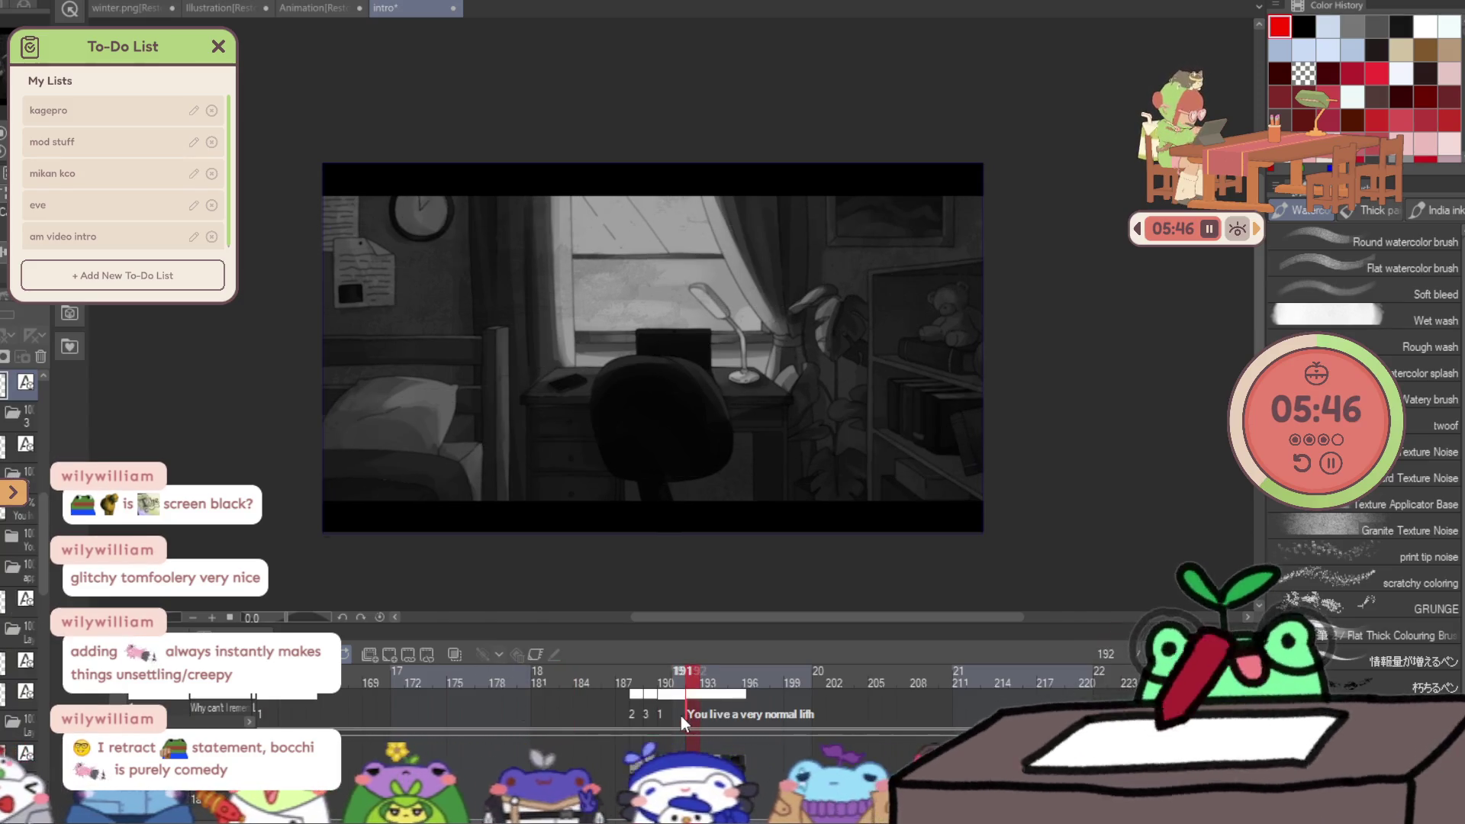
pyautogui.click(657, 710)
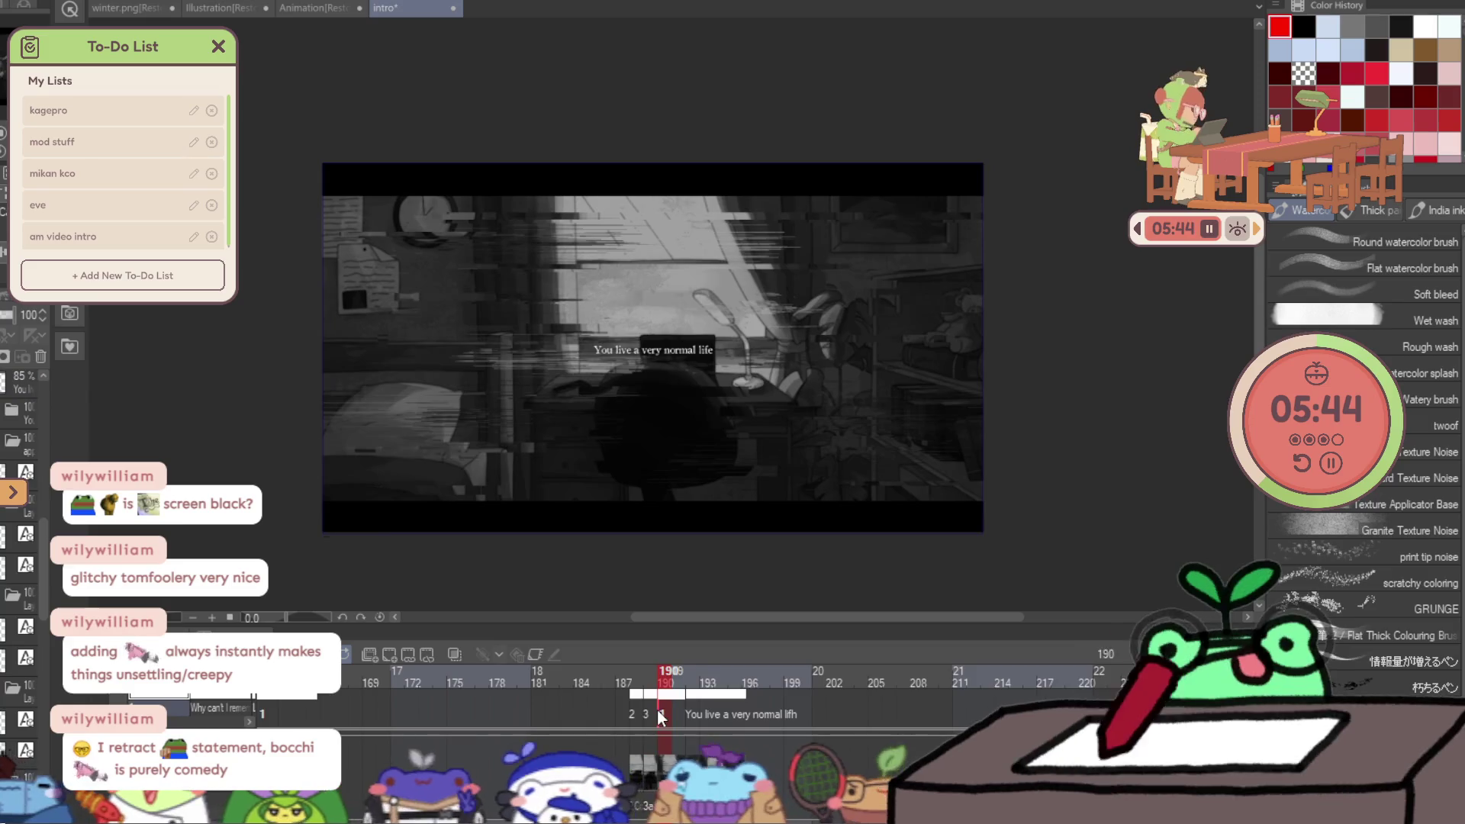
pyautogui.click(688, 713)
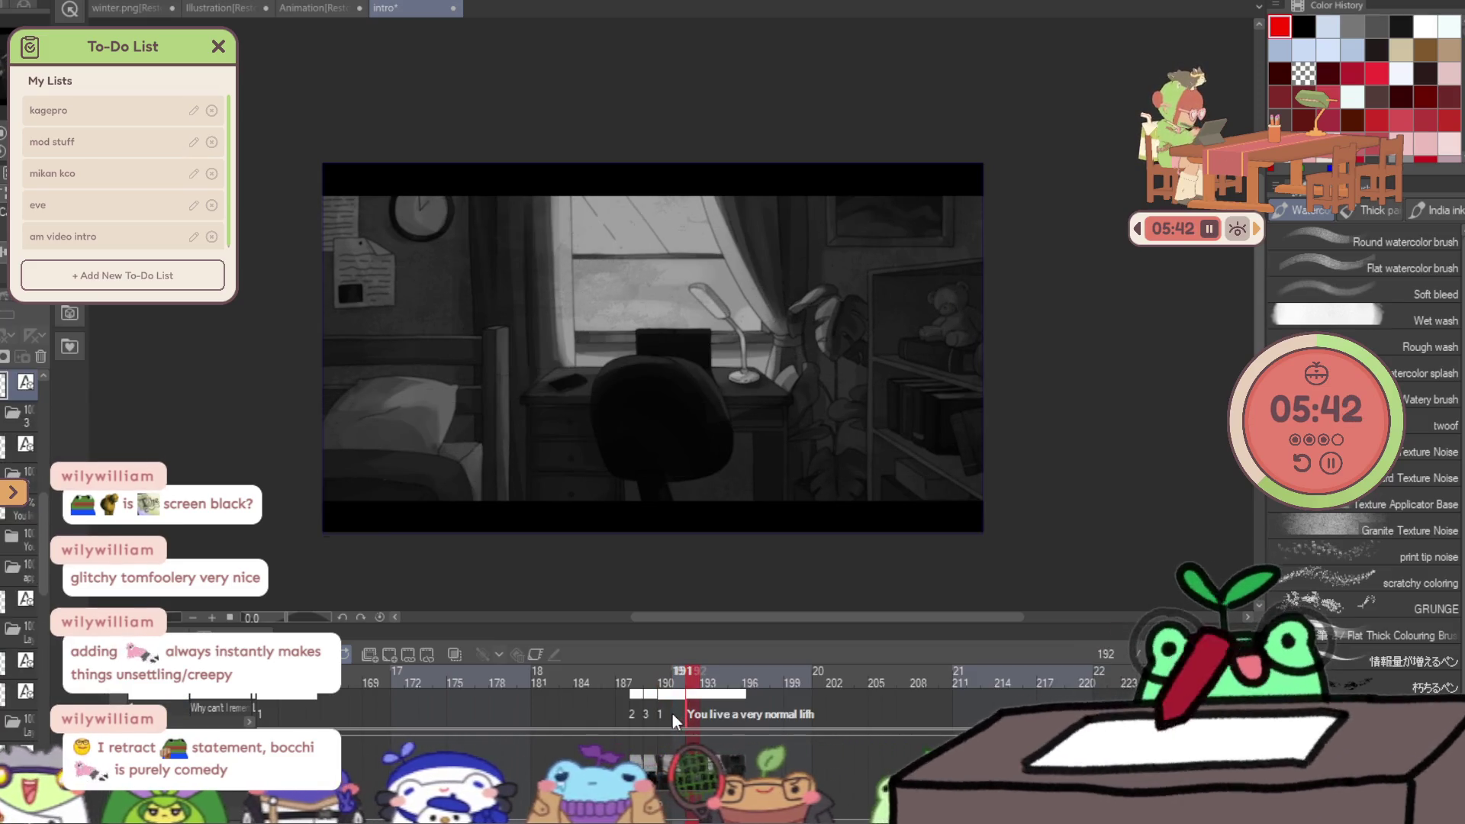
pyautogui.click(667, 716)
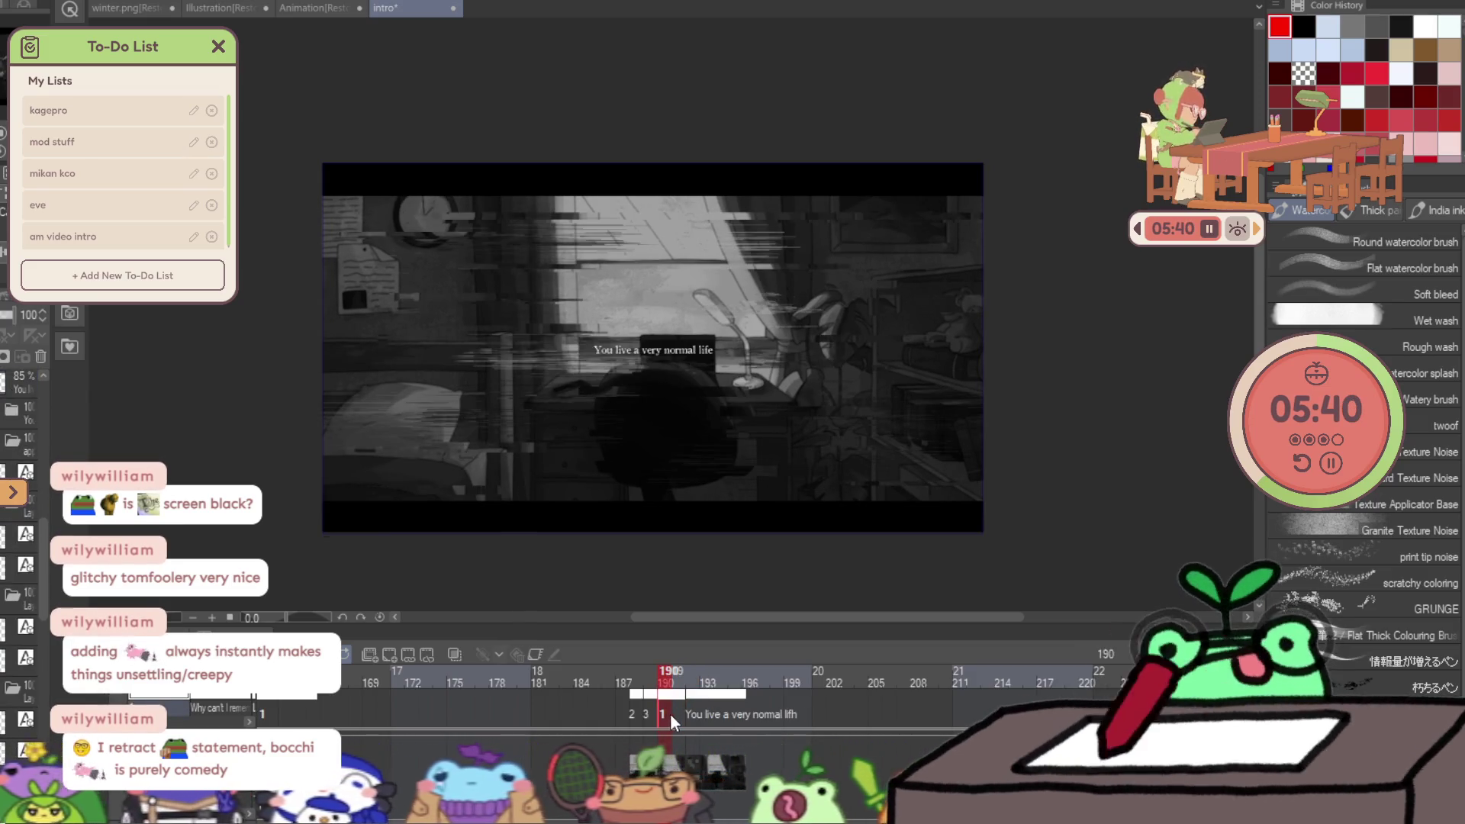
pyautogui.click(685, 711)
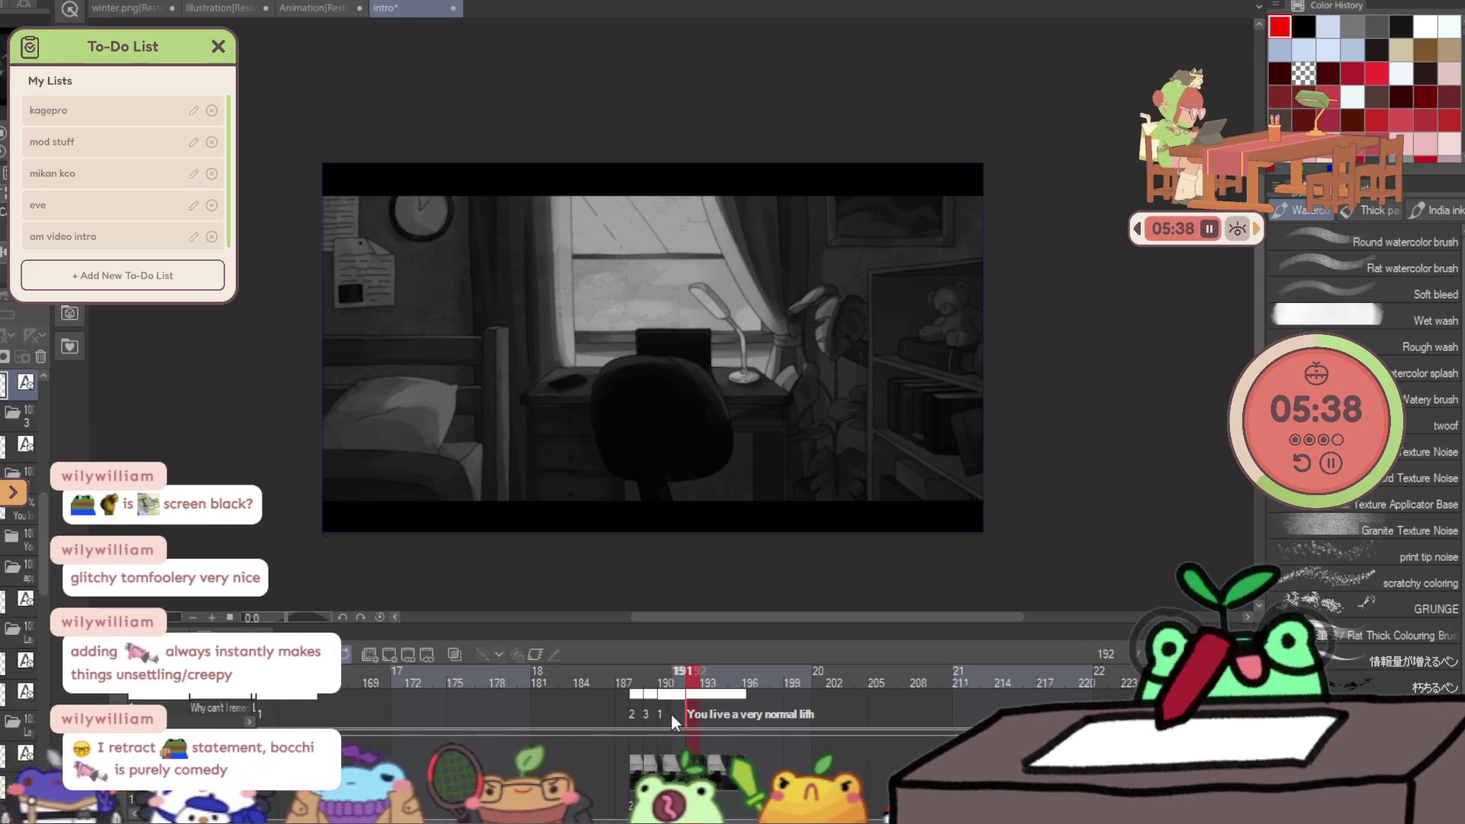
pyautogui.click(661, 716)
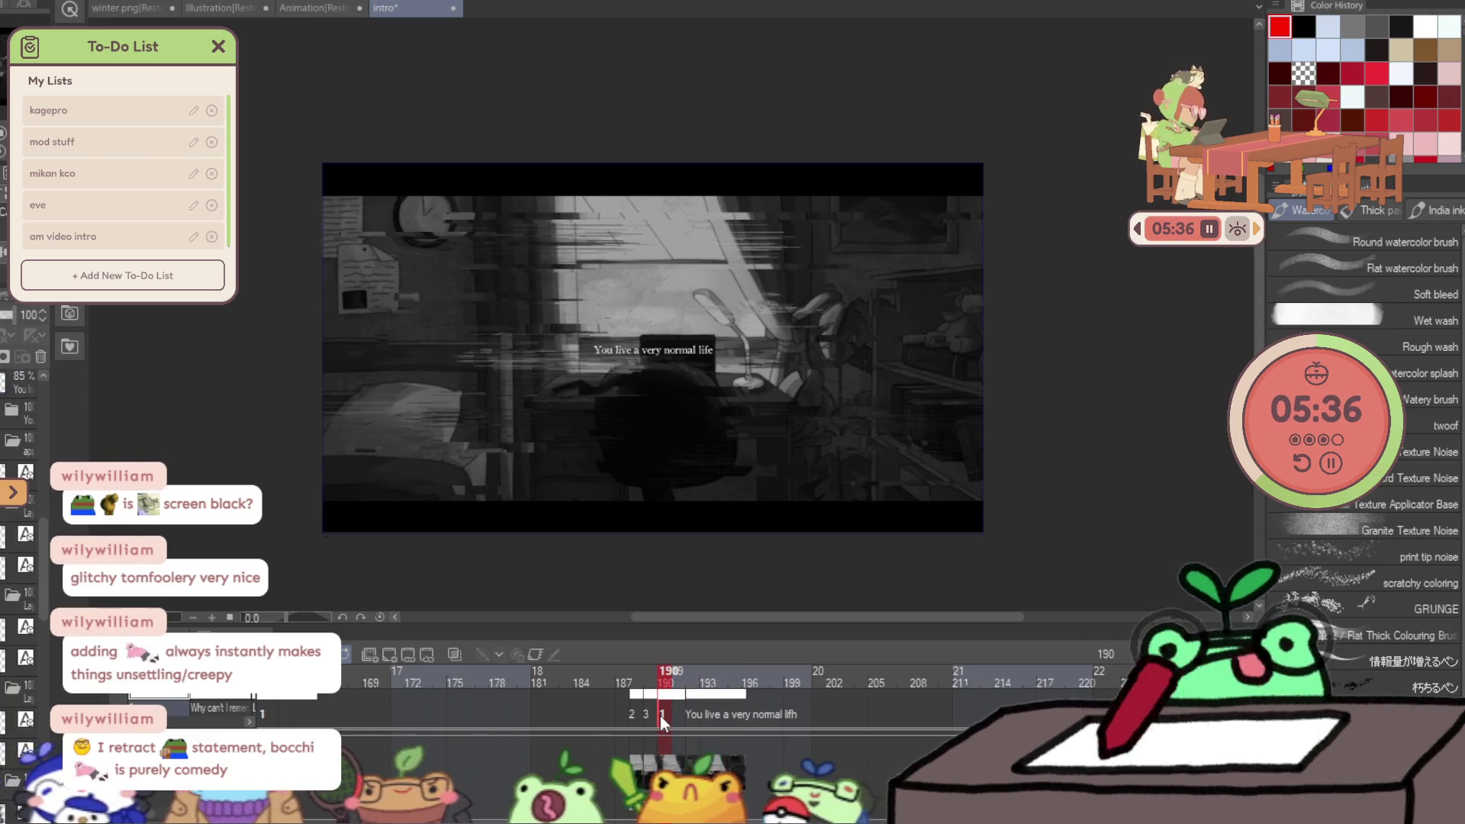
pyautogui.scroll(1, 648, 450)
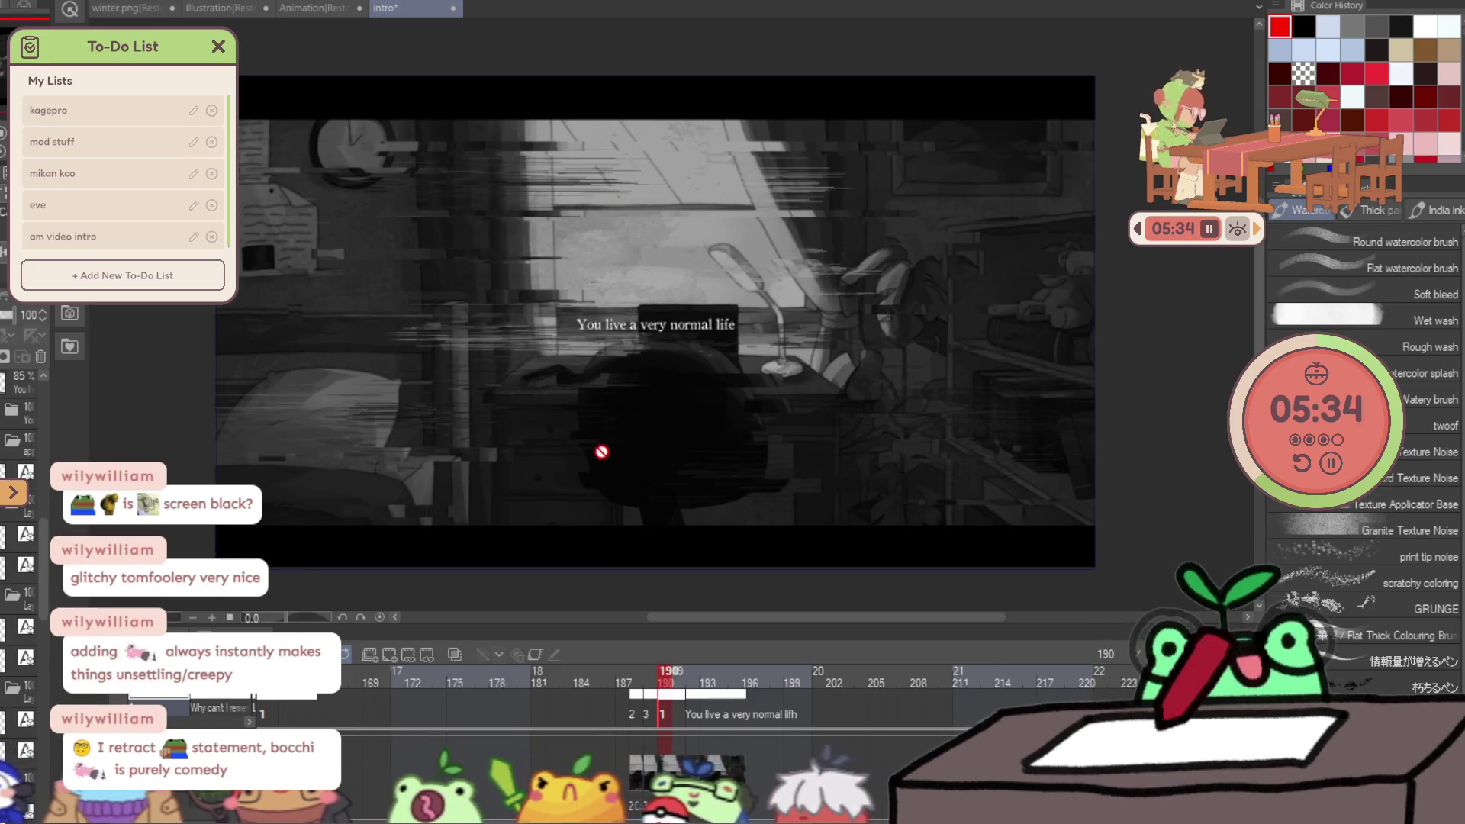
pyautogui.click(642, 710)
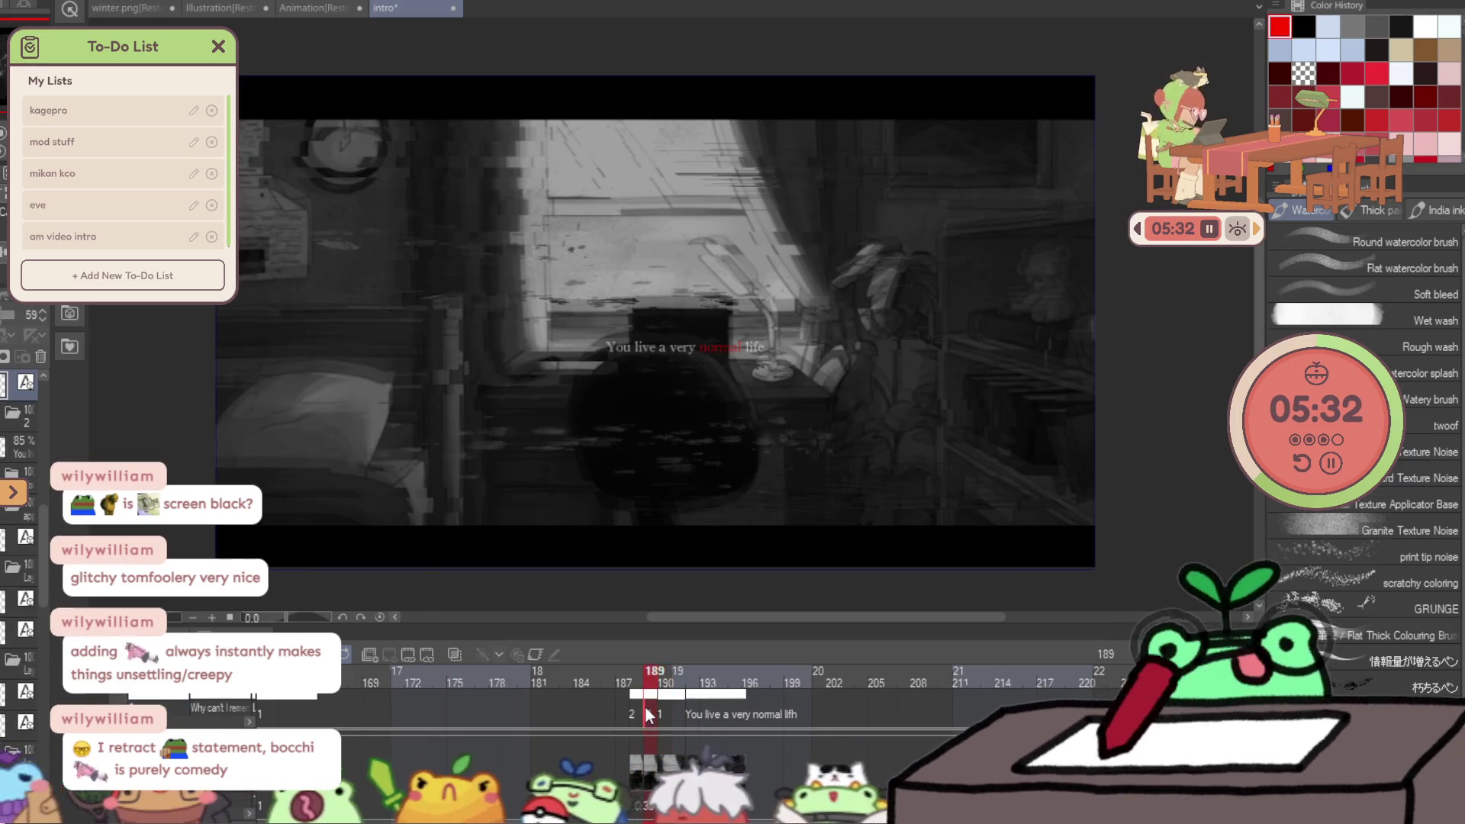
pyautogui.click(539, 710)
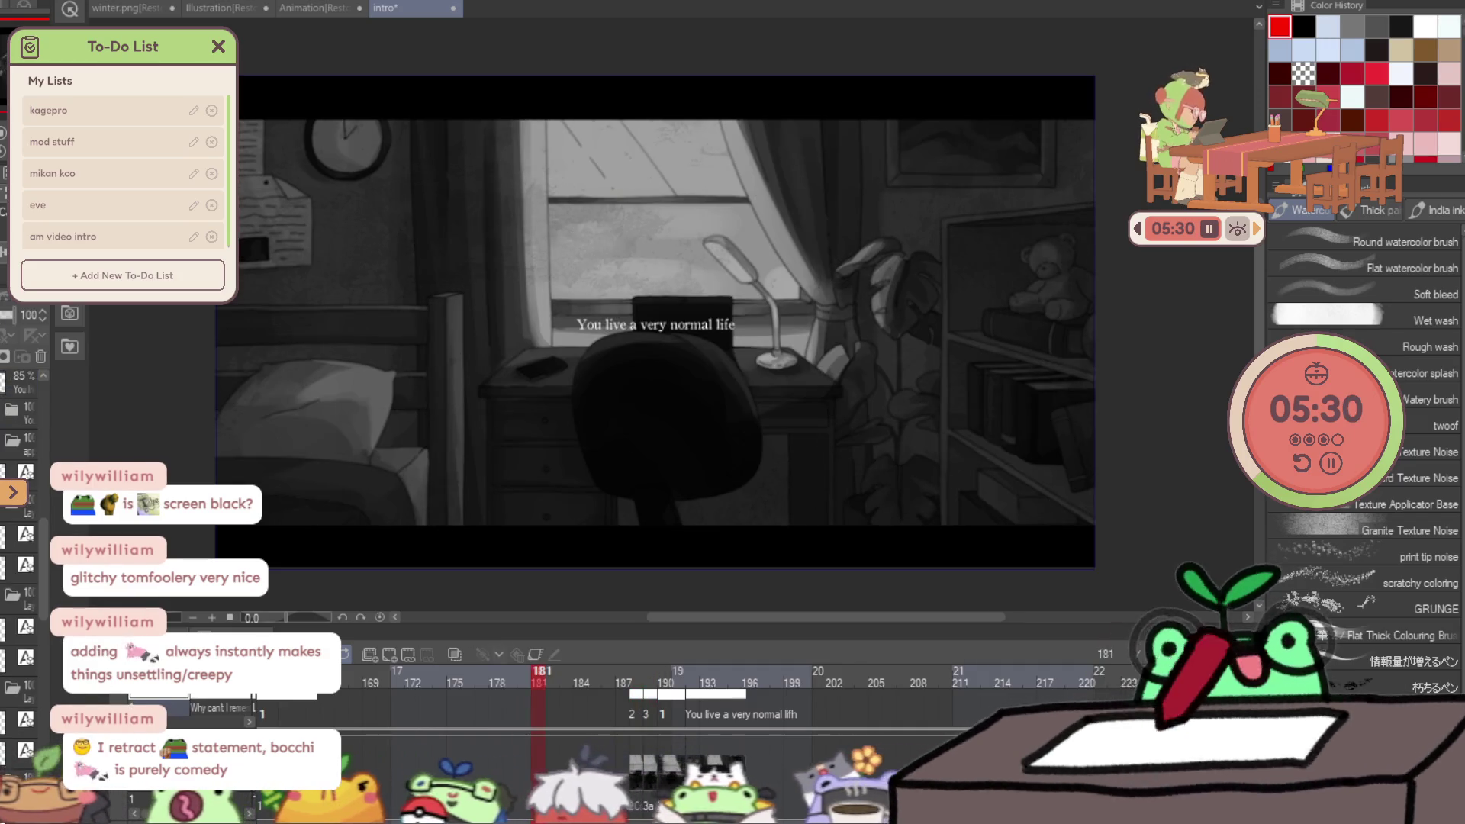
pyautogui.moveTo(539, 710); pyautogui.dragTo(665, 710)
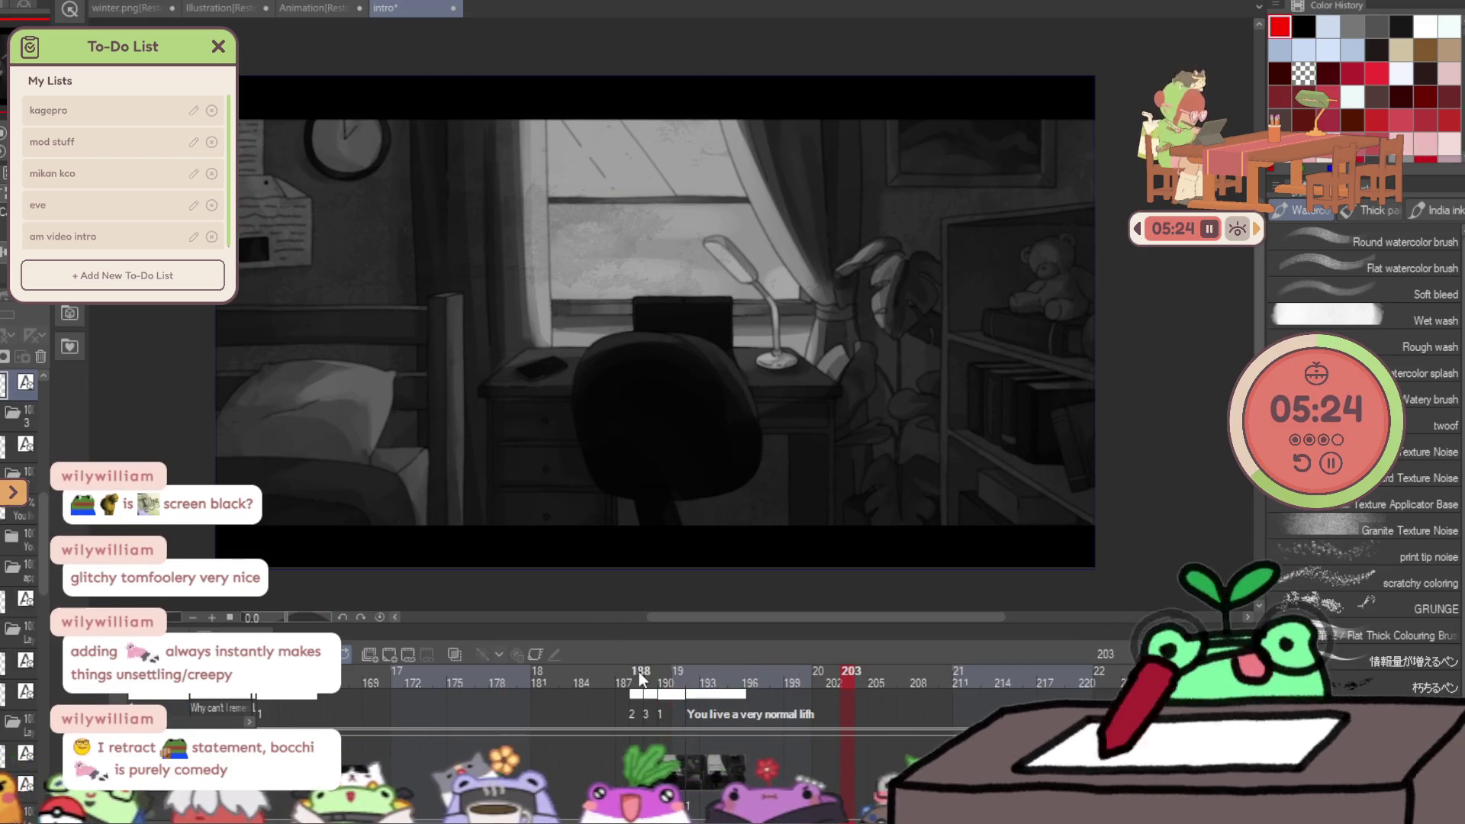
pyautogui.click(666, 713)
pyautogui.scroll(1, 687, 366)
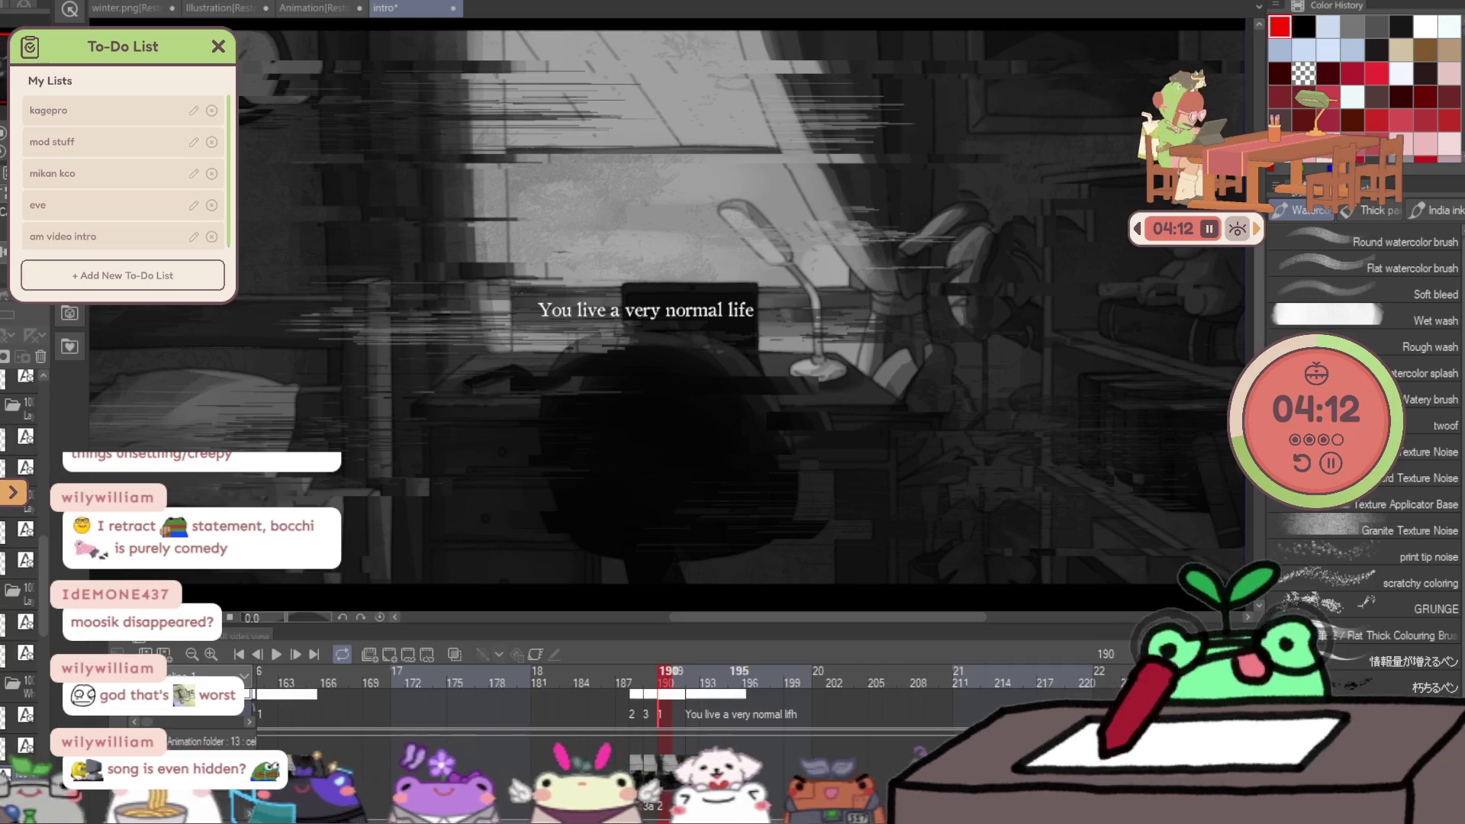
pyautogui.click(663, 714)
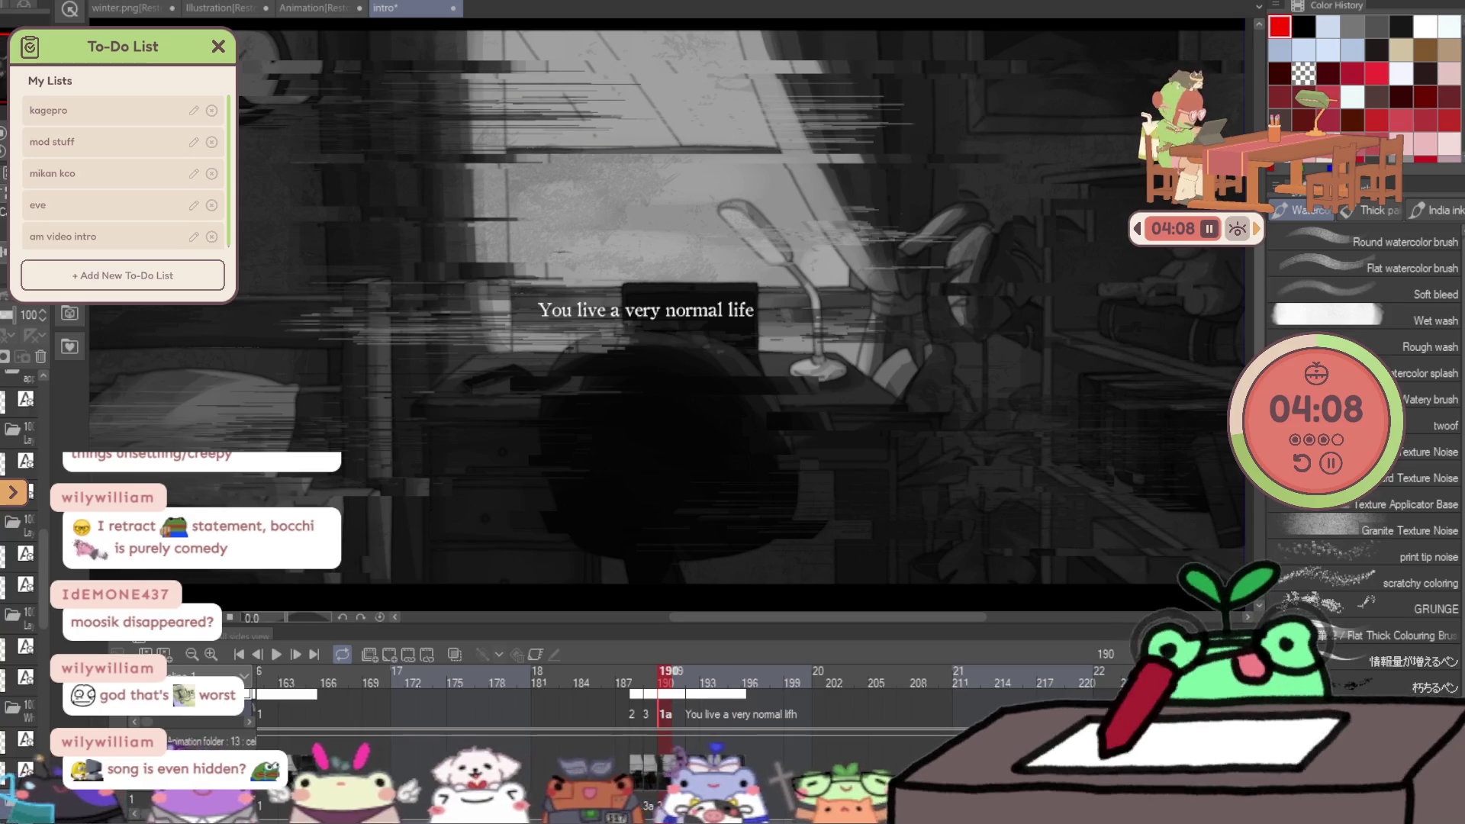
pyautogui.press('t')
pyautogui.click(679, 313)
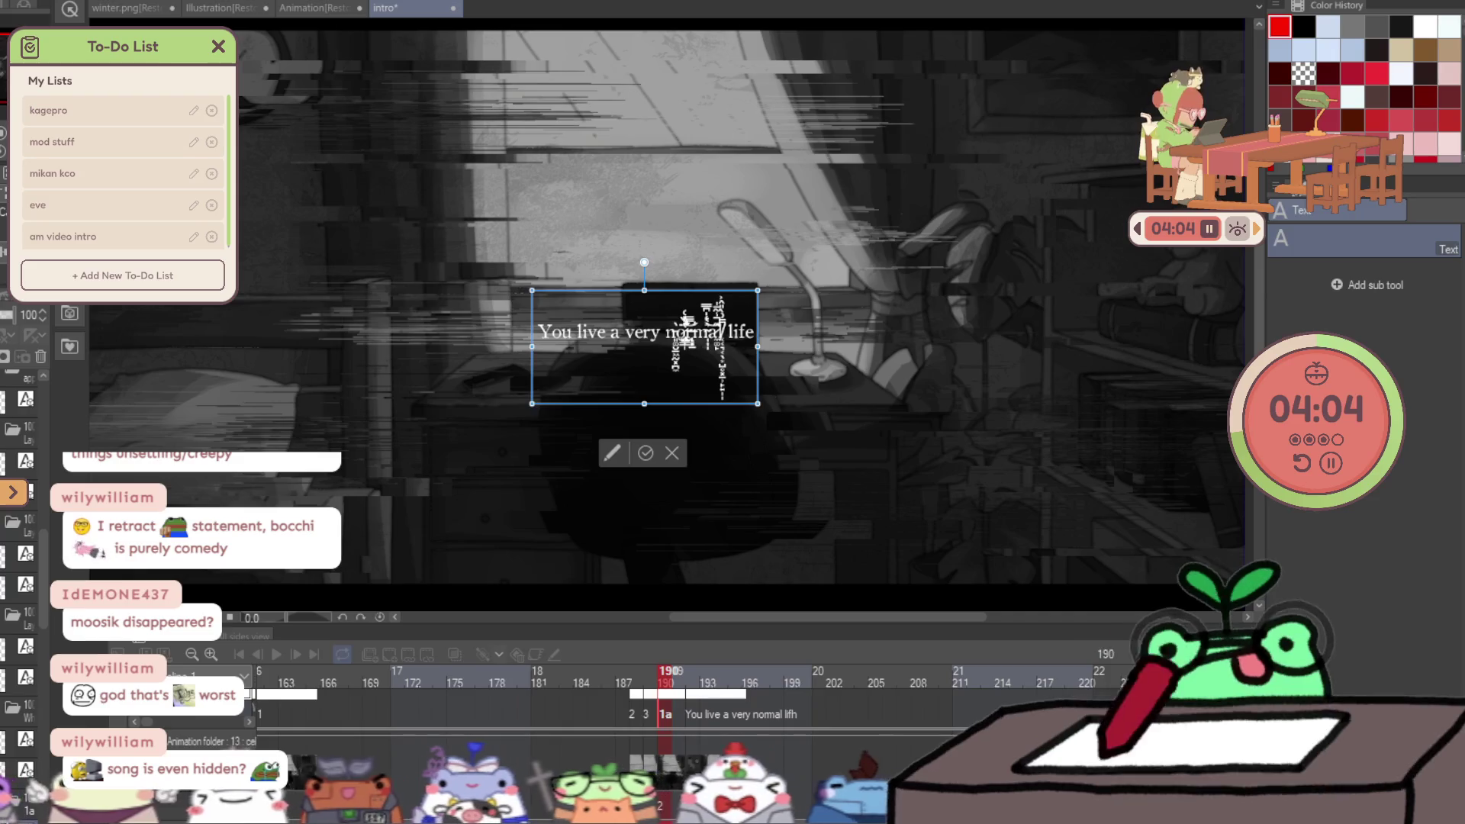
pyautogui.press('Escape')
pyautogui.press('k')
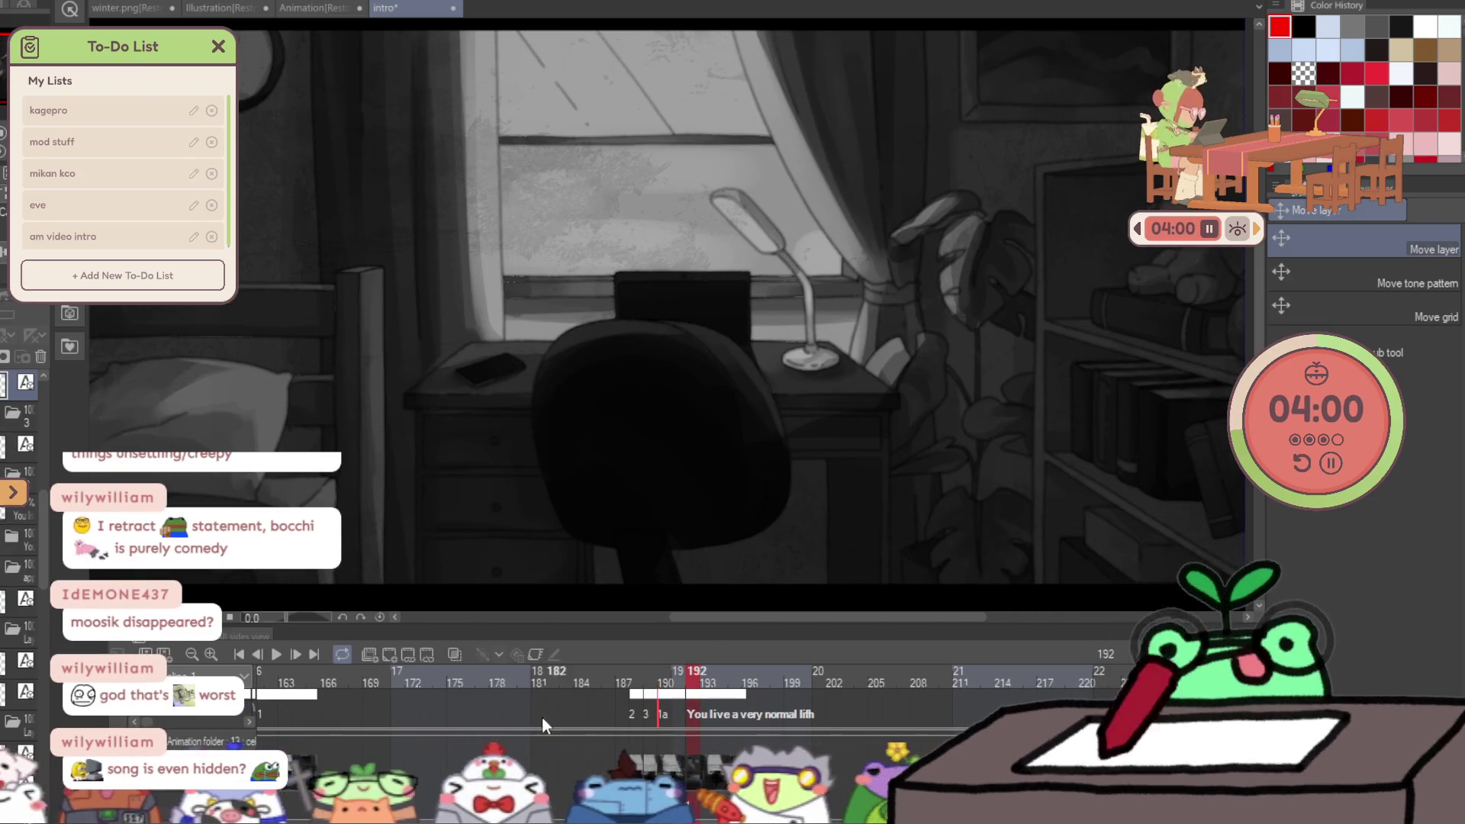
pyautogui.click(278, 655)
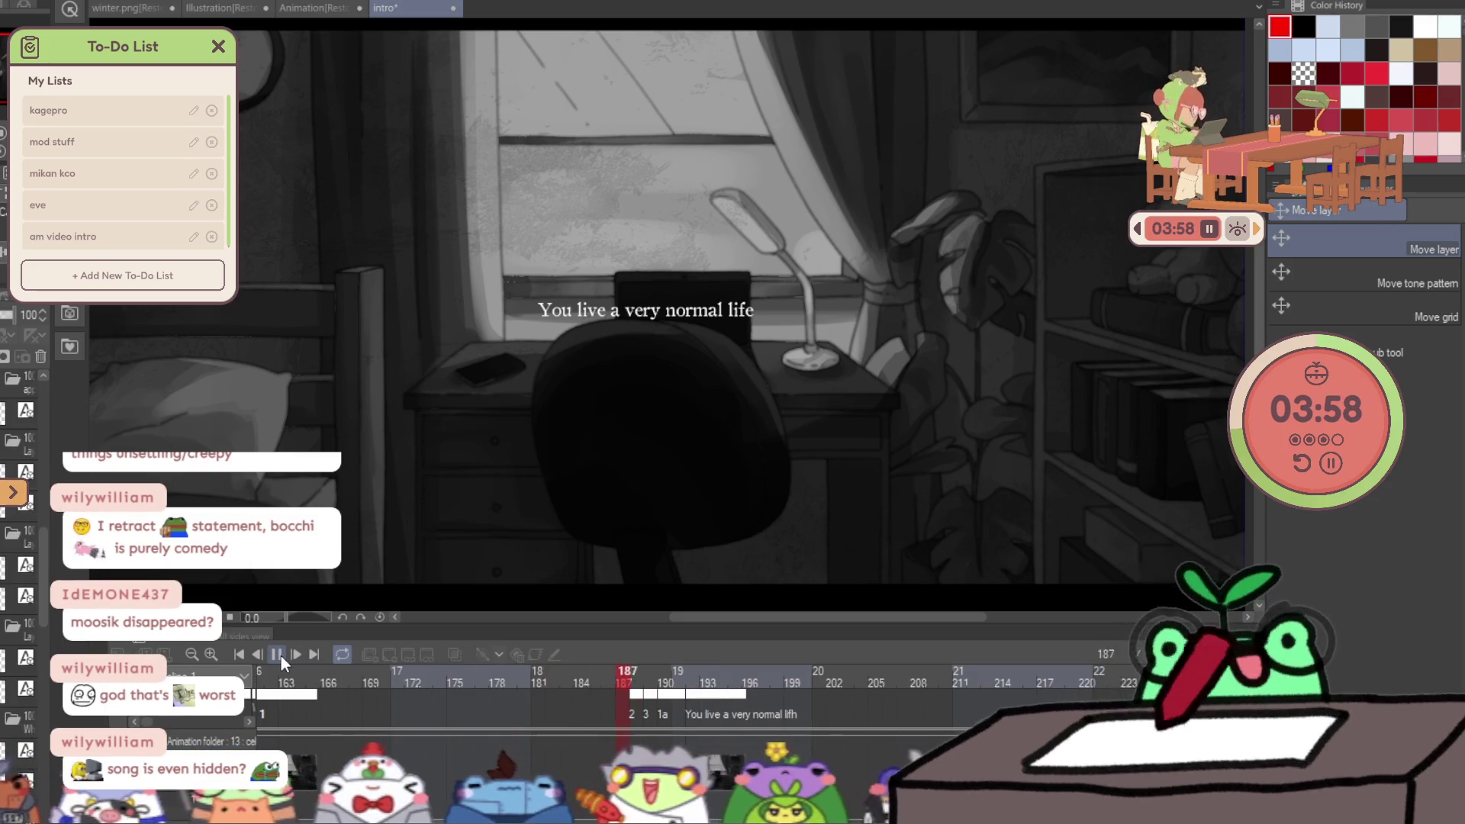
pyautogui.click(595, 225)
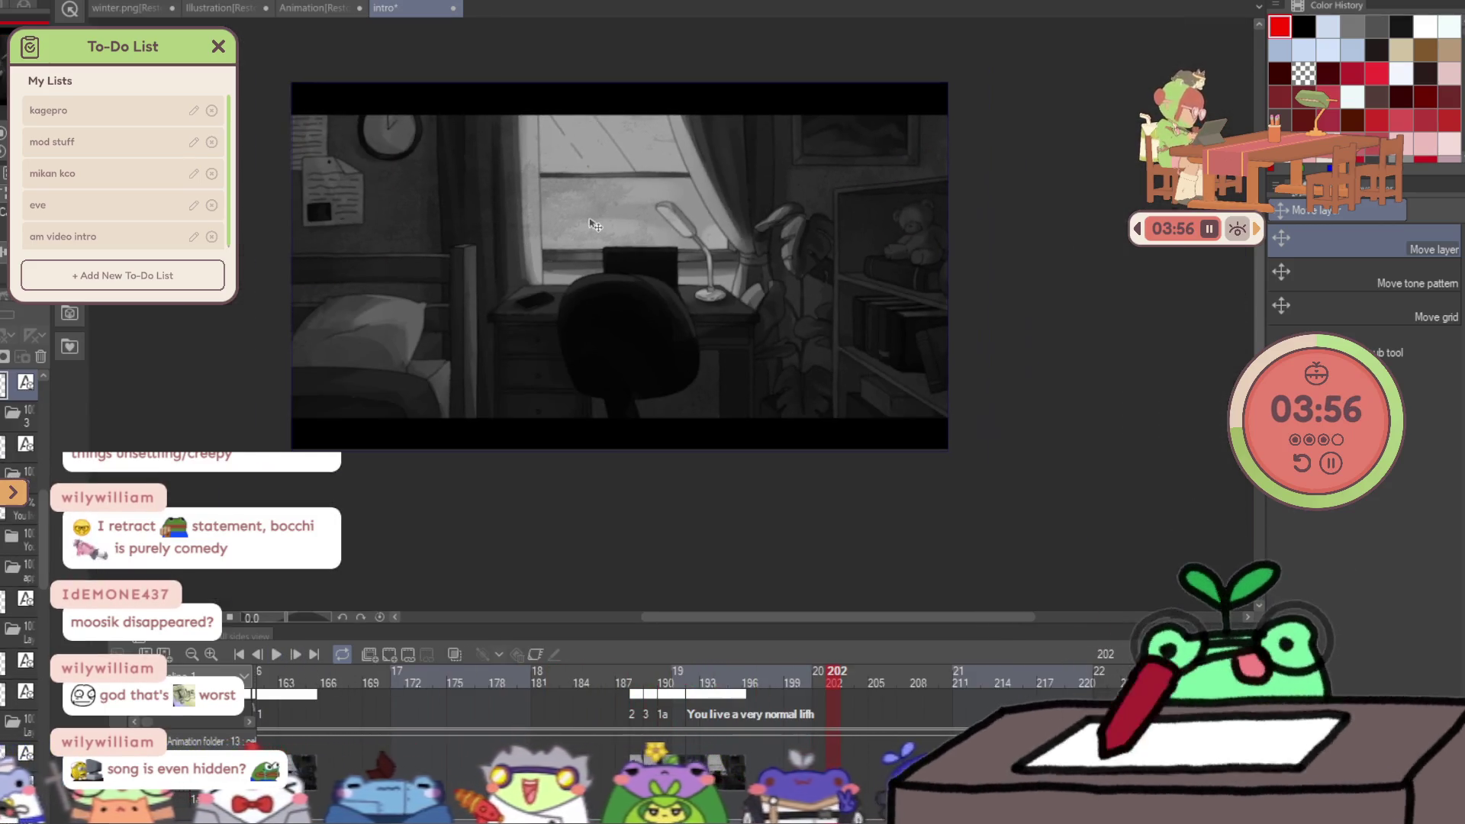
pyautogui.hotkey('ctrl', 's')
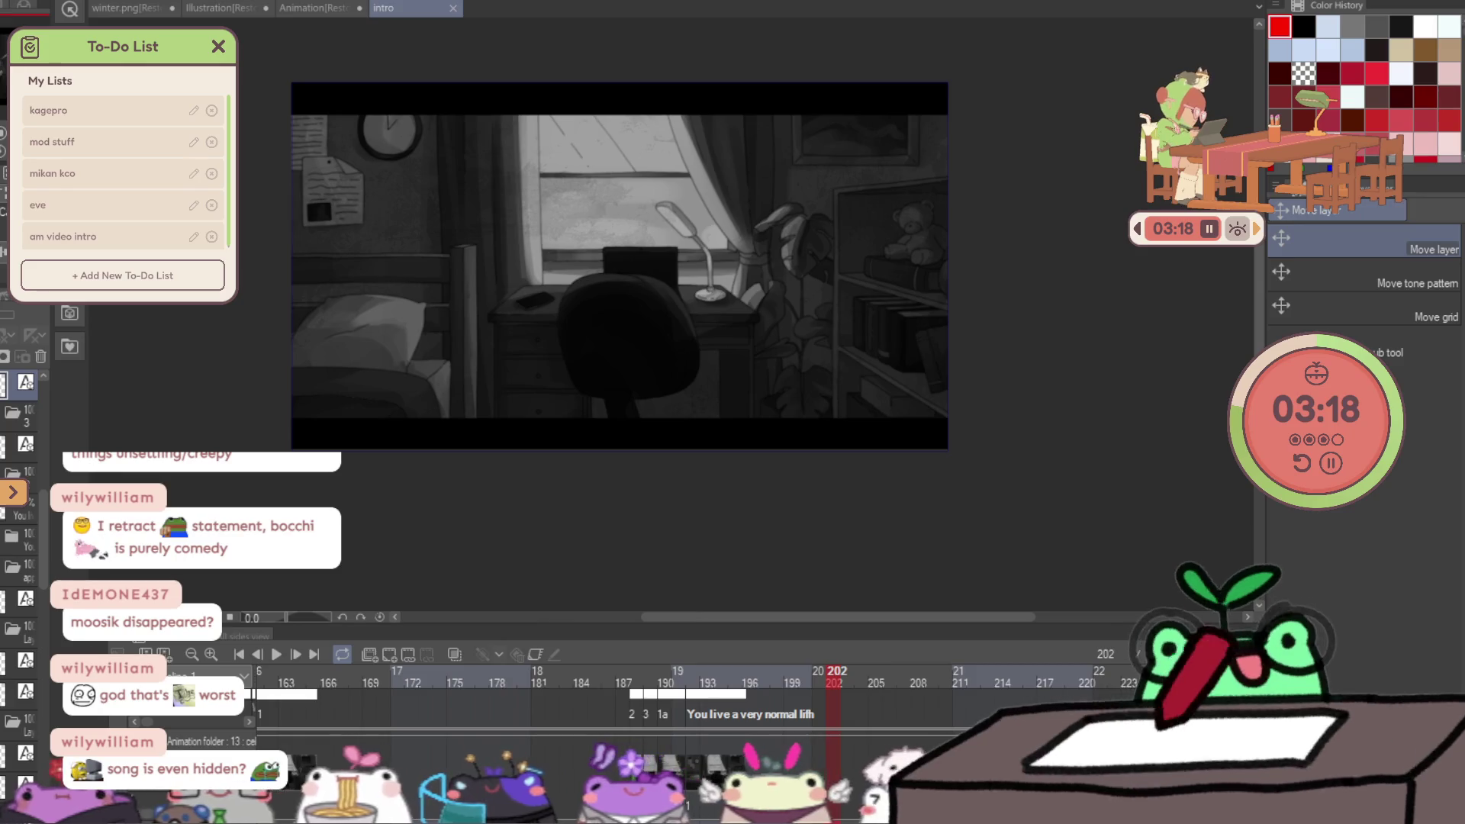
# Replay the glitch transition from frame 185, then step through frames 188–192 to recheck it.
pyautogui.click(598, 672)
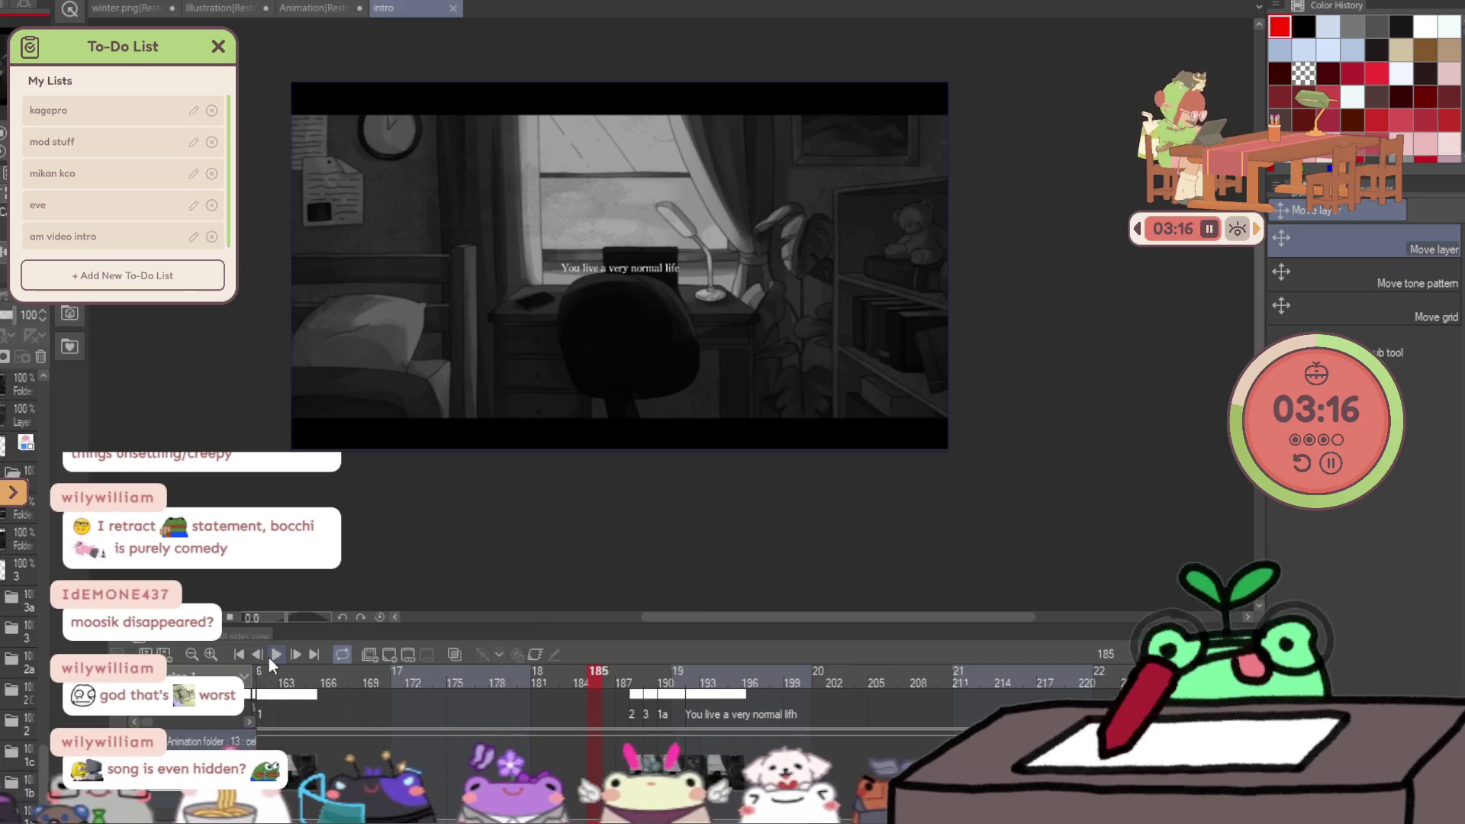
pyautogui.click(268, 658)
pyautogui.click(269, 658)
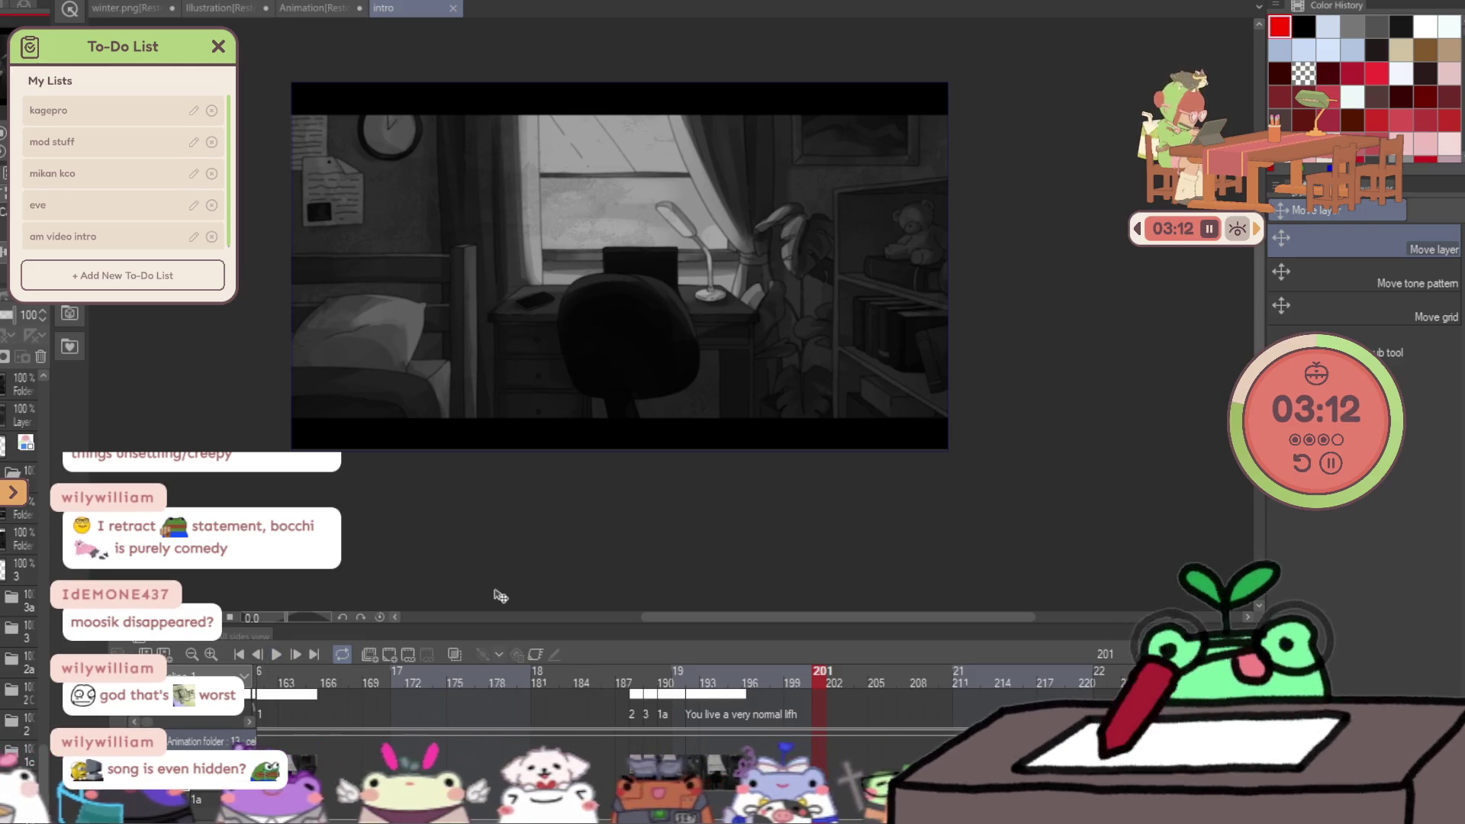
pyautogui.click(640, 795)
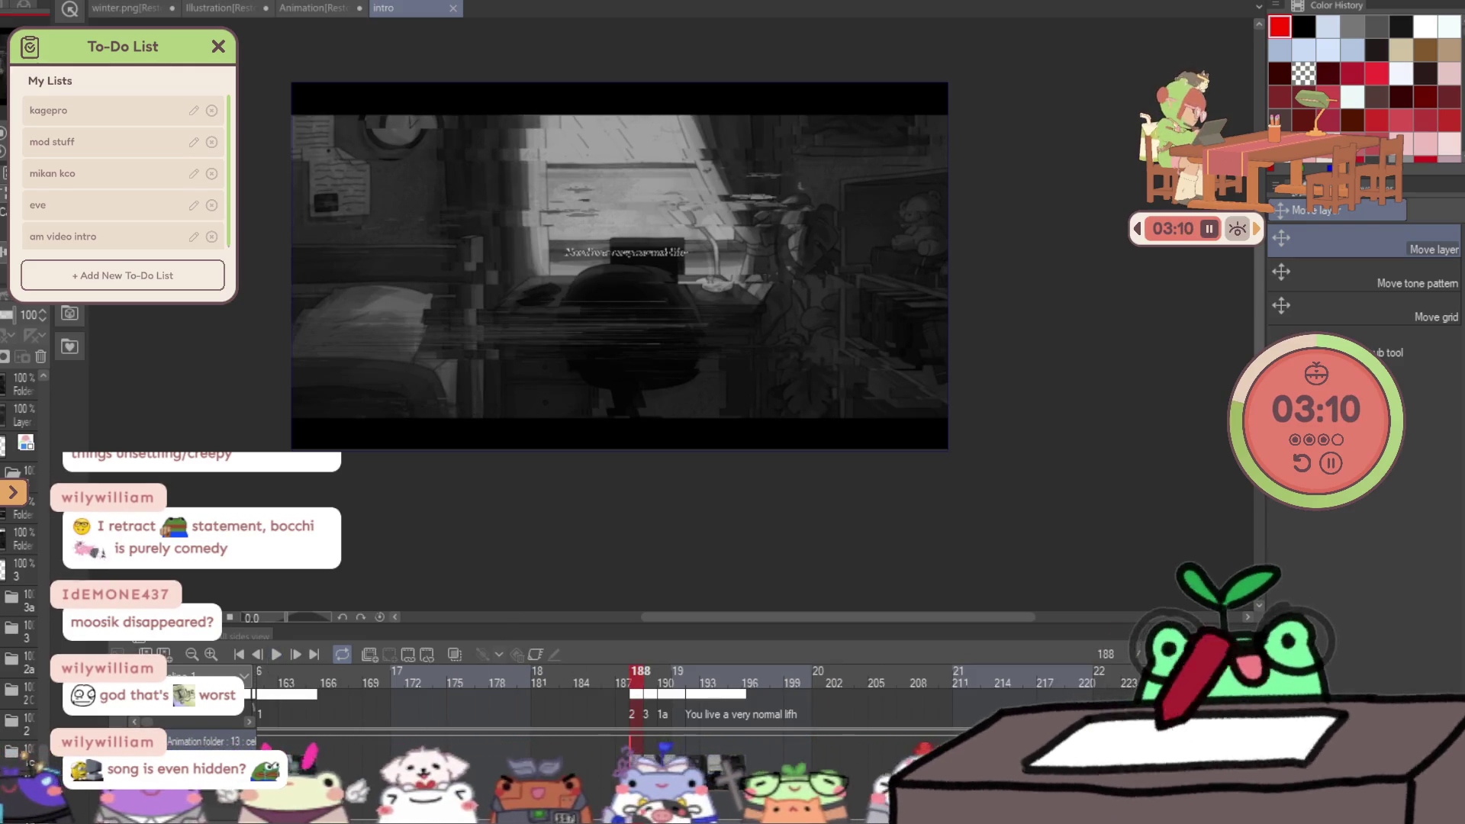
pyautogui.press('Right')
pyautogui.press('Right')
pyautogui.press('Right')
pyautogui.press('Right')
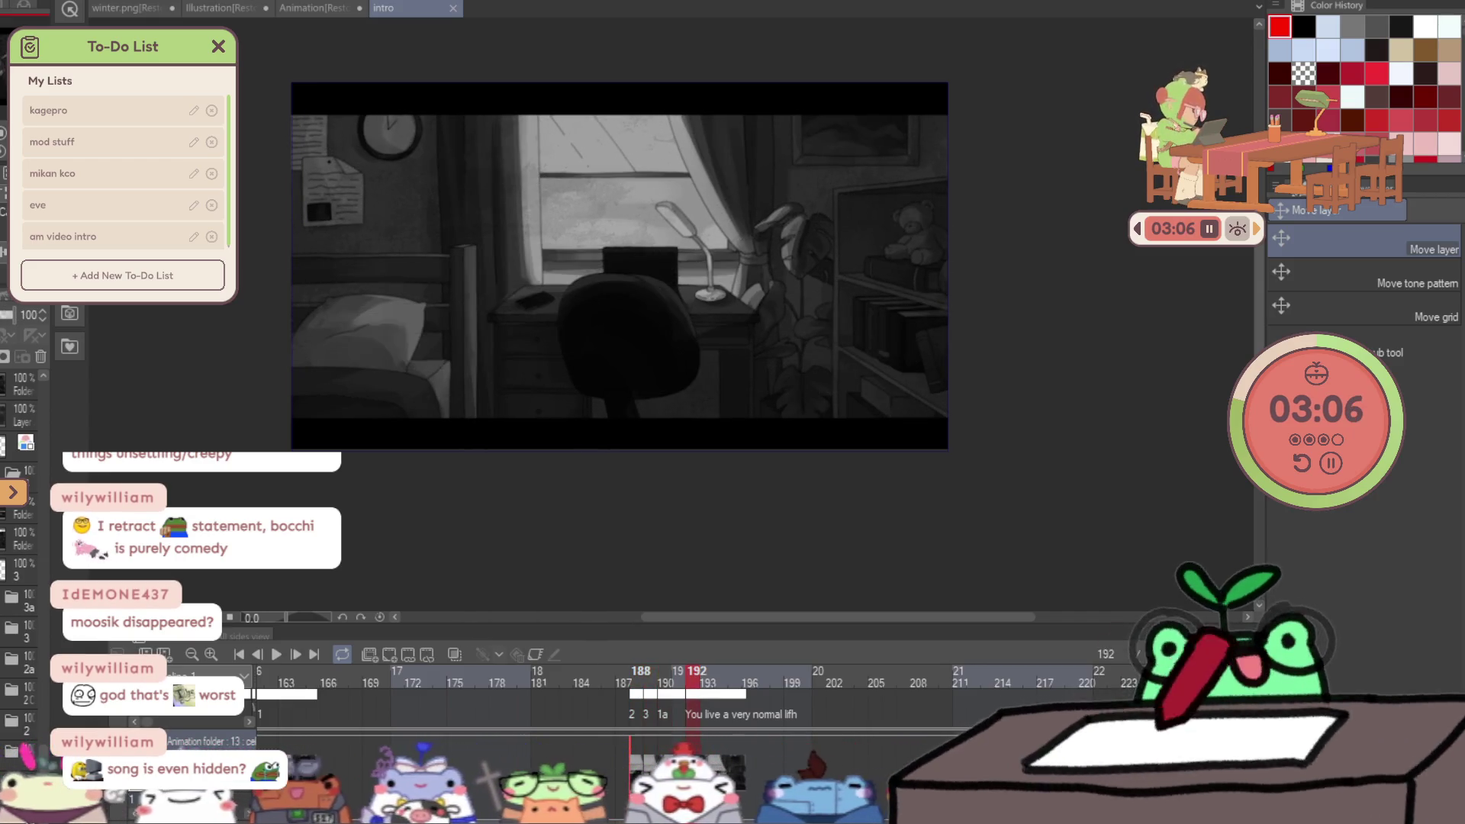
pyautogui.press('Left')
pyautogui.press('Left')
pyautogui.press('Left')
pyautogui.press('Right')
pyautogui.press('Right')
pyautogui.press('Right')
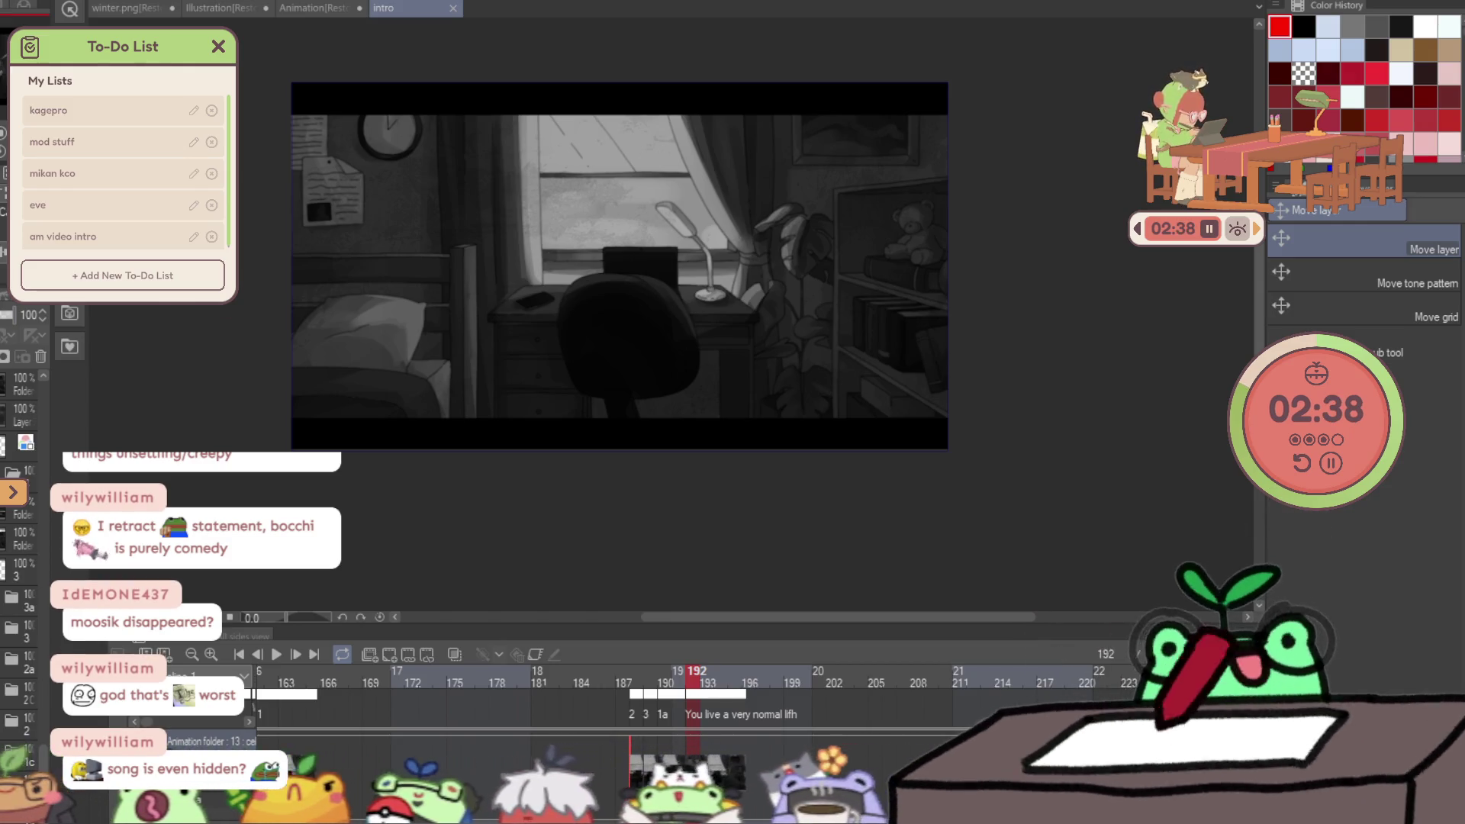
pyautogui.scroll(4, 543, 183)
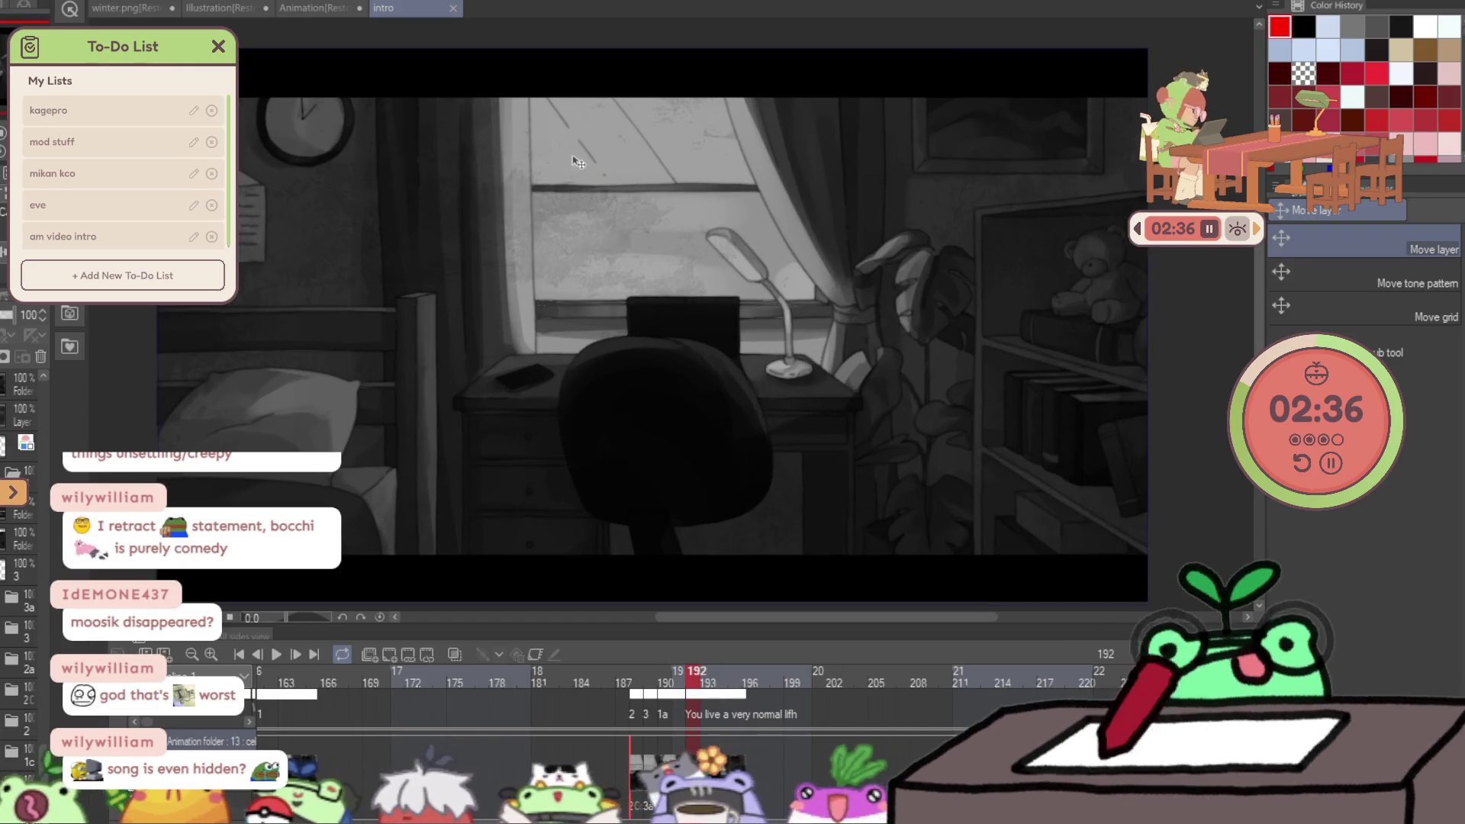
# Close the character Illustration, Animation sketch and winter.png Winter Gray documents with Ctrl+W.
pyautogui.scroll(-3, 561, 280)
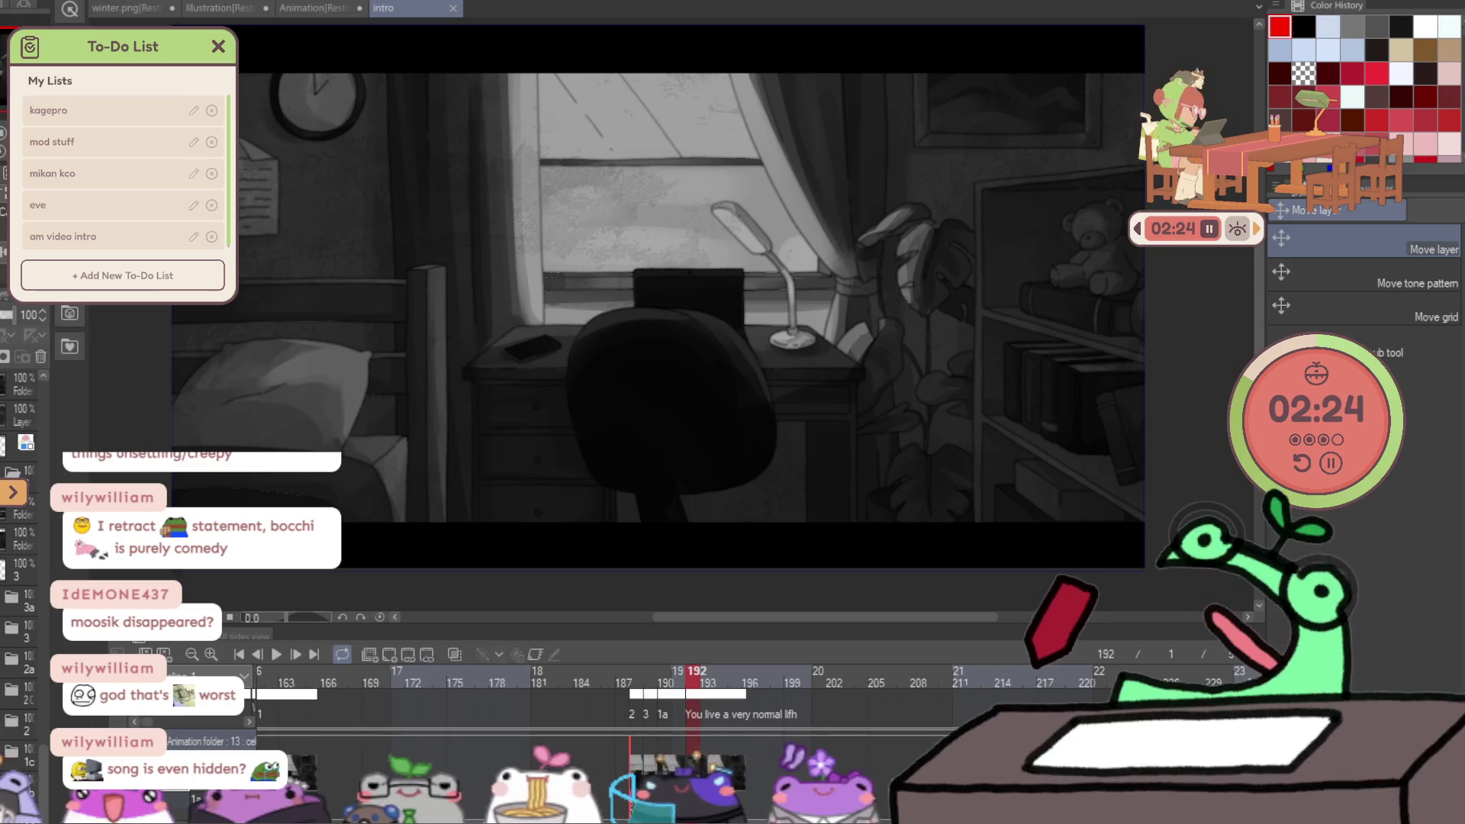
pyautogui.click(212, 10)
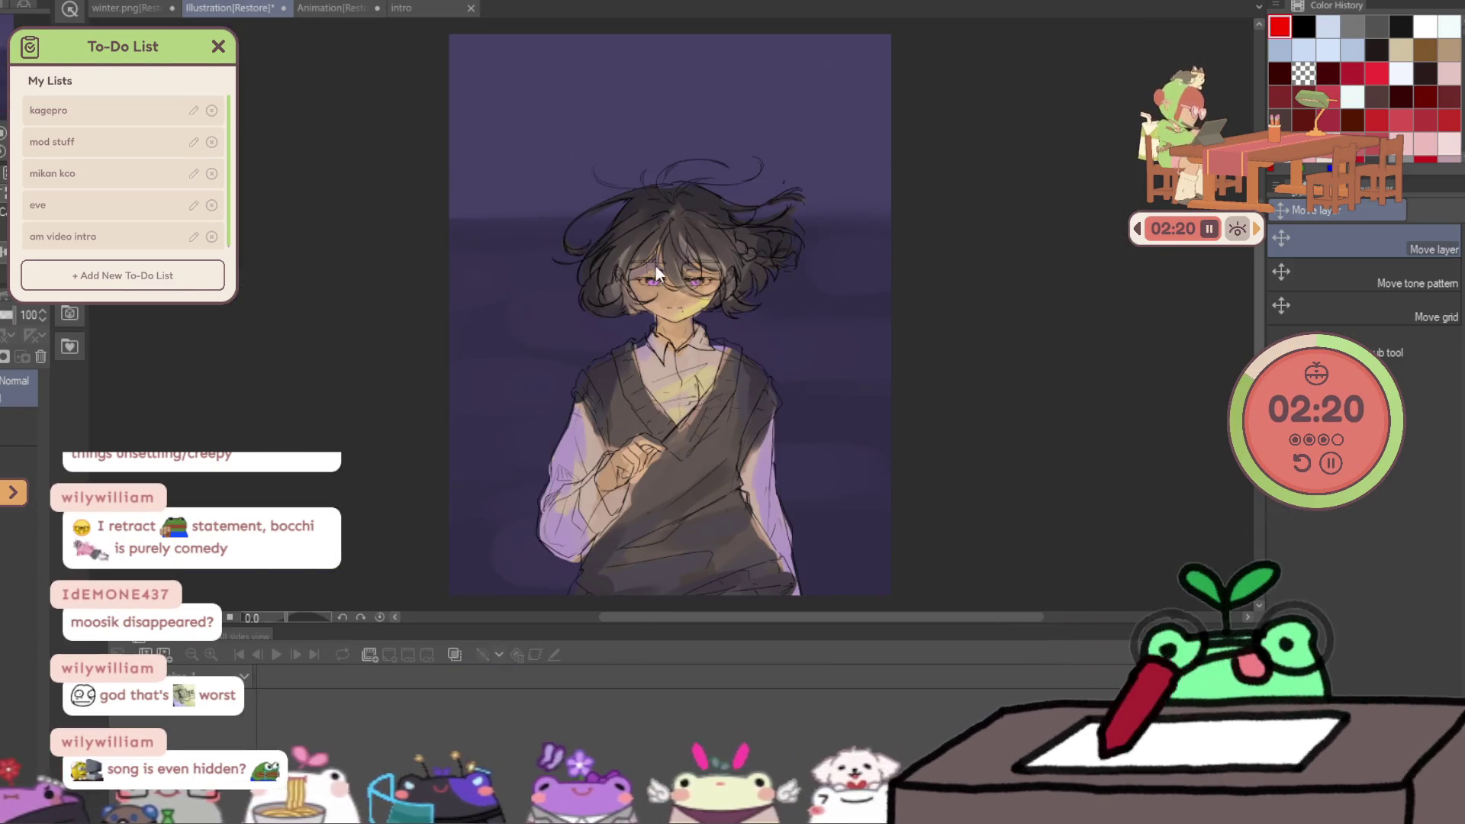
pyautogui.hotkey('ctrl', 'w')
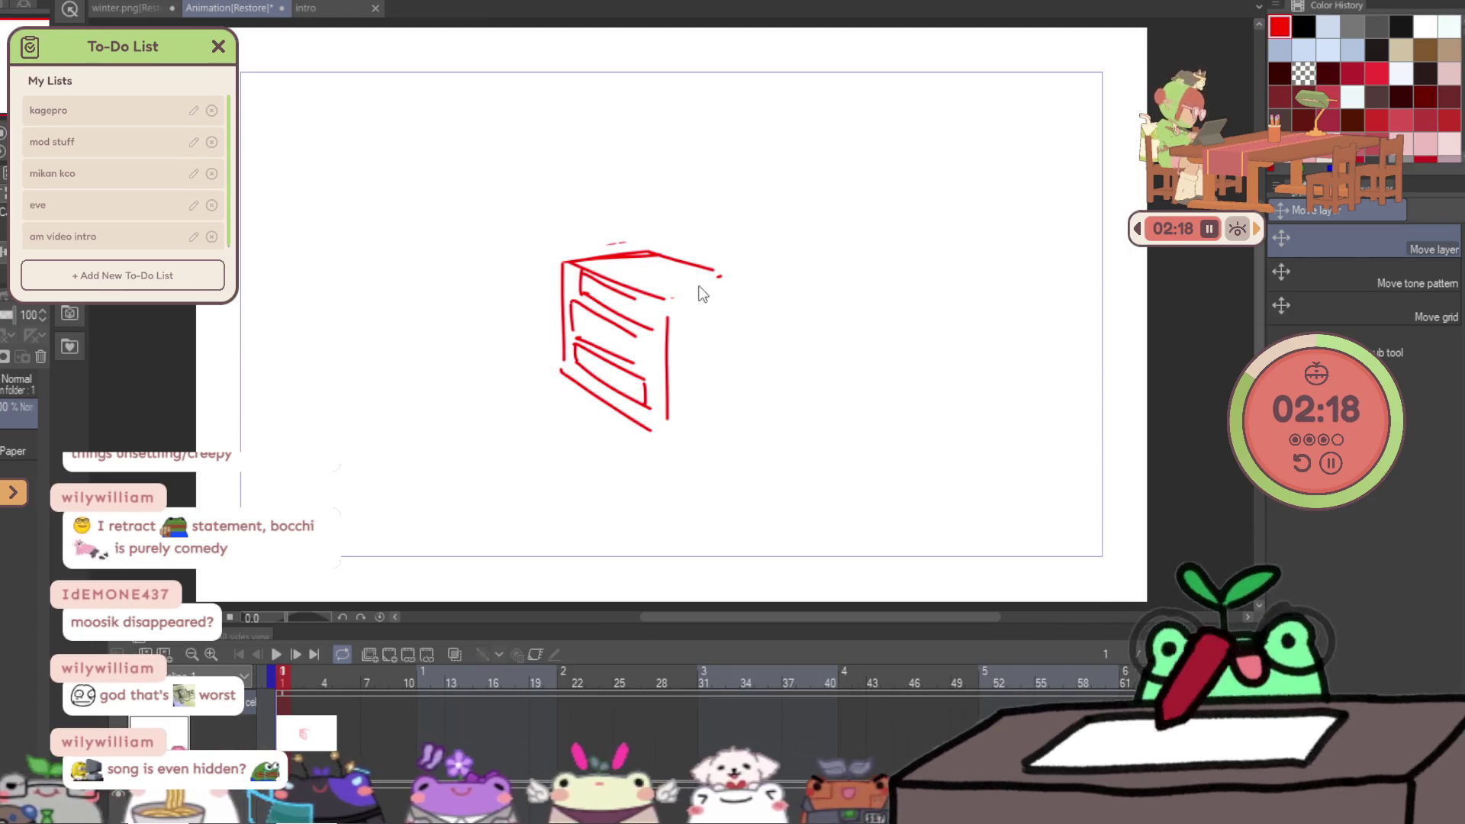
pyautogui.hotkey('ctrl', 'w')
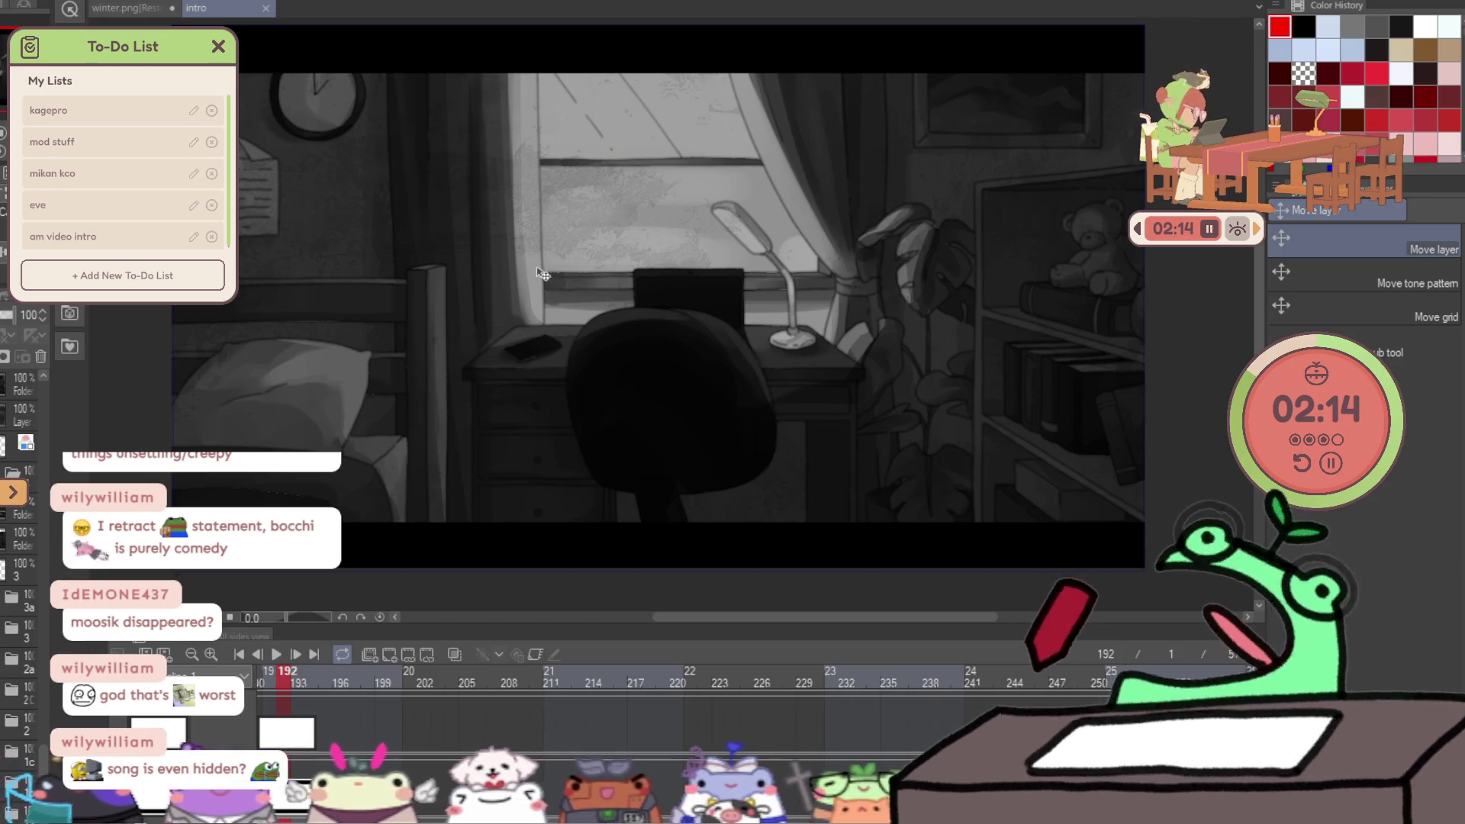
pyautogui.click(137, 7)
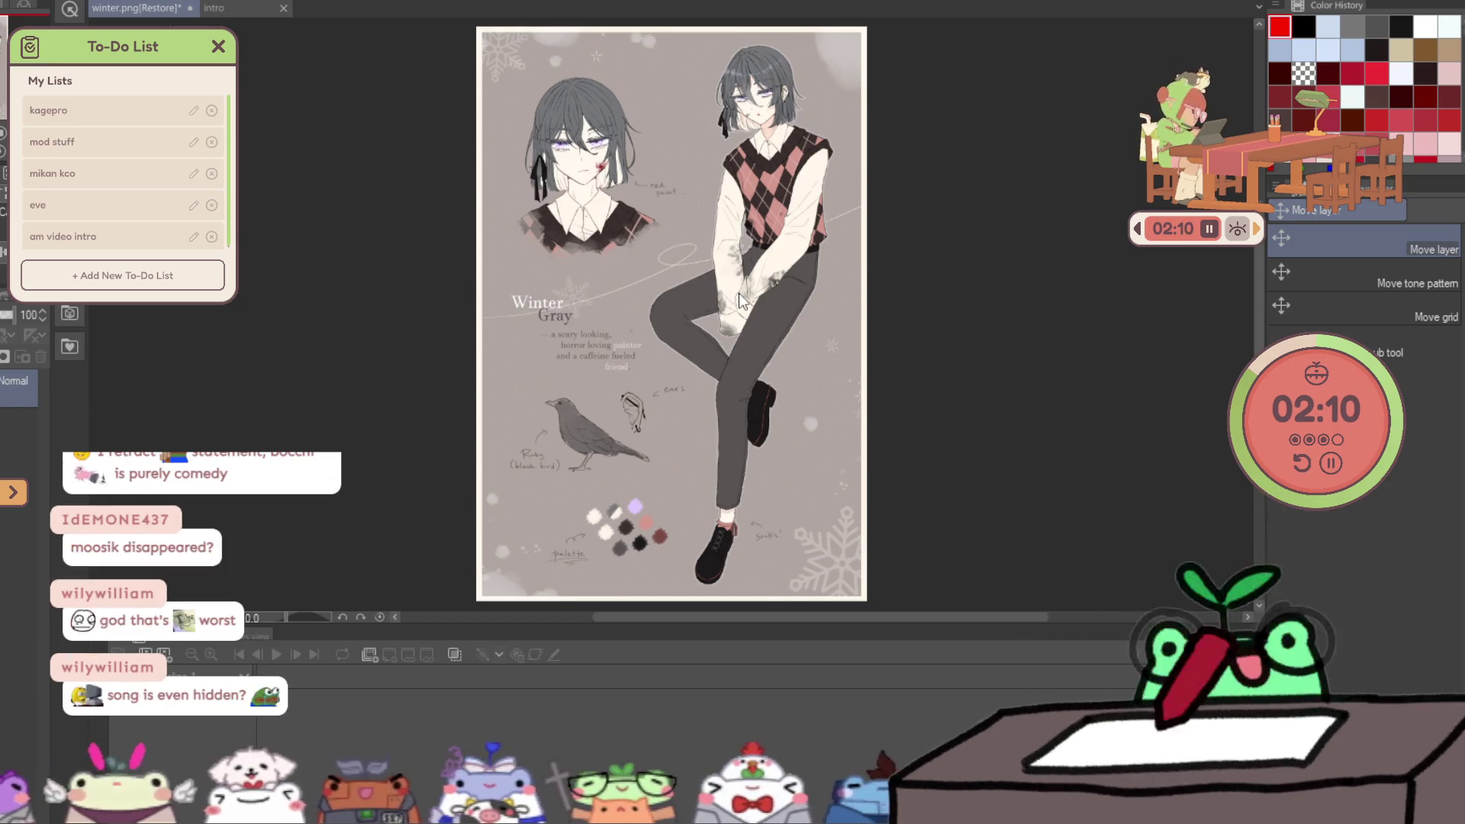
pyautogui.hotkey('ctrl', 'w')
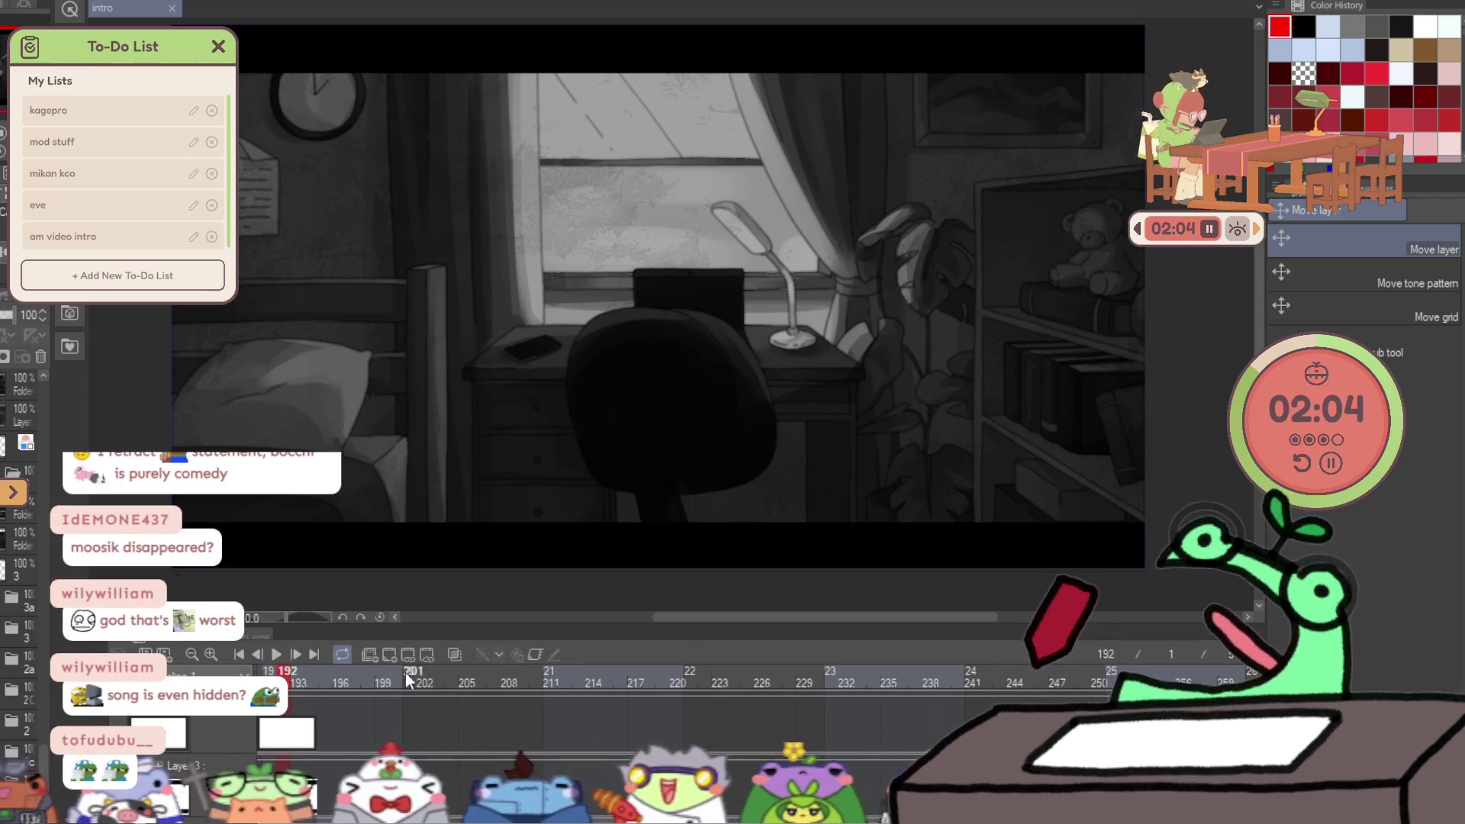
pyautogui.hscroll(-10, 406, 734)
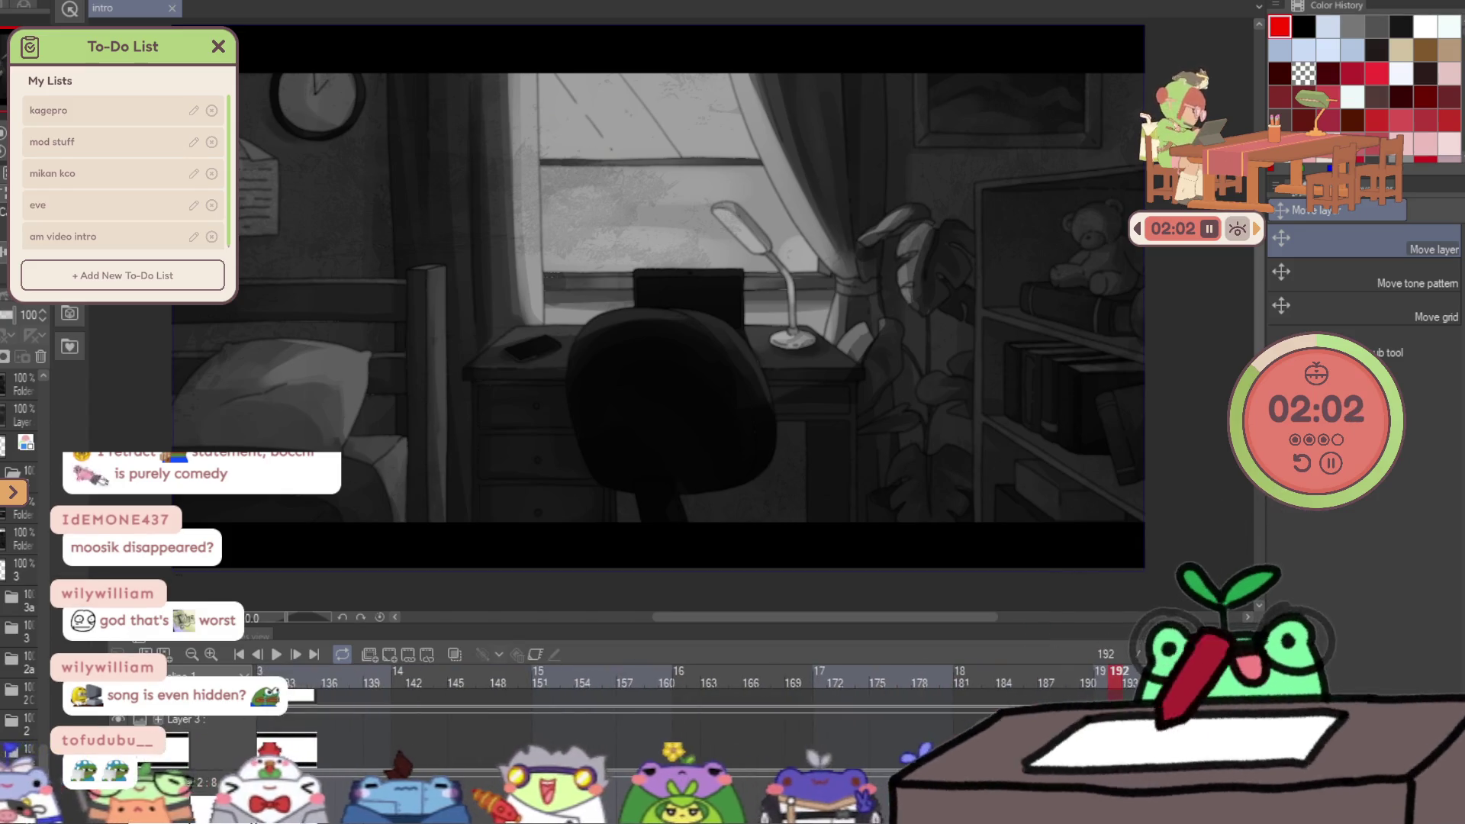
pyautogui.click(272, 654)
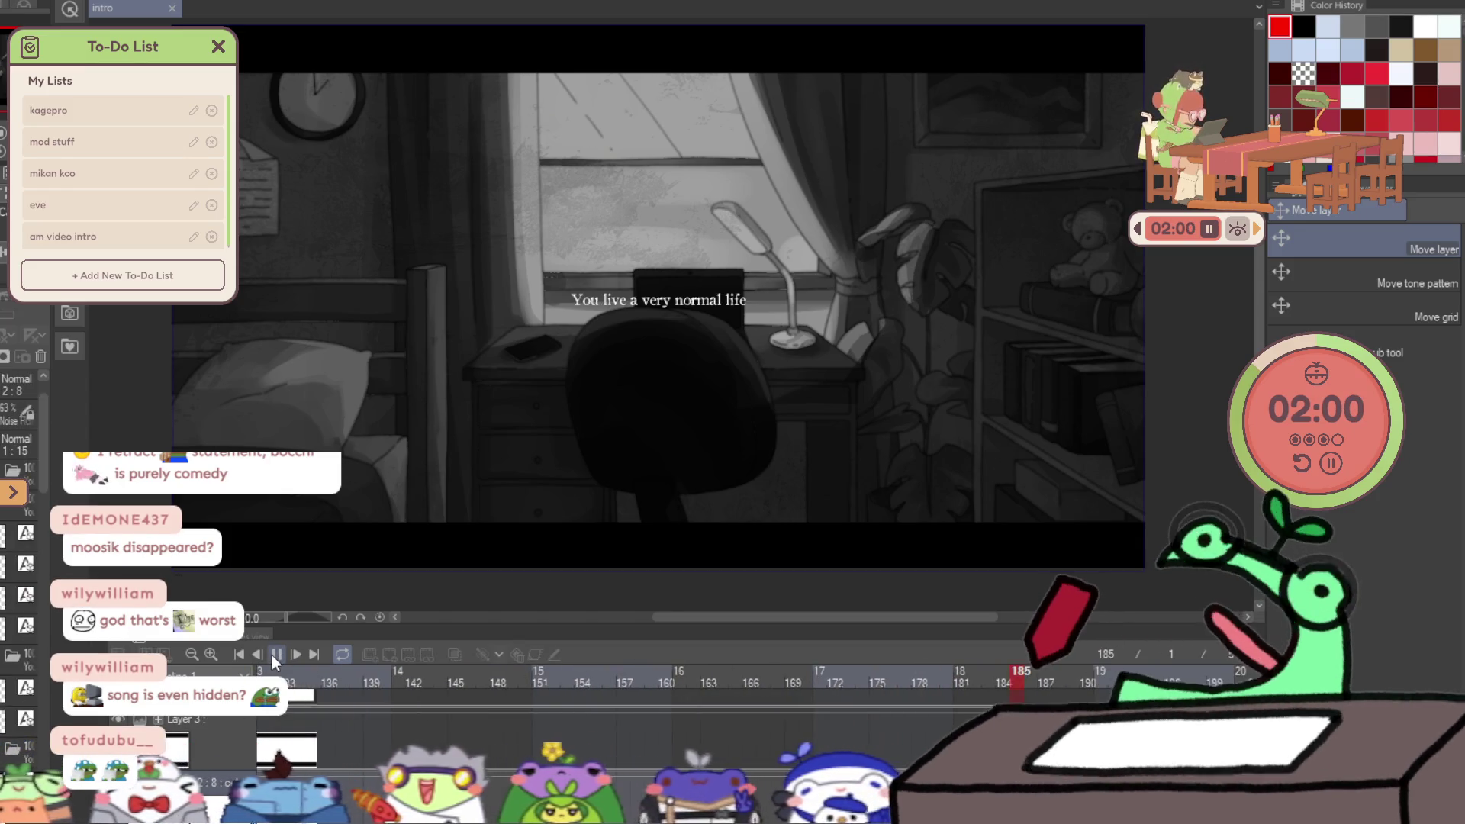
pyautogui.click(272, 653)
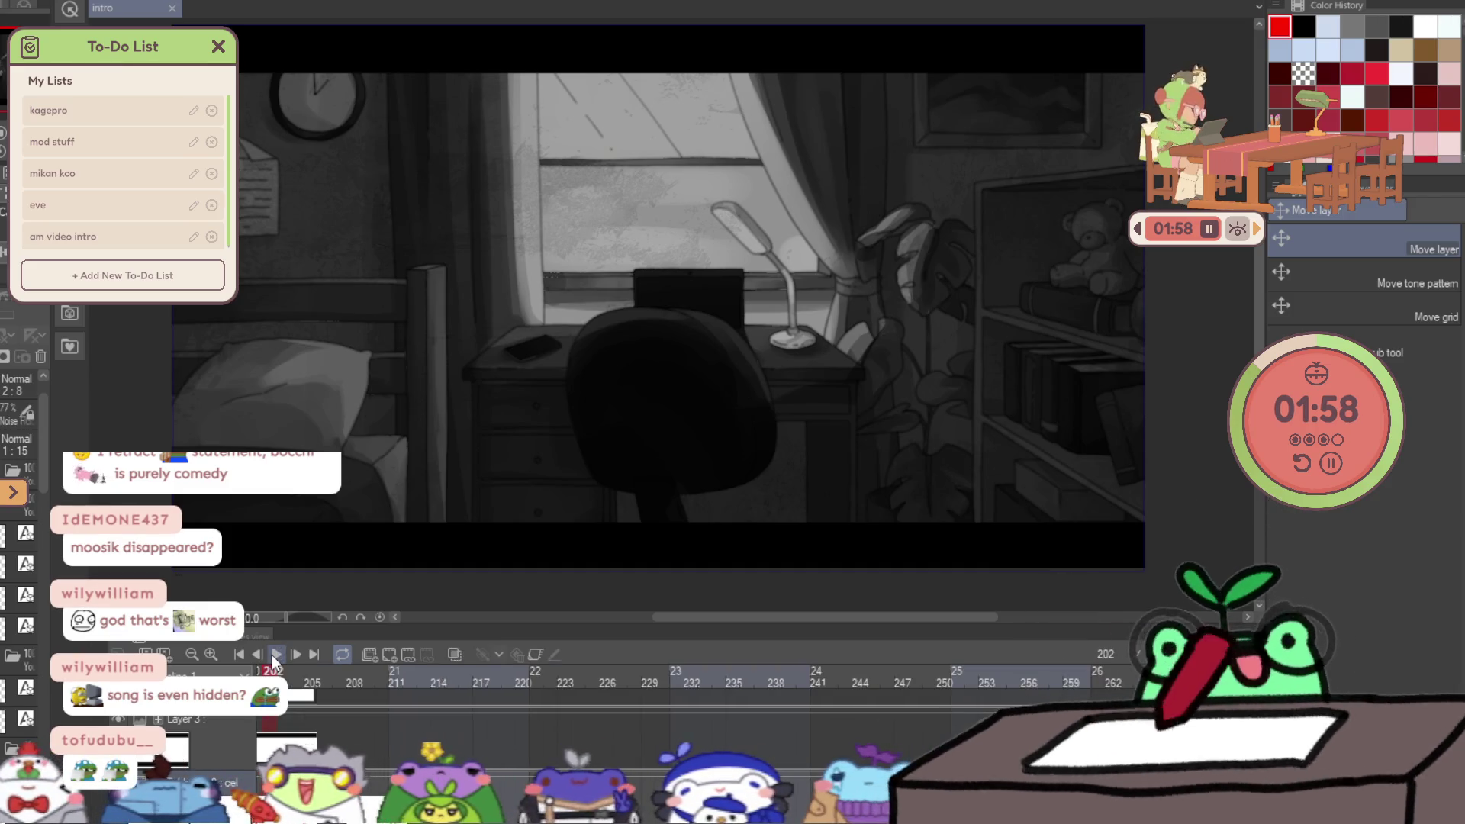
pyautogui.scroll(-1, 534, 733)
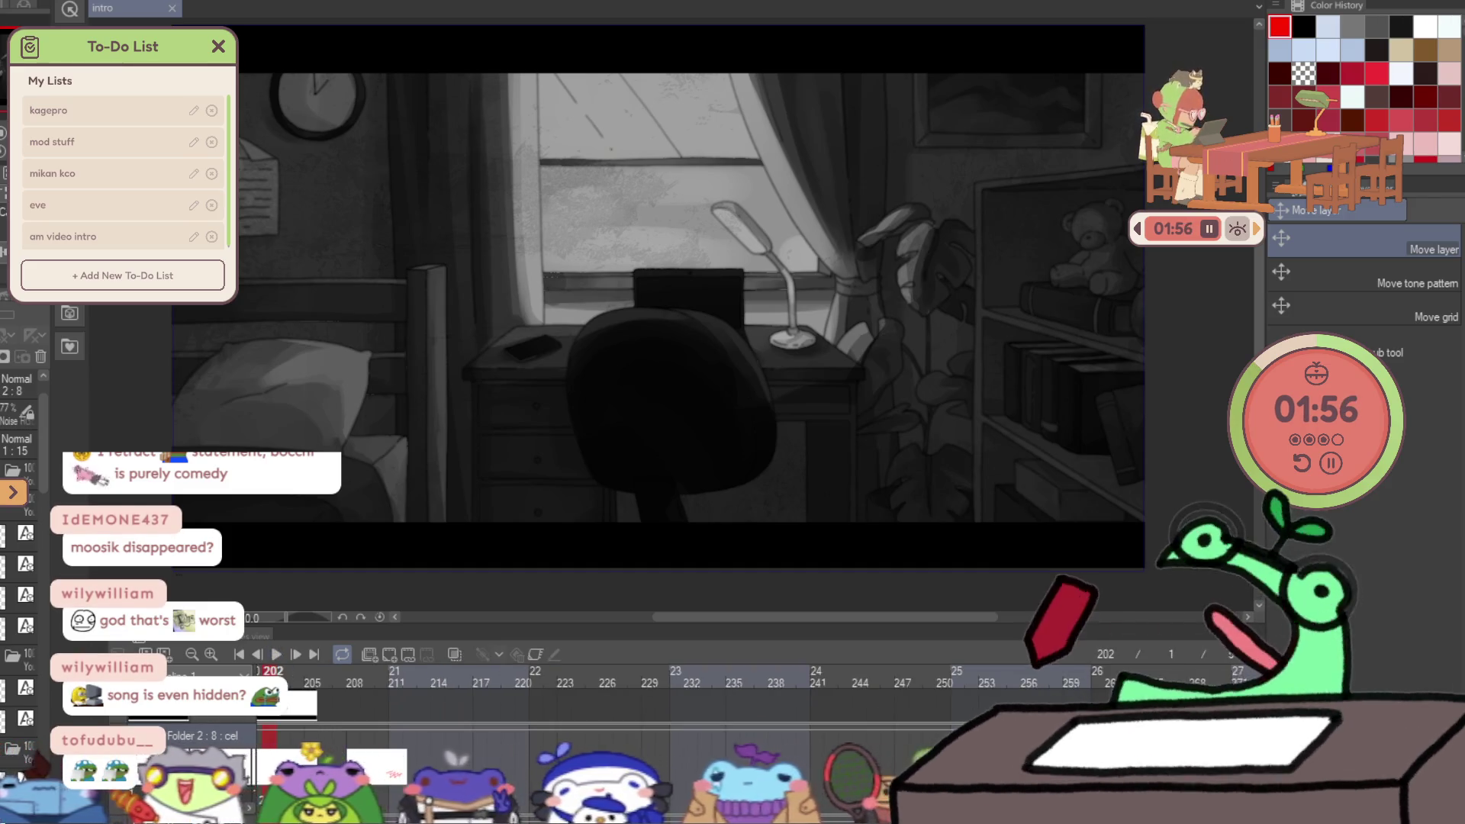
pyautogui.click(268, 668)
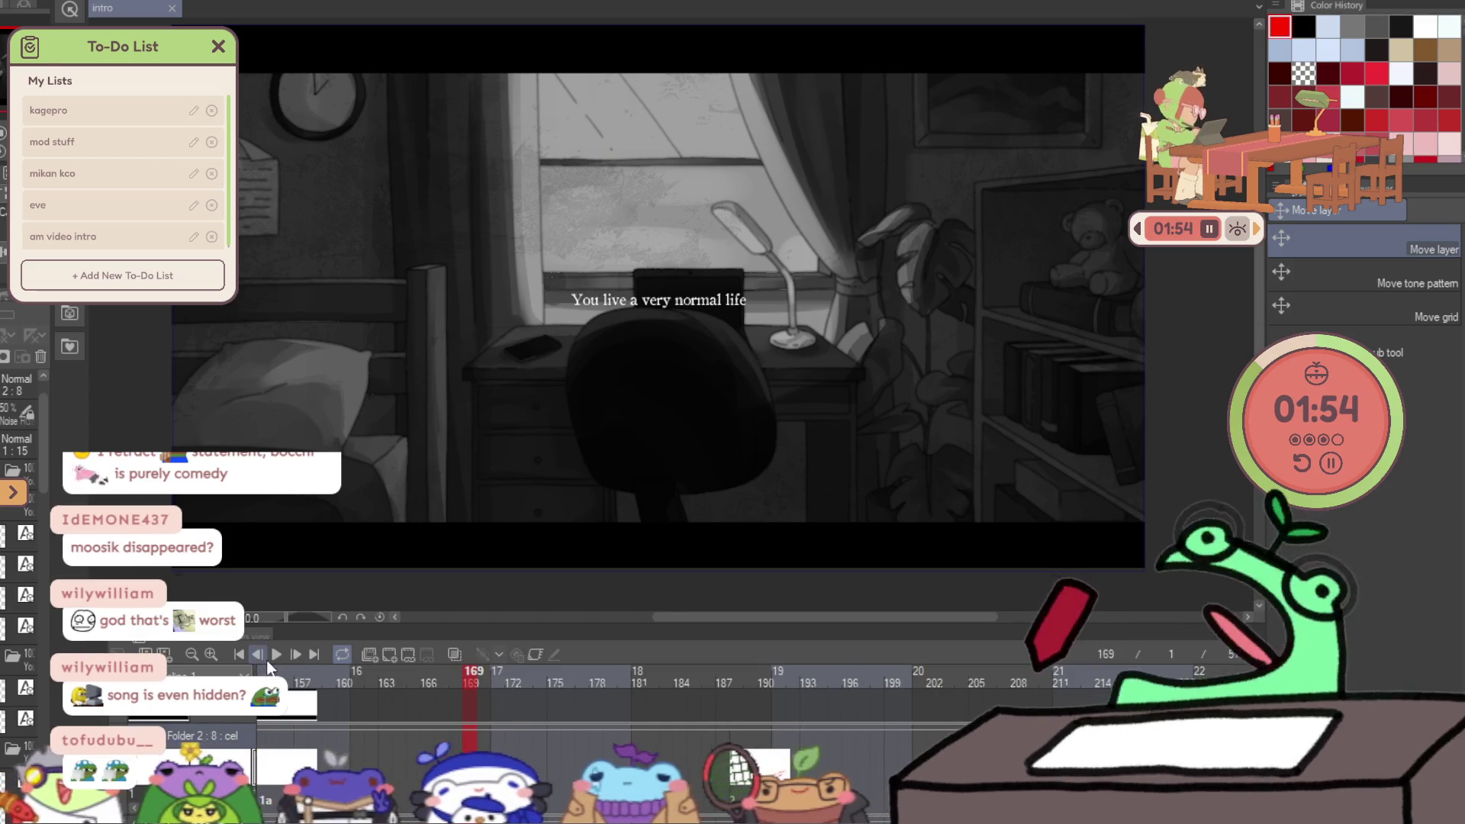
pyautogui.click(276, 654)
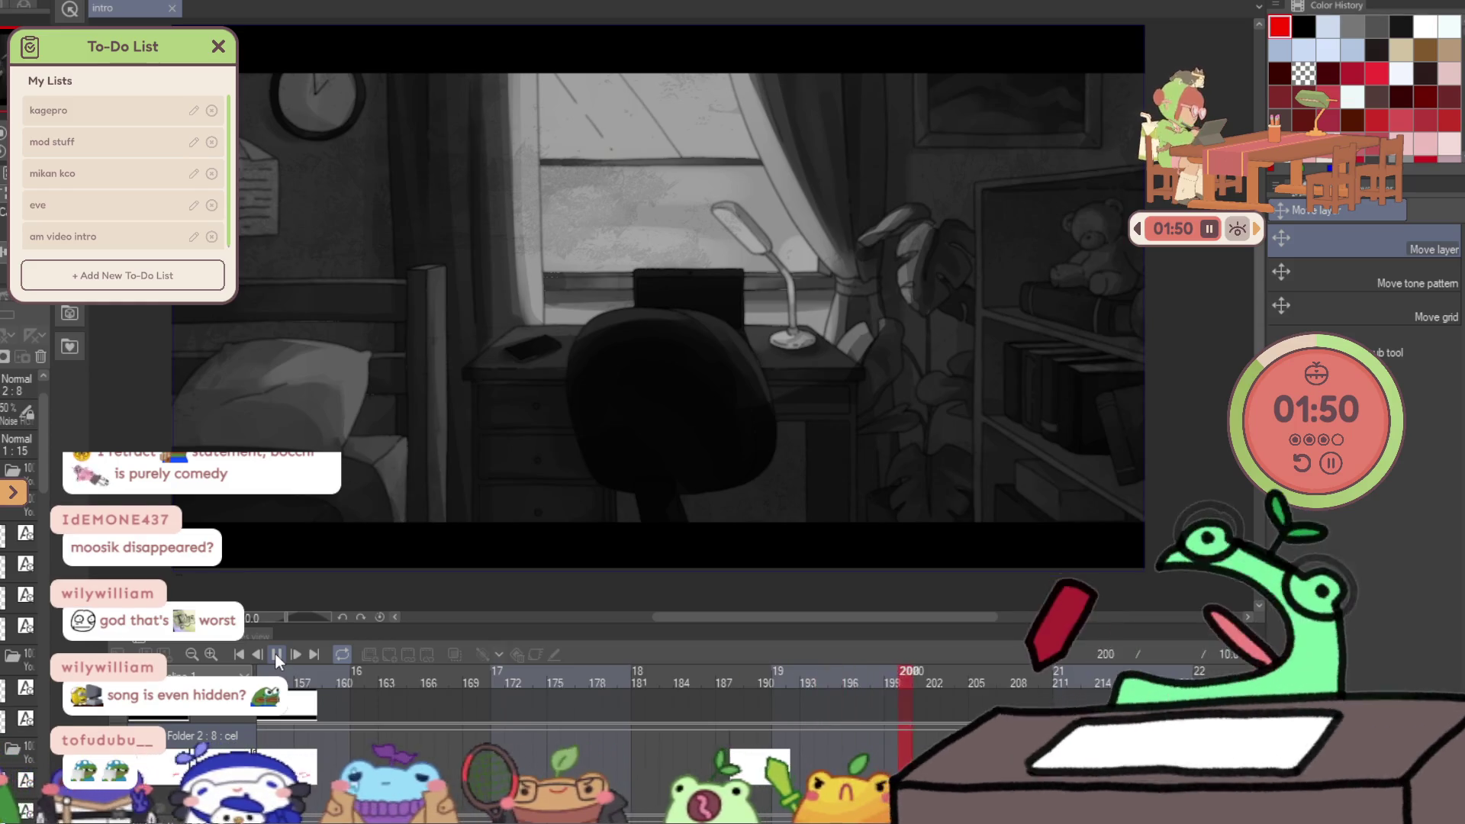
pyautogui.click(276, 653)
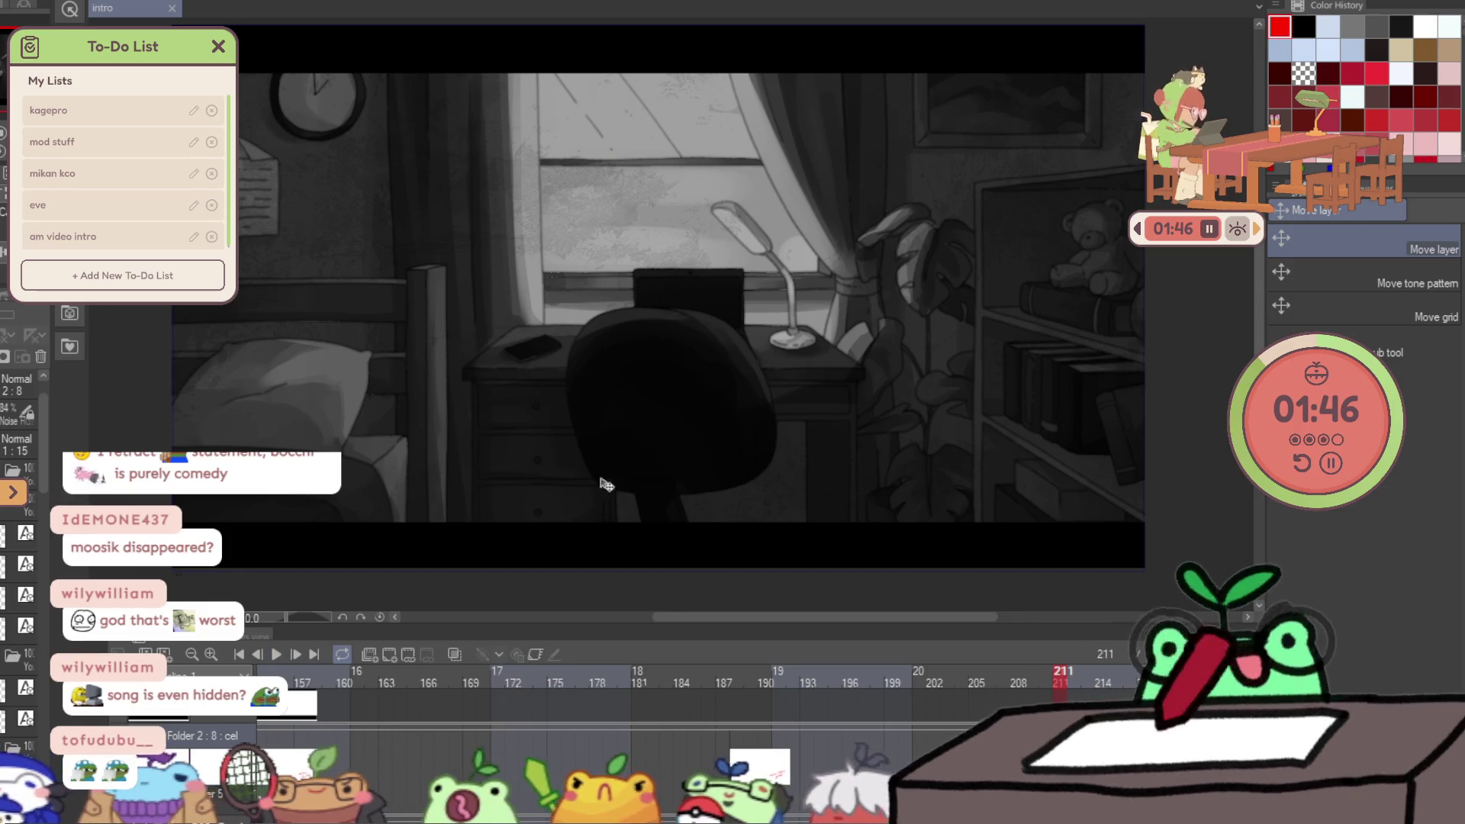
pyautogui.scroll(-3, 563, 509)
pyautogui.scroll(2, 351, 381)
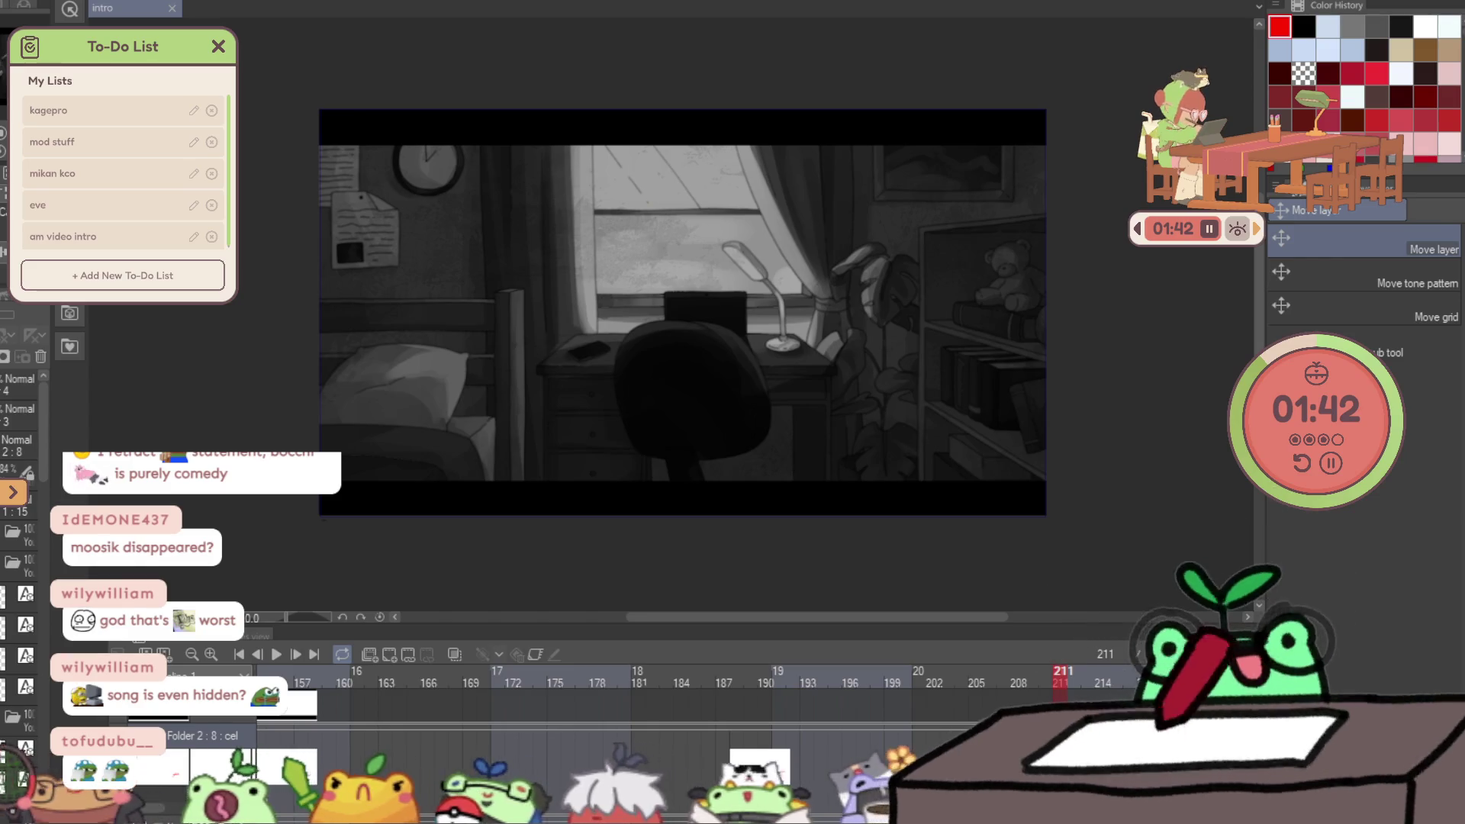
# On the band layer, draw black filled rectangles across the top and bottom borders to the canvas edges.
pyautogui.hotkey('ctrl', '+')
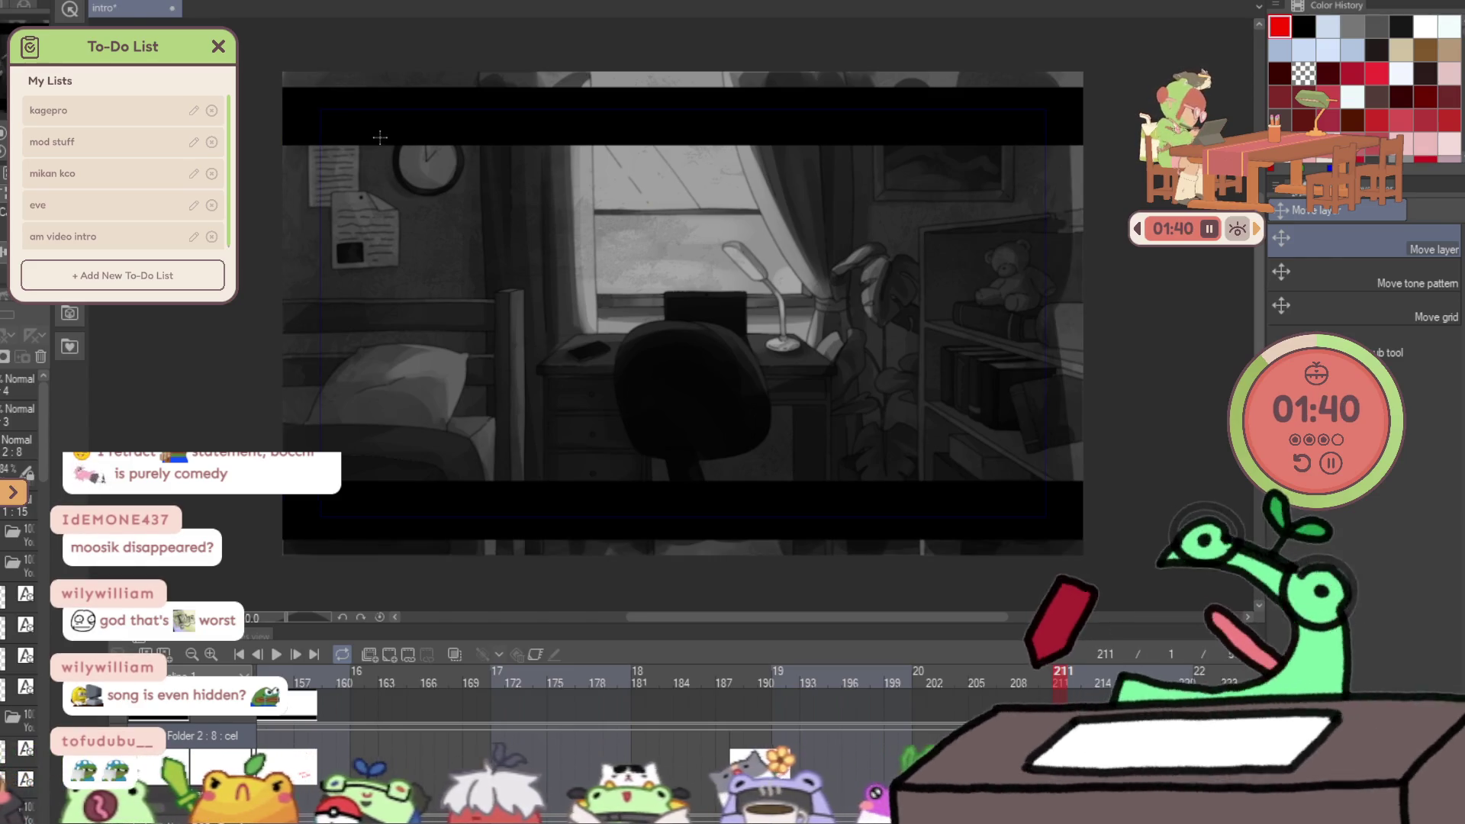
pyautogui.click(221, 729)
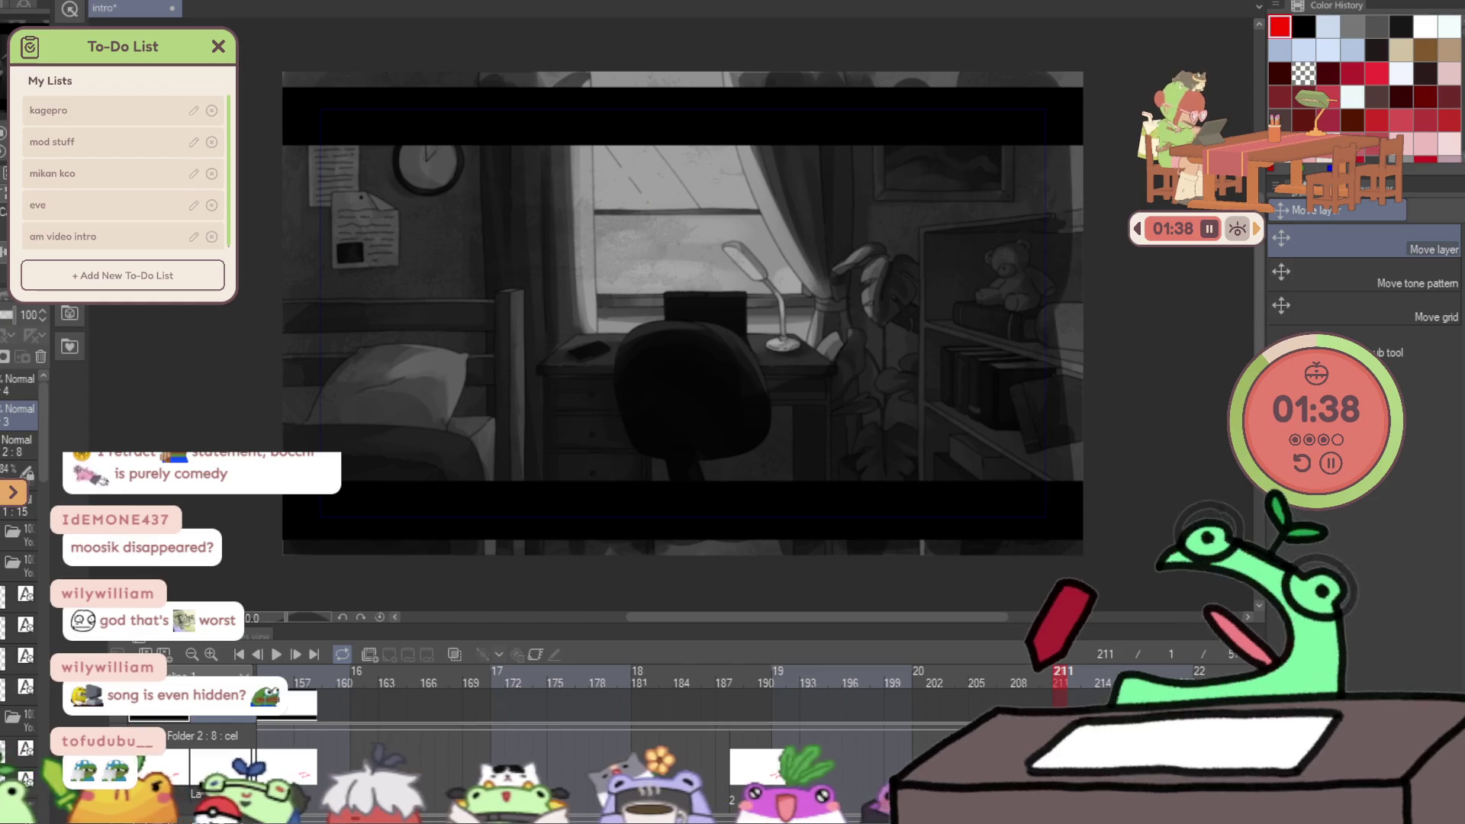
pyautogui.press('u')
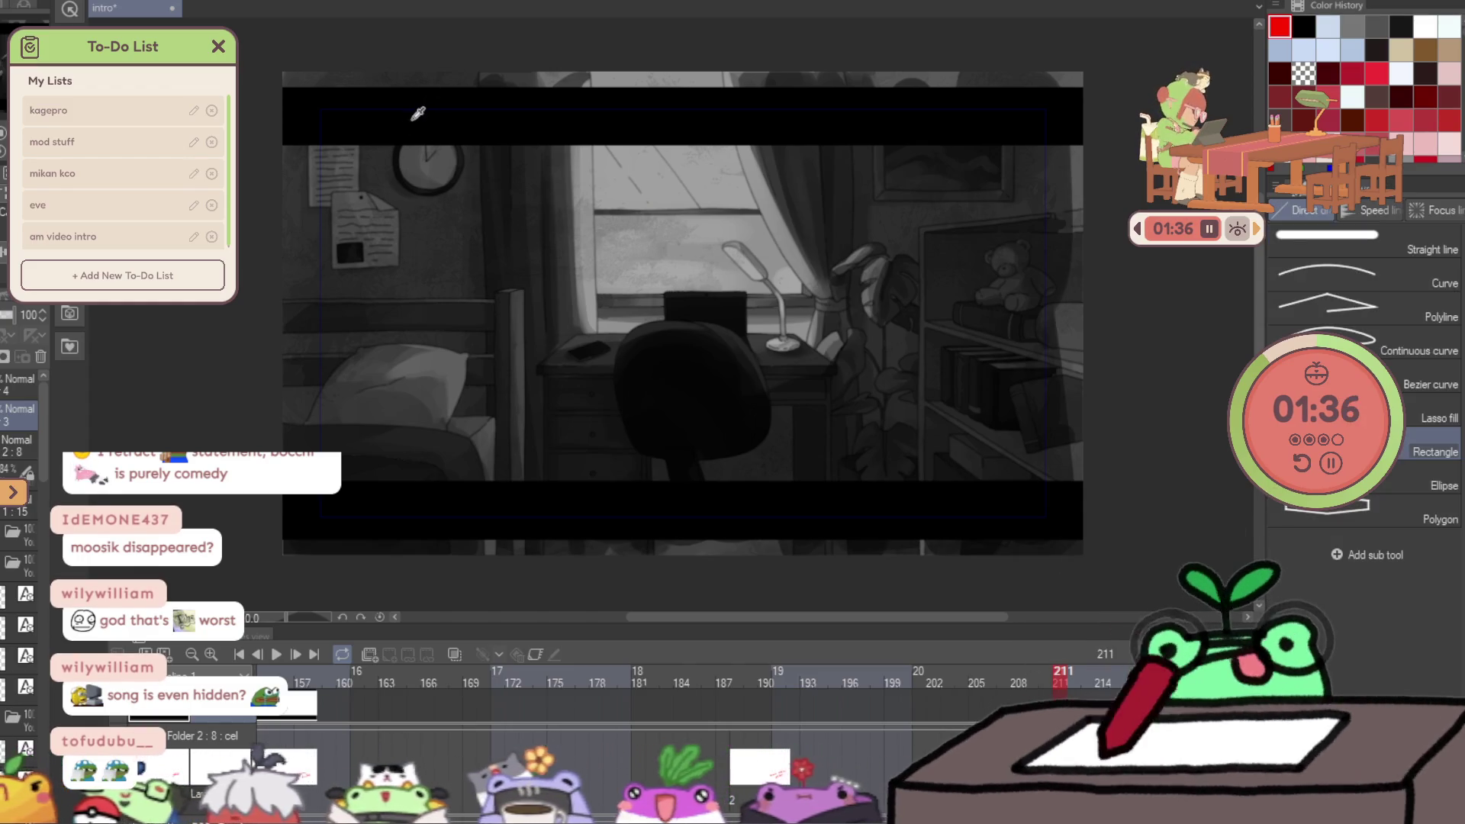
pyautogui.keyDown('alt'); pyautogui.click(419, 113); pyautogui.keyUp('alt')
pyautogui.moveTo(260, 58)
pyautogui.mouseDown()
pyautogui.moveTo(1099, 69)
pyautogui.moveTo(1219, 98)
pyautogui.mouseUp()
pyautogui.moveTo(221, 534)
pyautogui.mouseDown()
pyautogui.moveTo(977, 568)
pyautogui.moveTo(1136, 549)
pyautogui.mouseUp()
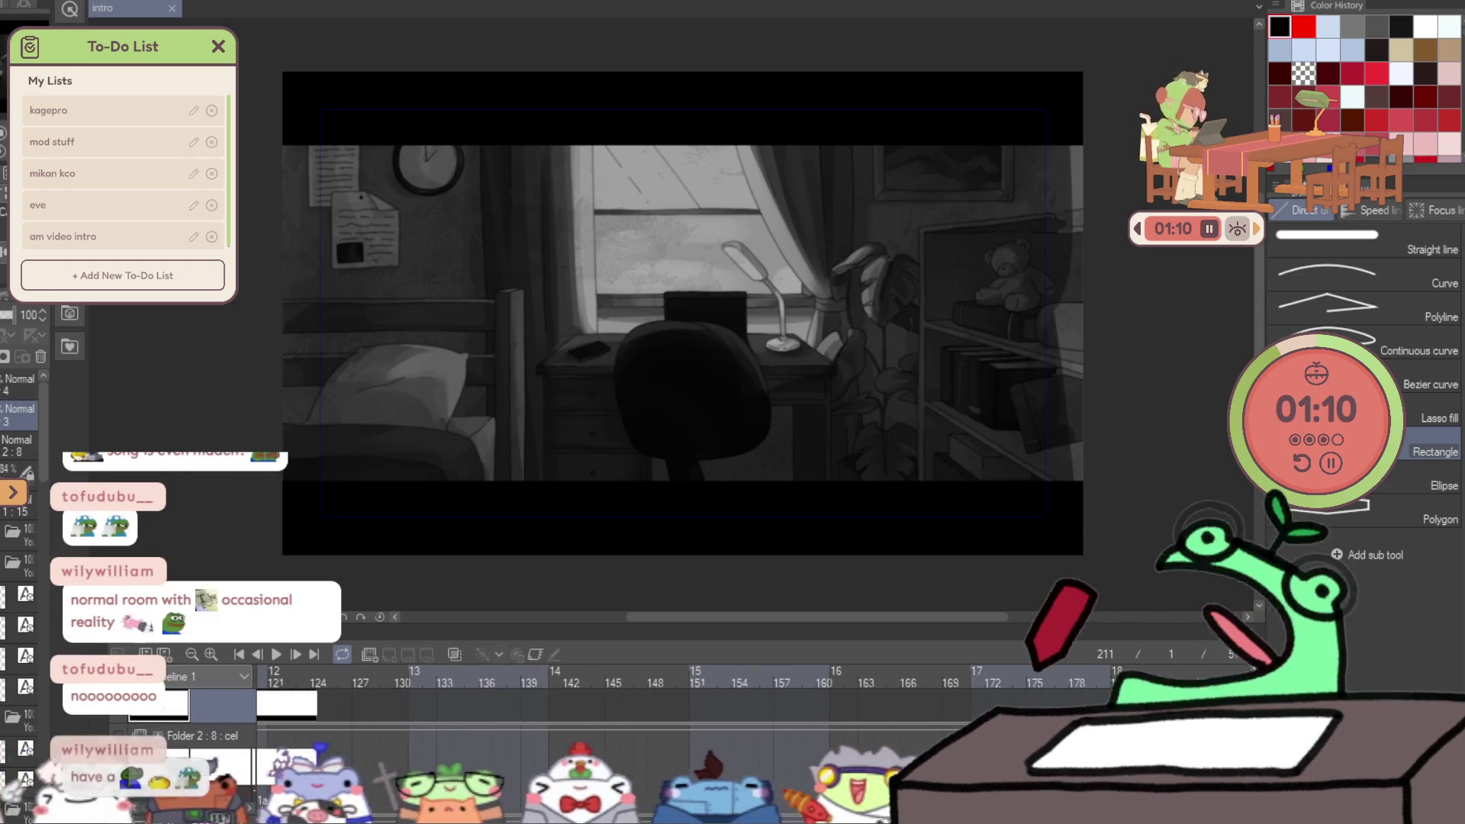
pyautogui.hscroll(-5, 687, 679)
pyautogui.hscroll(-12, 687, 680)
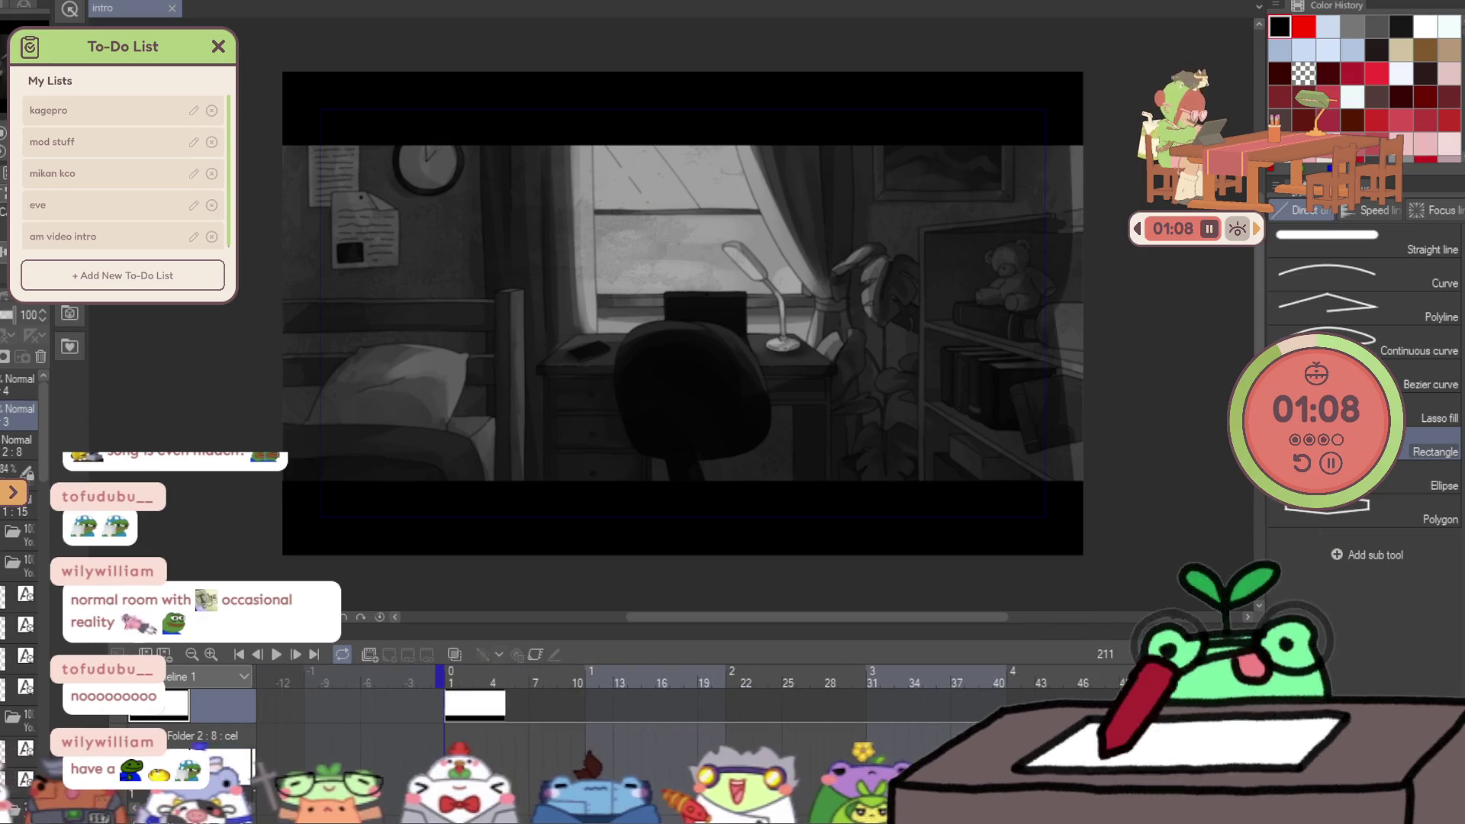
pyautogui.hscroll(5, 687, 679)
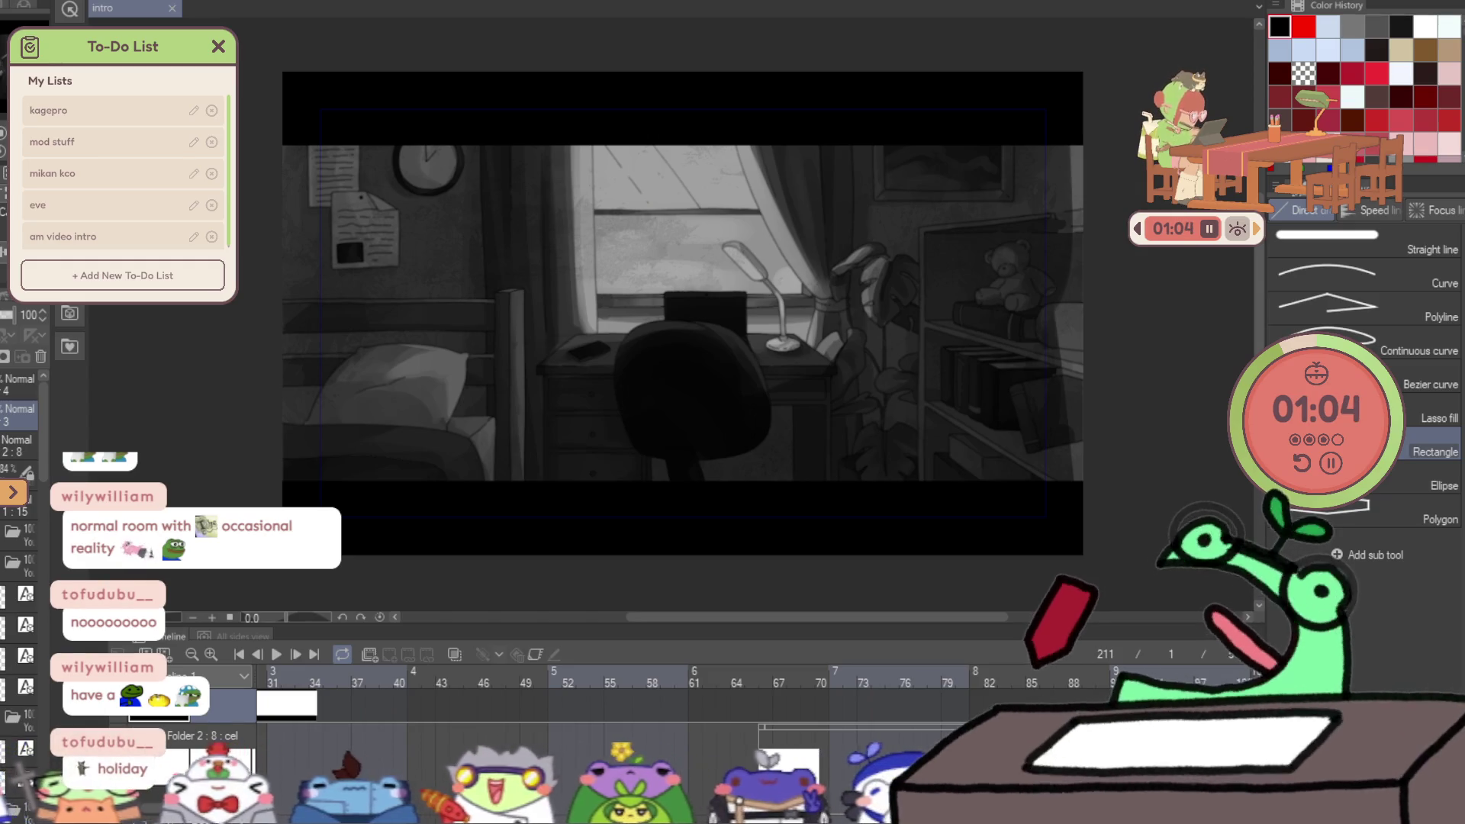
pyautogui.click(584, 677)
pyautogui.hscroll(8, 712, 767)
pyautogui.click(713, 767)
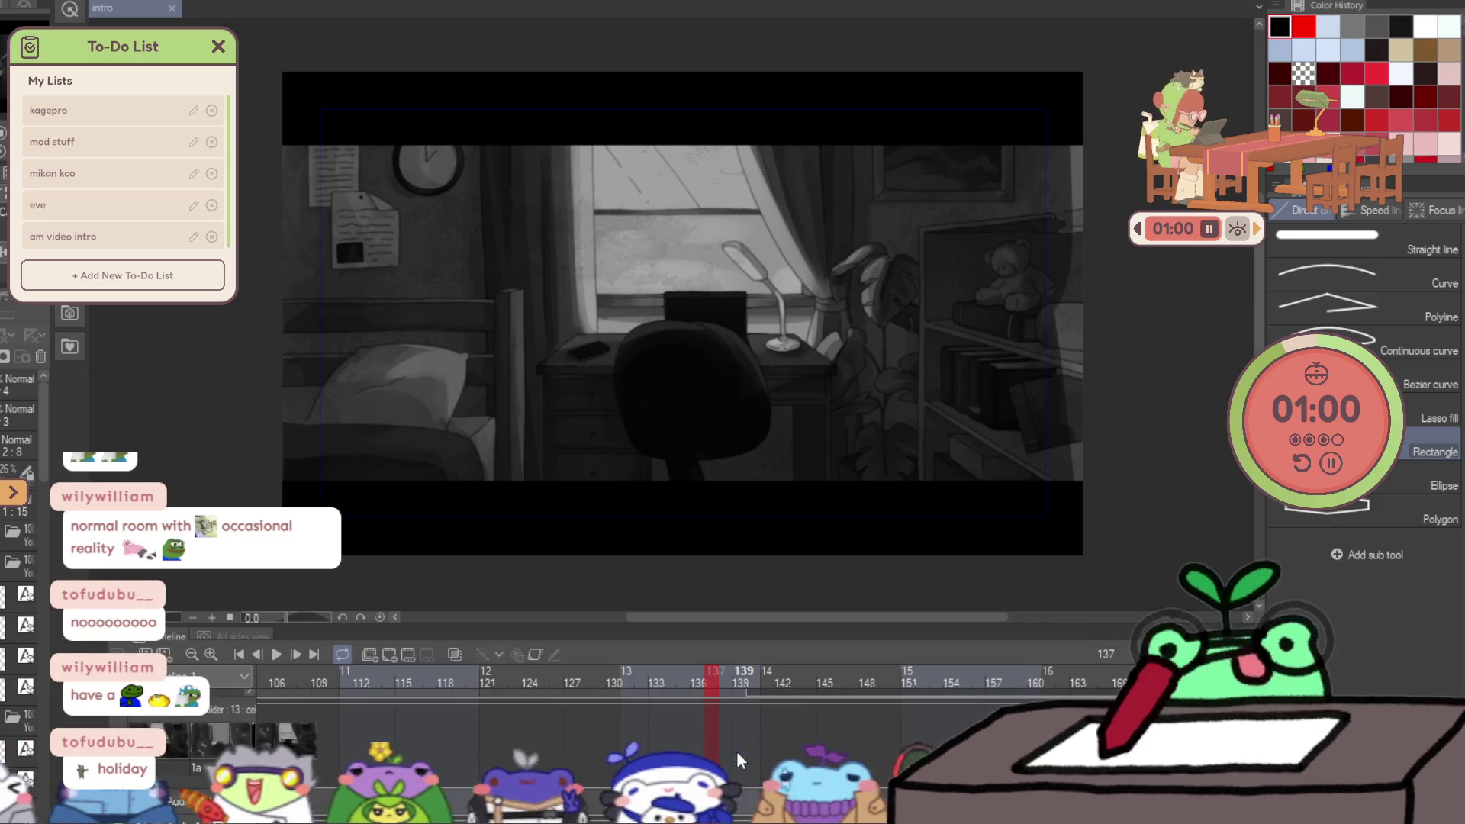
pyautogui.hscroll(5, 713, 768)
pyautogui.hscroll(12, 736, 751)
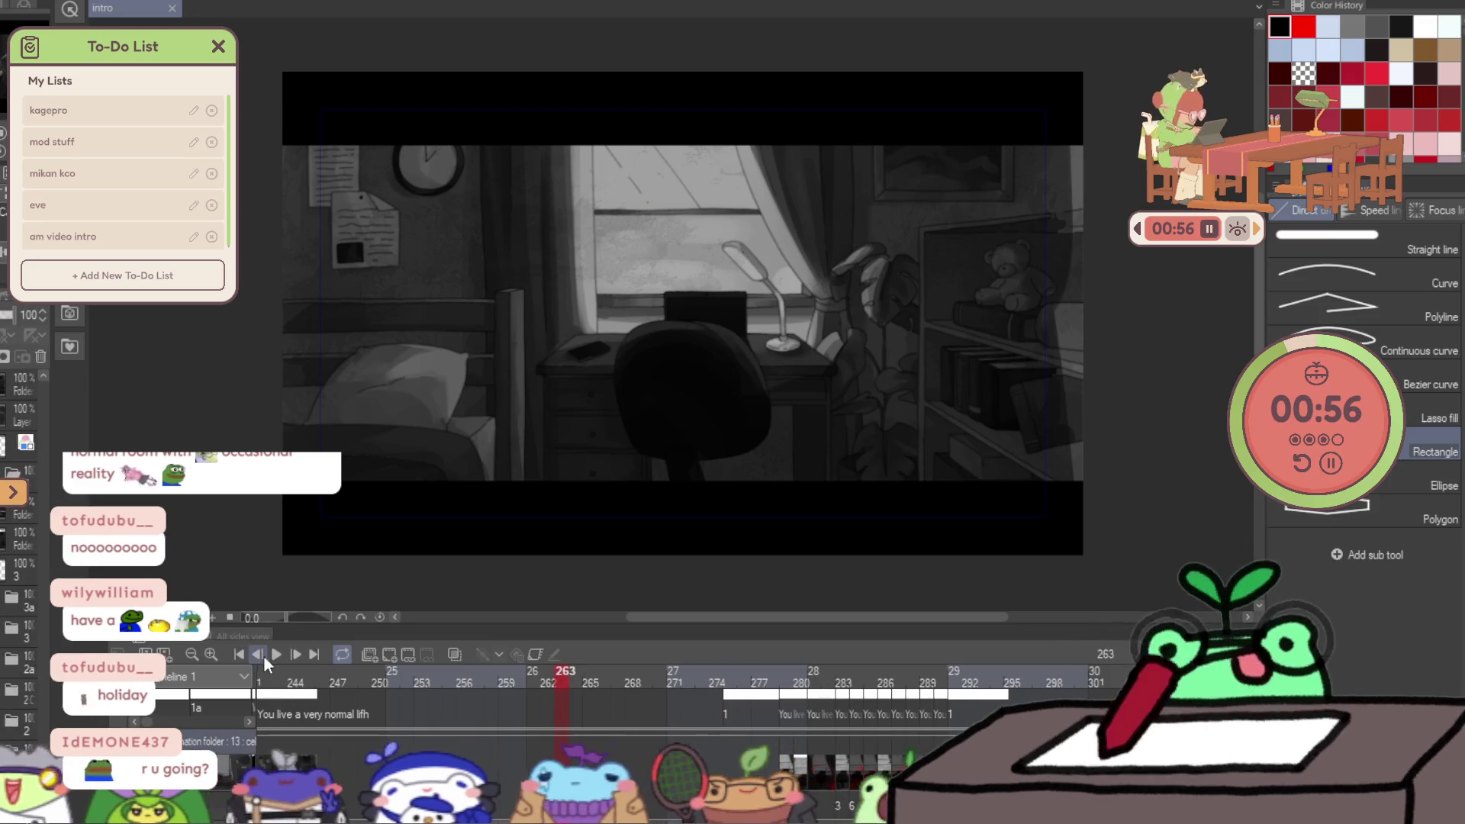
pyautogui.click(275, 654)
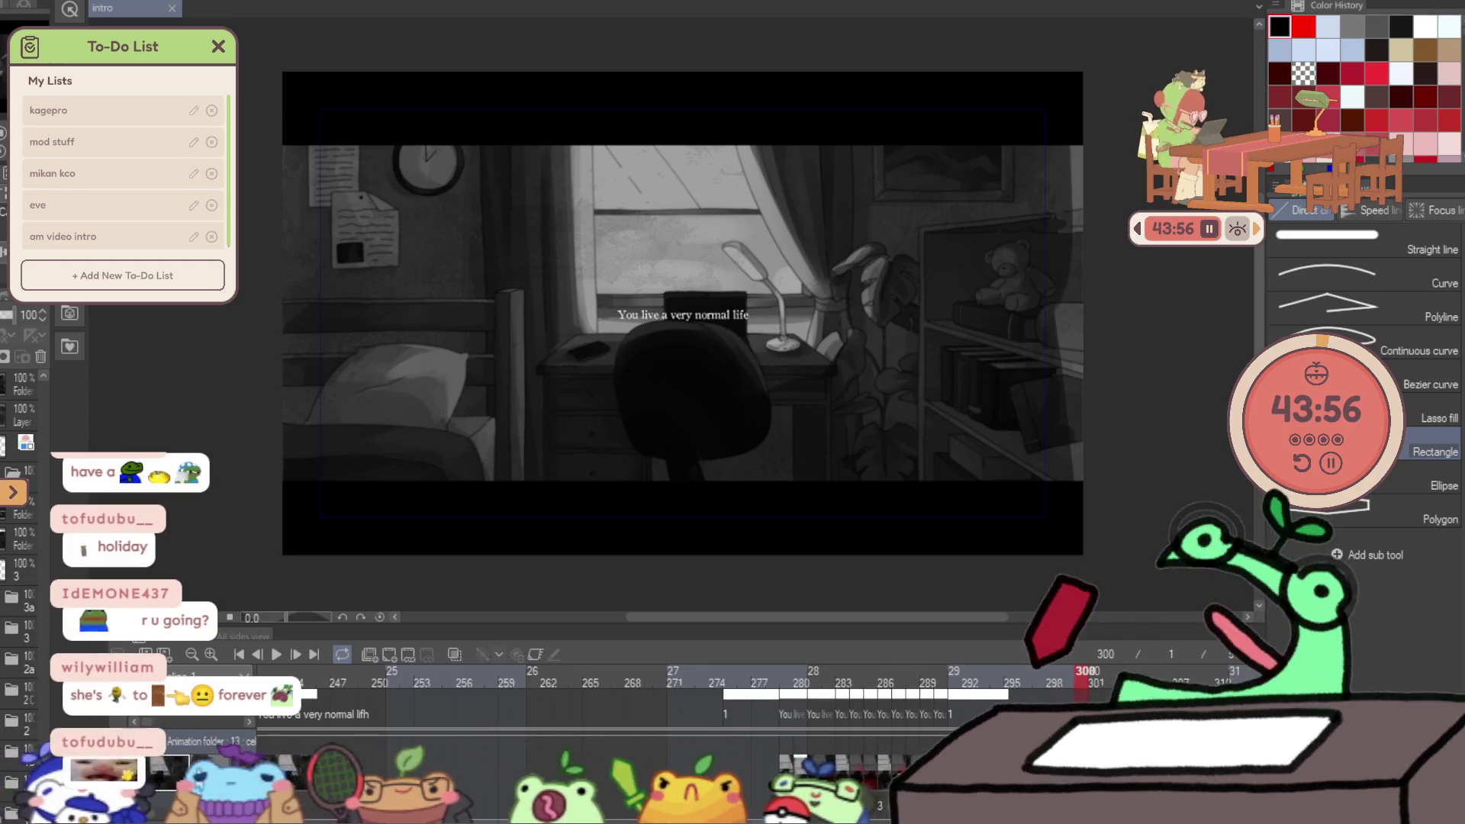
pyautogui.scroll(2, 703, 380)
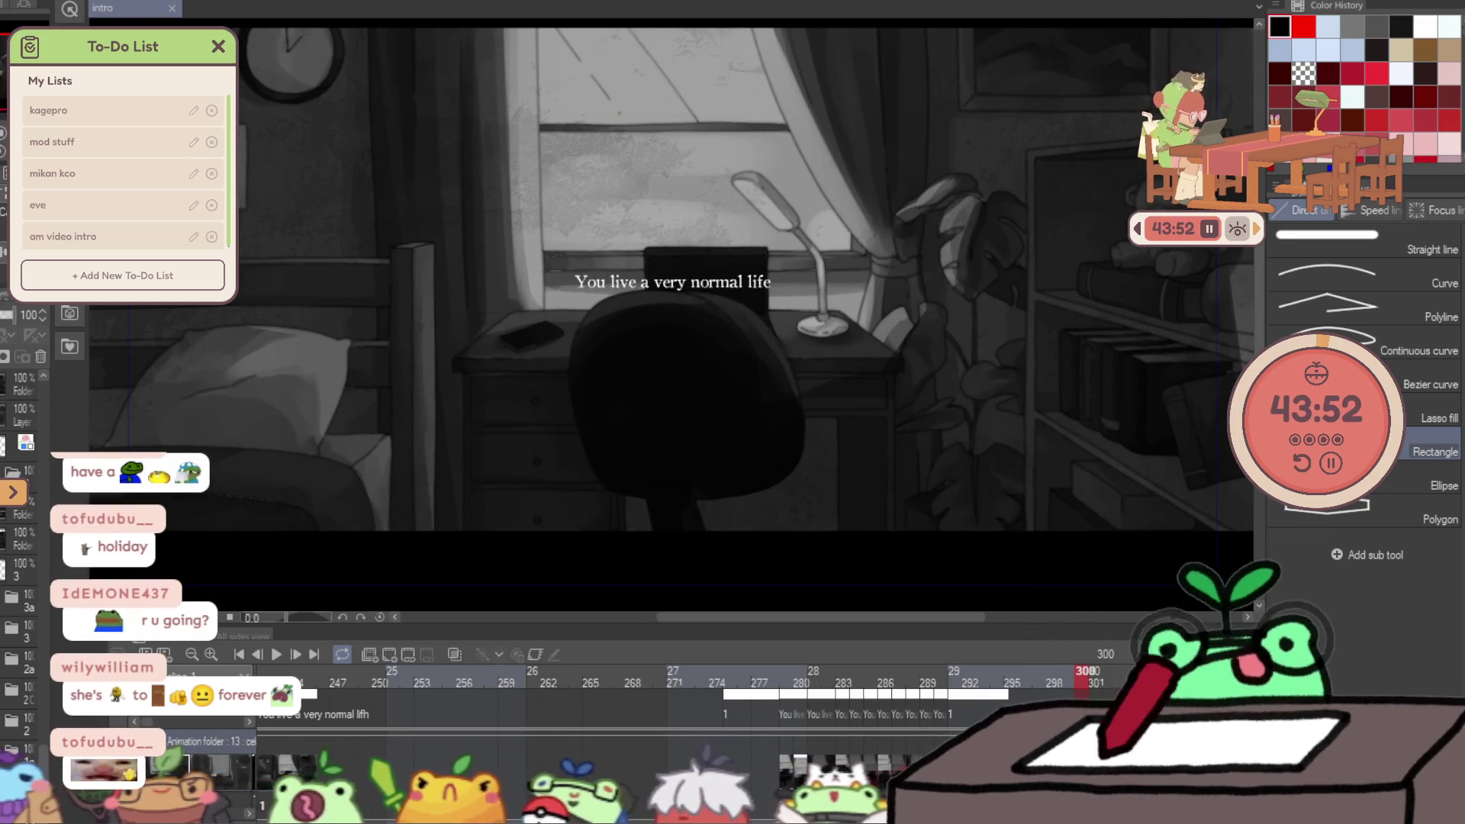
pyautogui.scroll(-1, 690, 361)
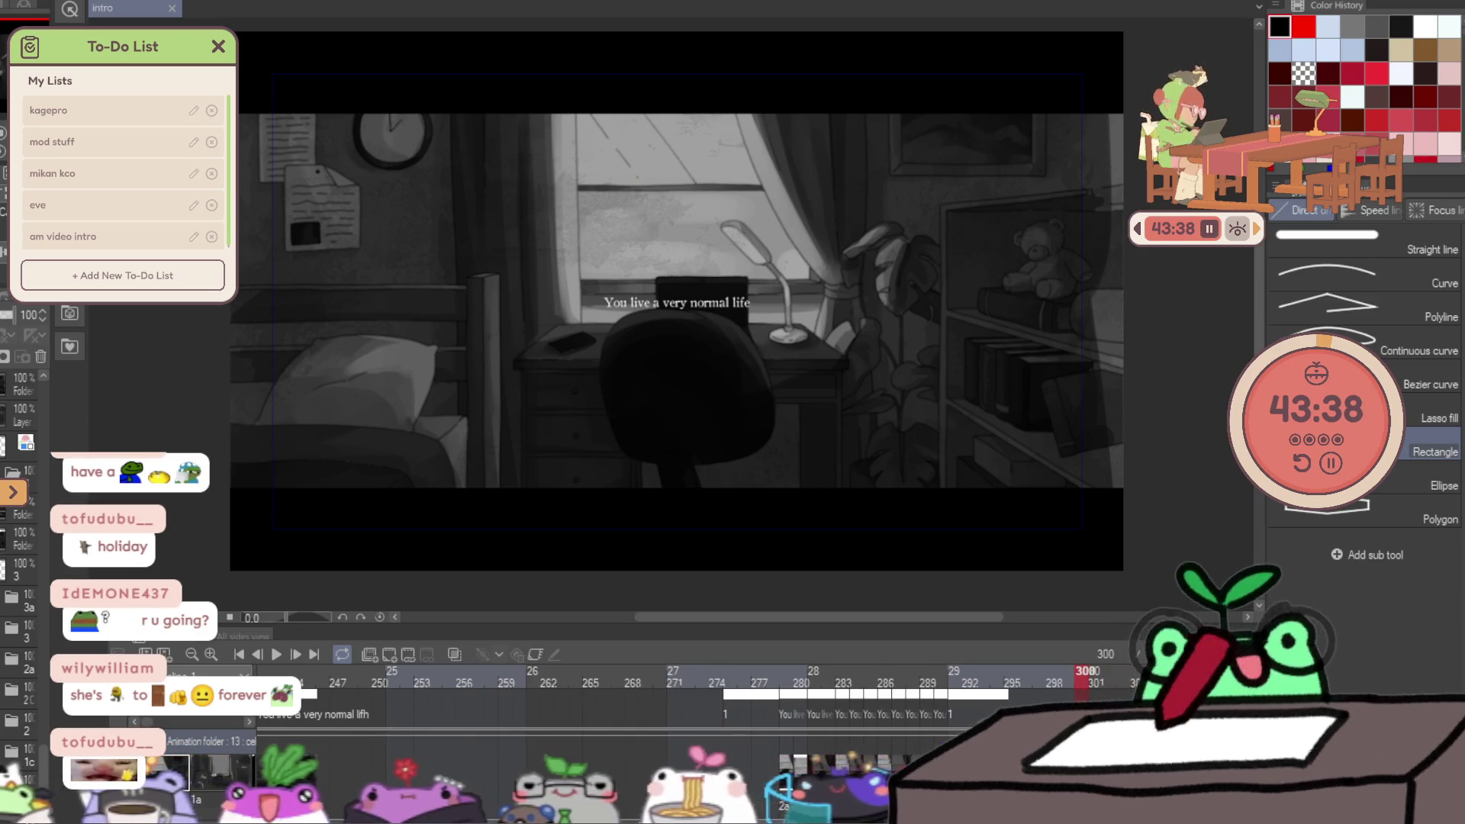
pyautogui.scroll(3, 574, 326)
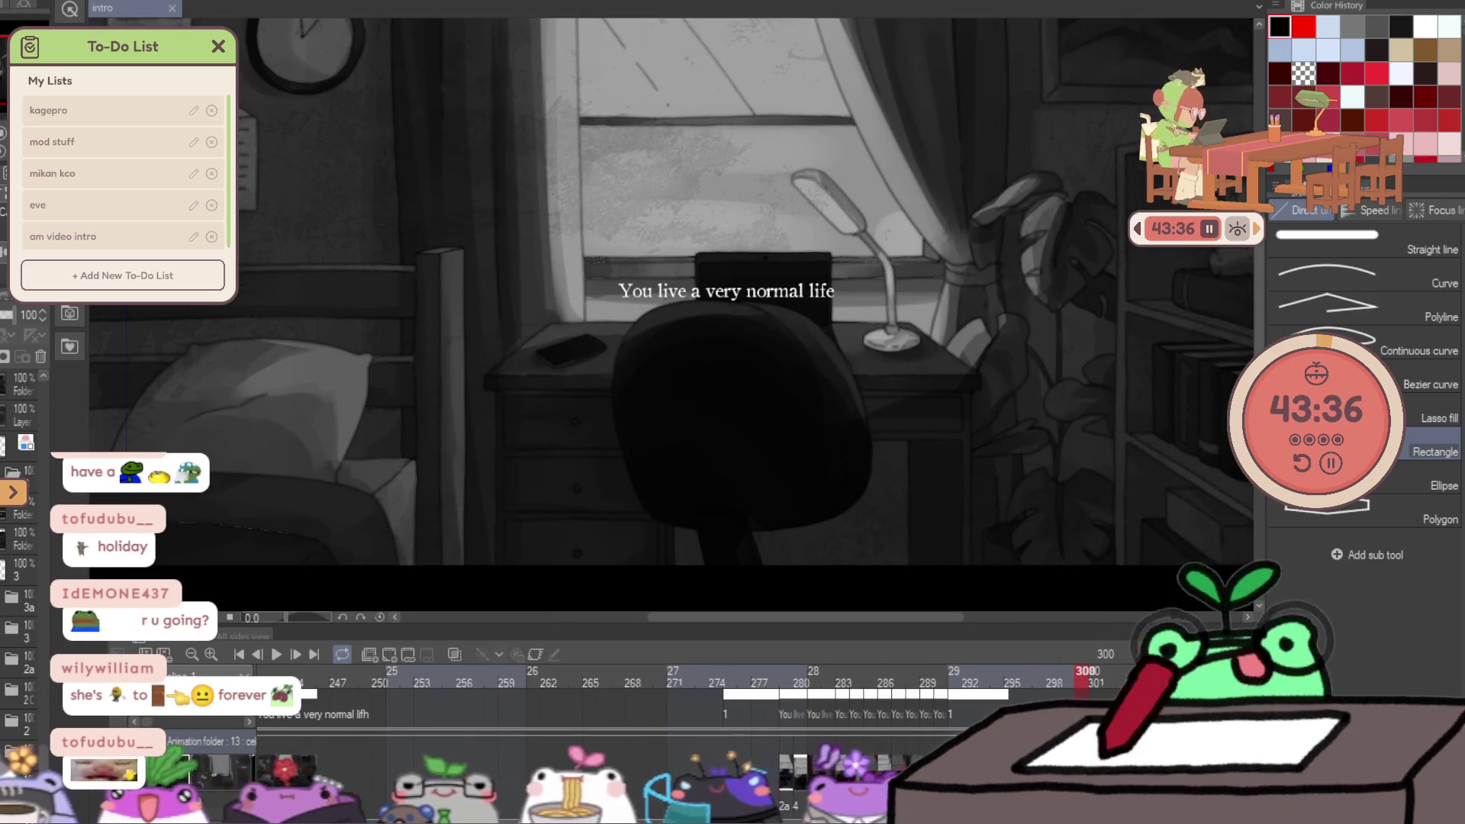